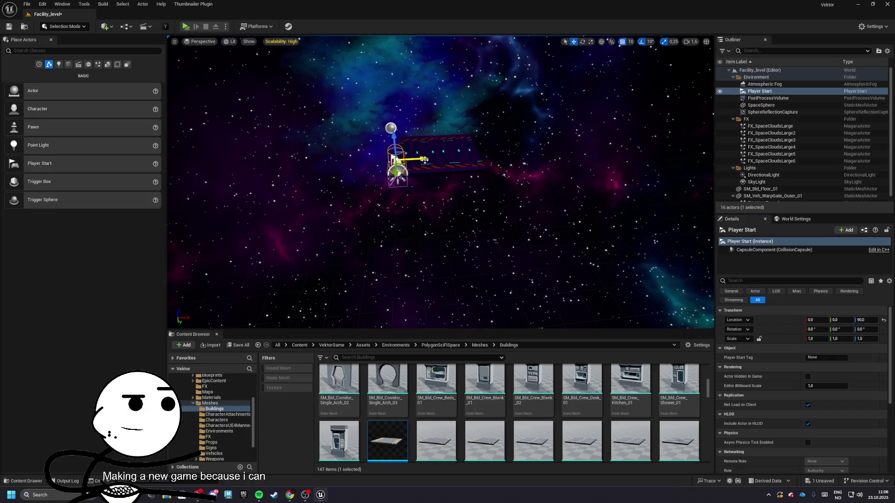
# Step: Set the grid snap to 100 and duplicate the floor tile twice along Y
pyautogui.click(473, 157)
pyautogui.press('f')
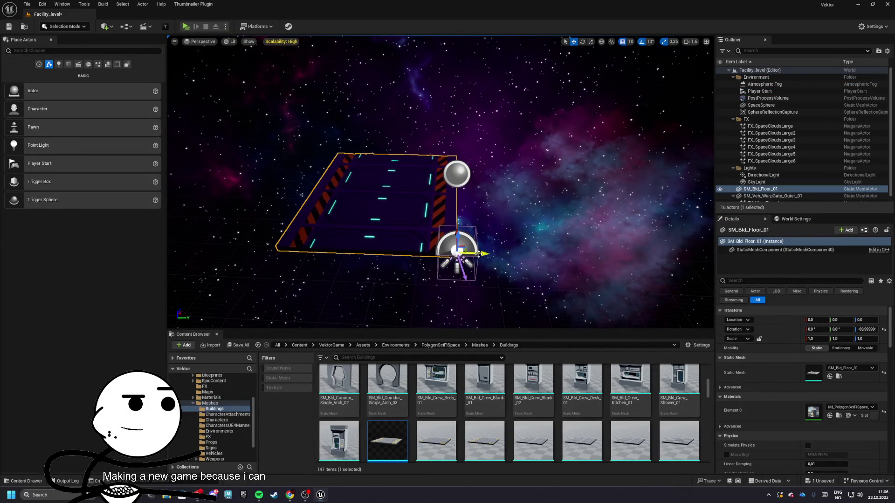
pyautogui.click(630, 41)
pyautogui.click(635, 90)
pyautogui.moveTo(483, 254); pyautogui.dragTo(364, 250)
pyautogui.scroll(-3, 364, 251)
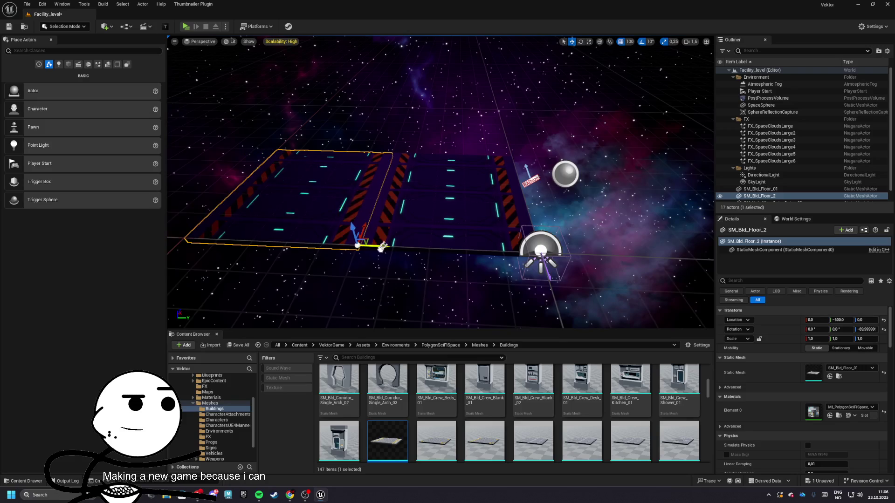
pyautogui.moveTo(551, 223); pyautogui.dragTo(530, 226)
pyautogui.scroll(3, 448, 217)
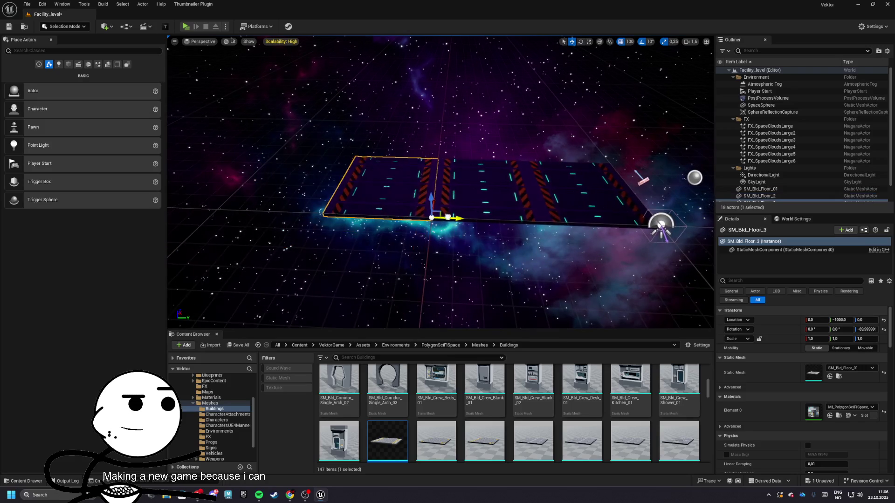
# Step: Duplicate the three floor tiles twice along X, then undo back to one tile
pyautogui.keyDown('ctrl'); pyautogui.click(494, 186); pyautogui.keyUp('ctrl')
pyautogui.keyDown('ctrl'); pyautogui.click(583, 196); pyautogui.keyUp('ctrl')
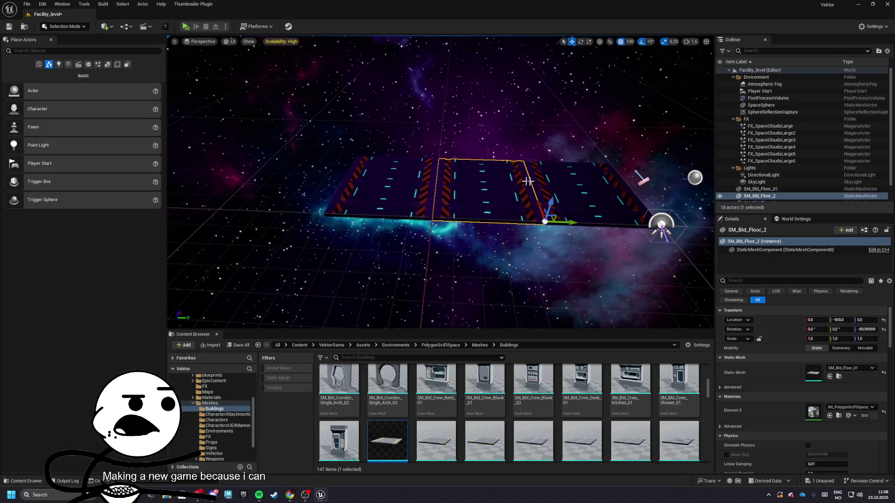
pyautogui.moveTo(583, 196)
pyautogui.mouseDown()
pyautogui.moveTo(542, 202)
pyautogui.moveTo(350, 183)
pyautogui.mouseUp()
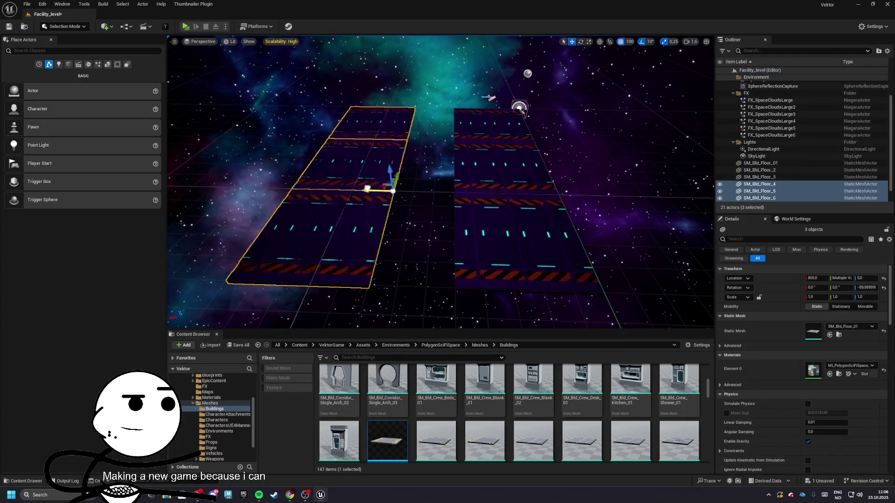
pyautogui.moveTo(436, 187); pyautogui.dragTo(319, 179)
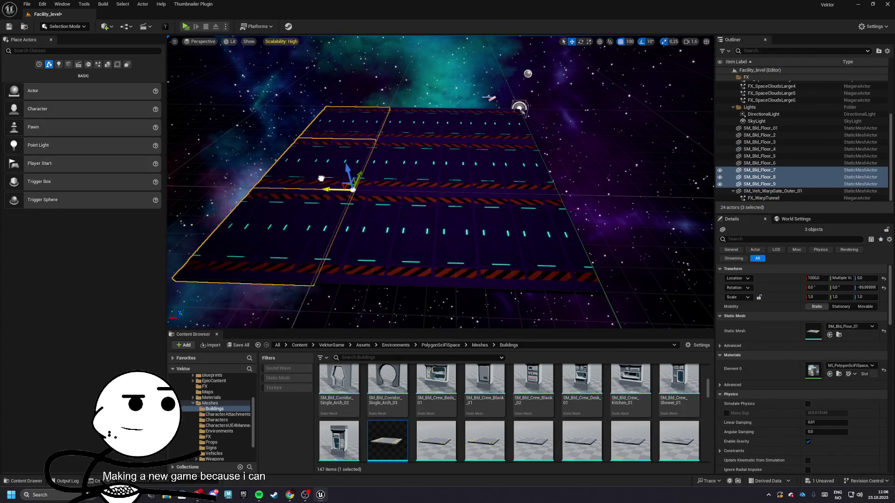
pyautogui.hotkey('ctrl', 'z')
pyautogui.hotkey('ctrl', 'z')
pyautogui.hotkey('ctrl', 'z')
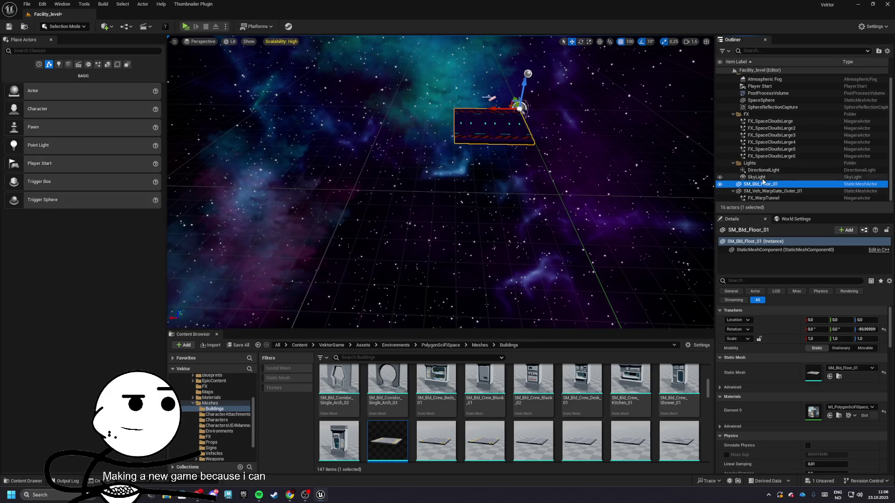
# Step: Rename the floor actor SM_Floors and Alt-drag its mesh component into a twelve-tile grid
pyautogui.doubleClick(756, 187)
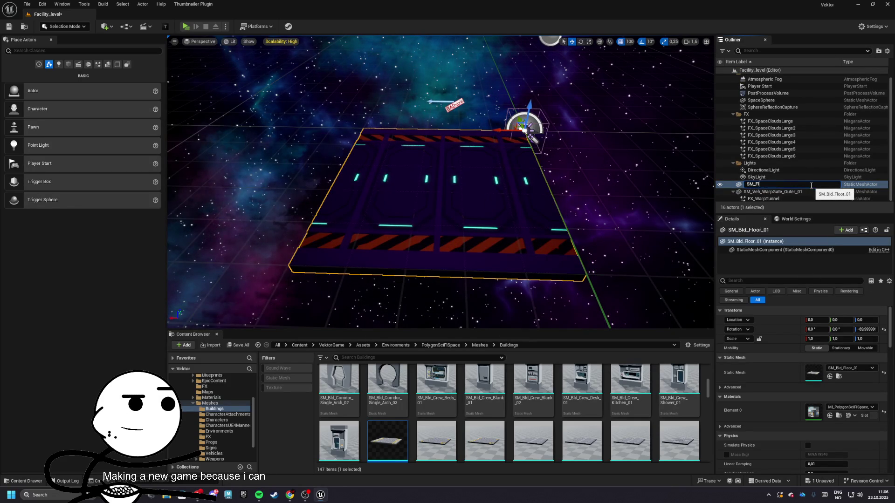
pyautogui.click(793, 249)
pyautogui.moveTo(513, 210); pyautogui.dragTo(533, 205)
pyautogui.moveTo(599, 207); pyautogui.dragTo(550, 219)
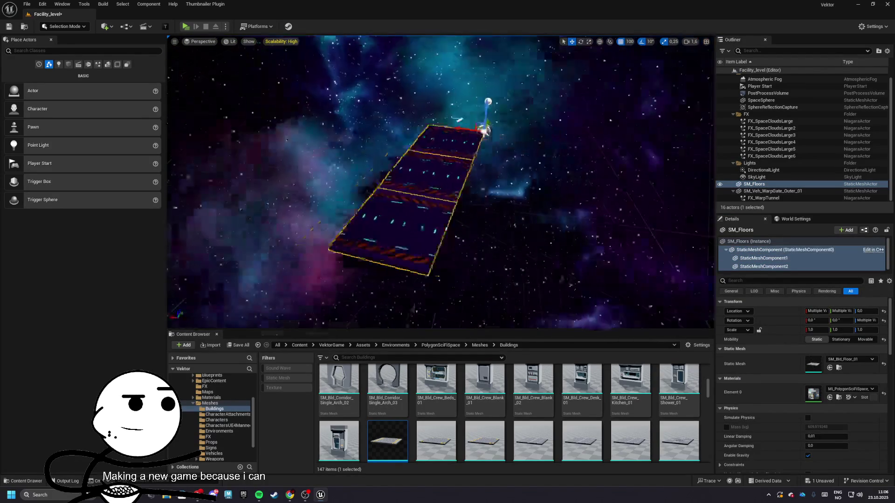
pyautogui.moveTo(494, 140)
pyautogui.mouseDown()
pyautogui.moveTo(383, 136)
pyautogui.moveTo(469, 134)
pyautogui.moveTo(410, 136)
pyautogui.moveTo(440, 136)
pyautogui.moveTo(423, 135)
pyautogui.moveTo(447, 149)
pyautogui.moveTo(419, 154)
pyautogui.mouseUp()
pyautogui.click(395, 156)
# Step: Move the Player Start onto the floor with Location Y -750 and Z 100
pyautogui.click(396, 155)
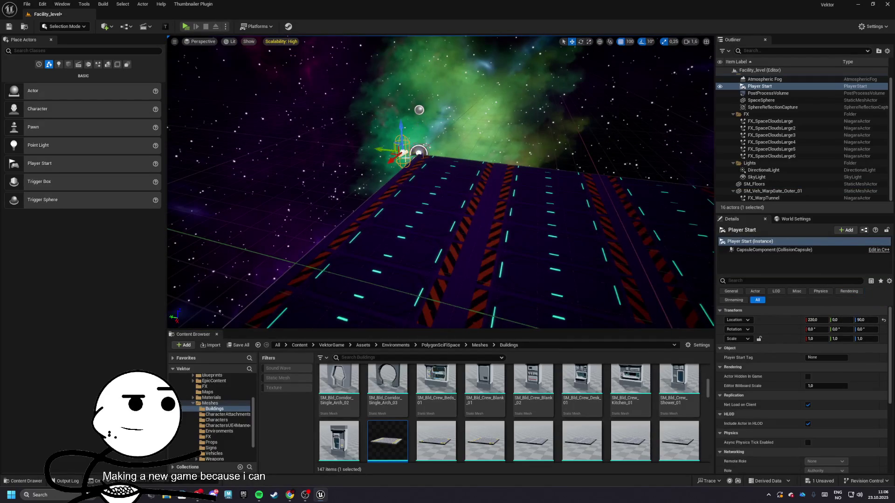
pyautogui.press('f')
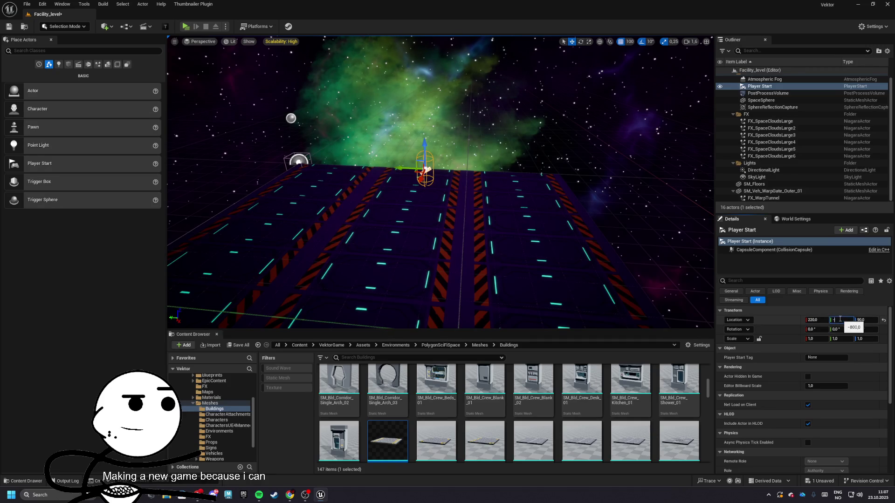
pyautogui.press('Return')
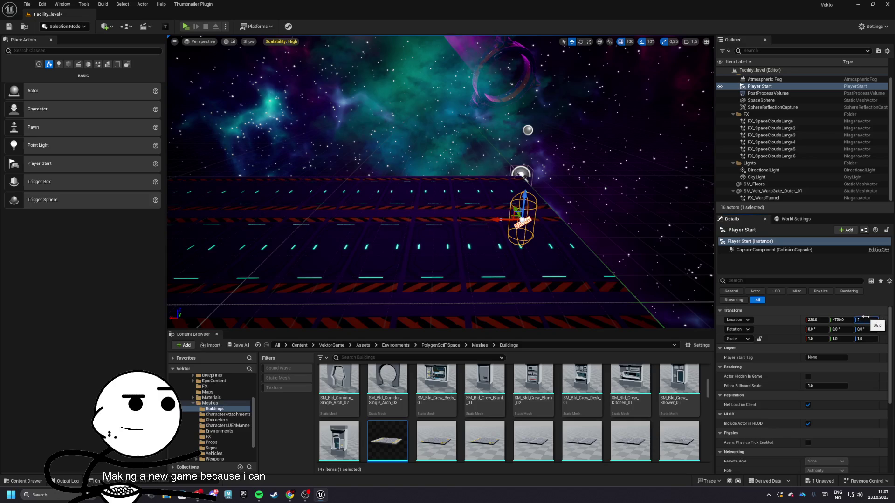
pyautogui.press('Return')
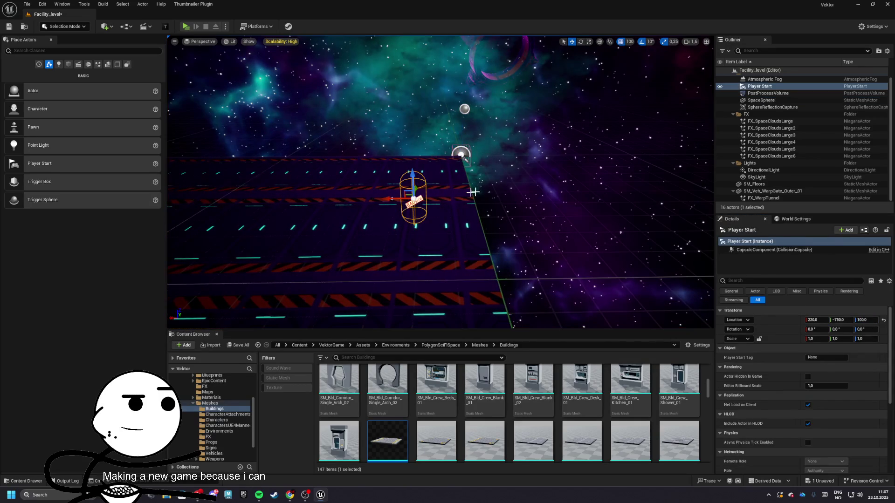
pyautogui.click(676, 142)
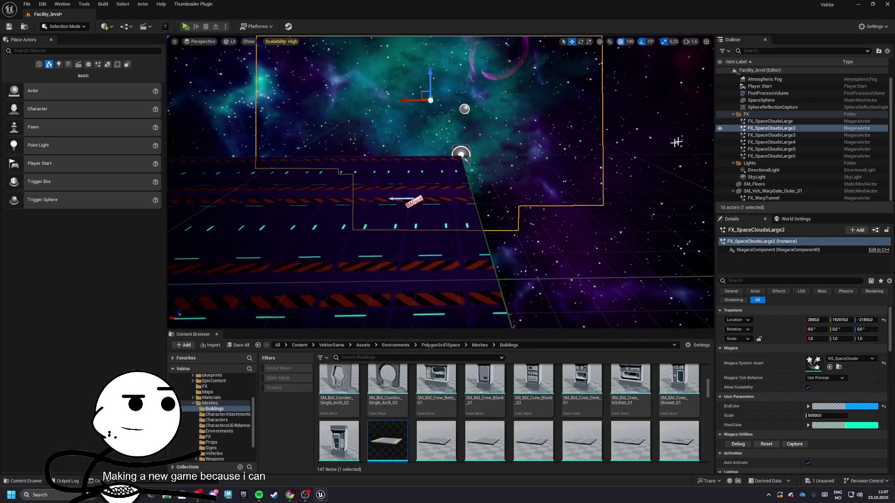
pyautogui.click(763, 101)
pyautogui.scroll(-5, 802, 373)
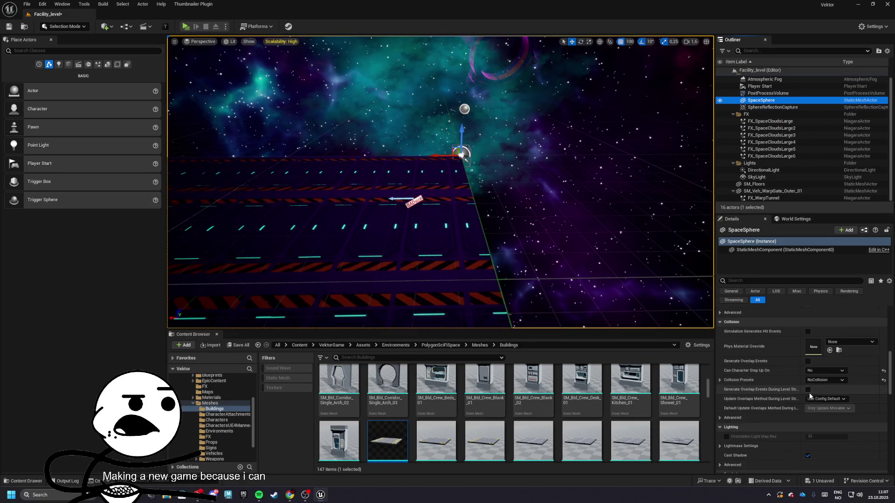
pyautogui.click(825, 380)
pyautogui.click(837, 359)
pyautogui.click(774, 129)
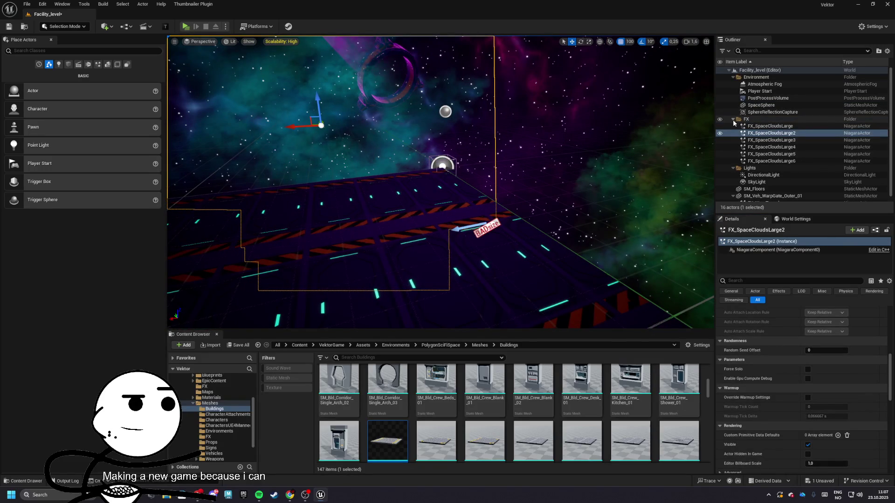
pyautogui.doubleClick(741, 119)
pyautogui.scroll(-10, 799, 315)
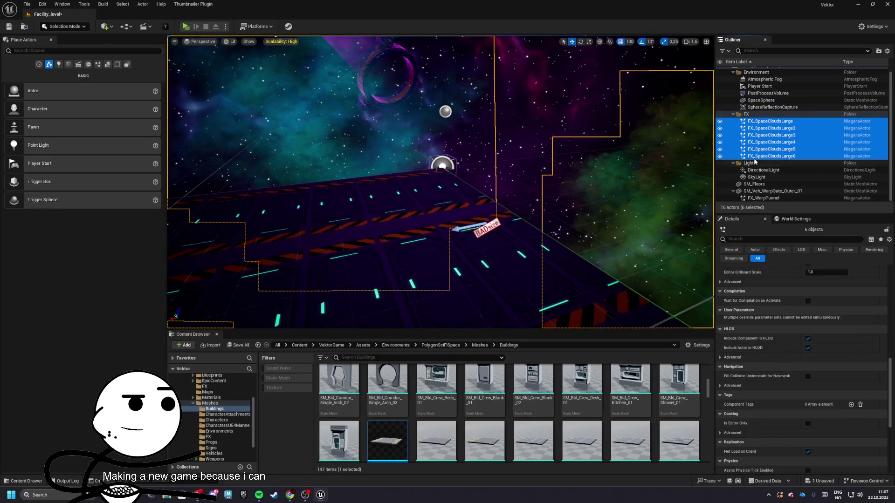
pyautogui.click(752, 191)
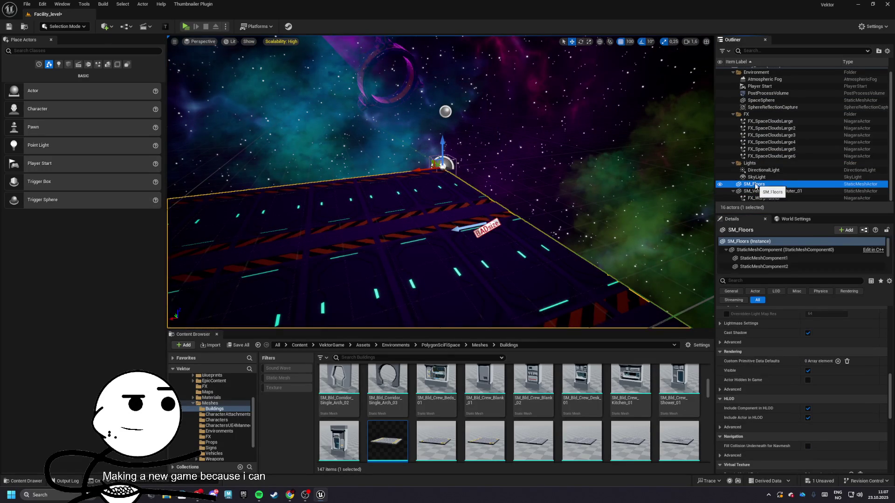
pyautogui.scroll(-5, 819, 341)
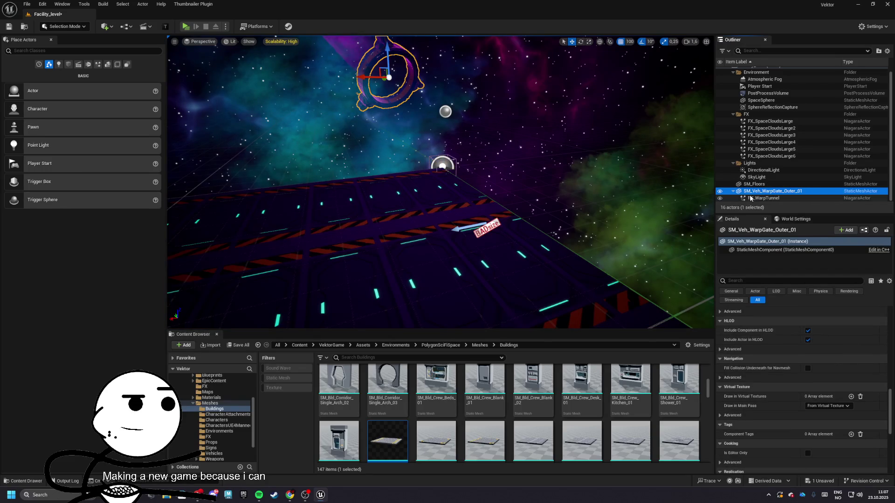
pyautogui.scroll(-2, 785, 347)
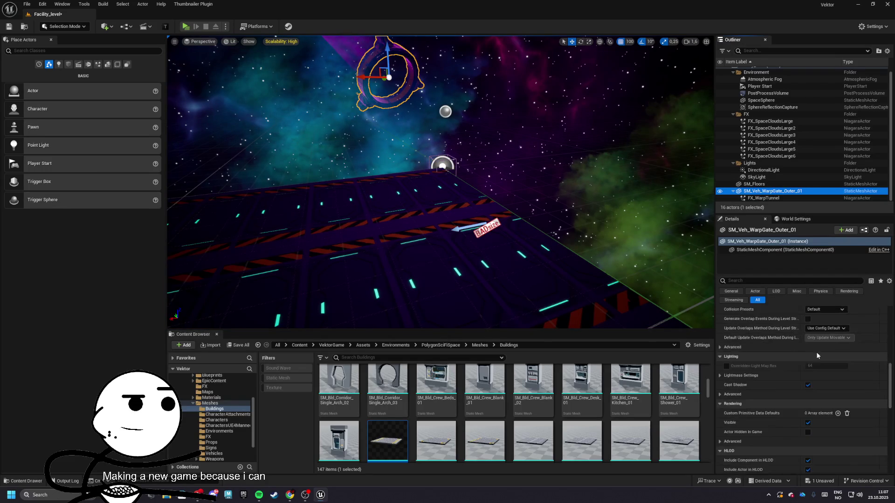
pyautogui.scroll(-10, 815, 343)
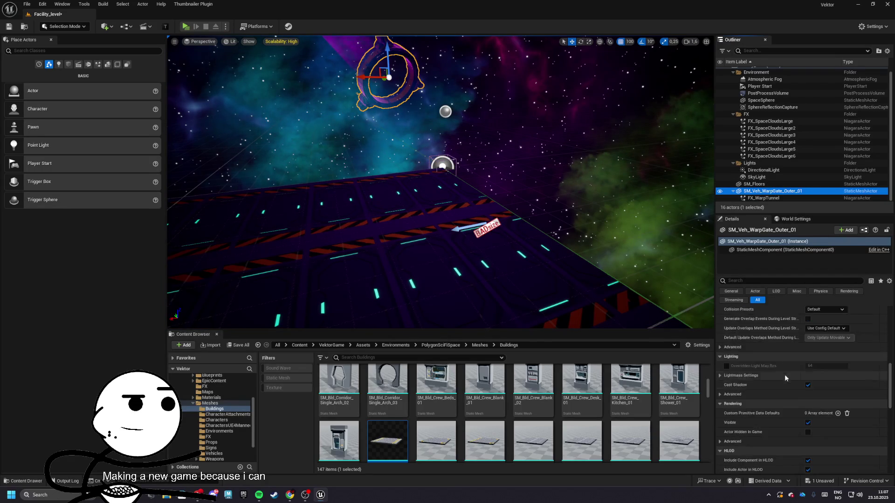
pyautogui.scroll(15, 777, 382)
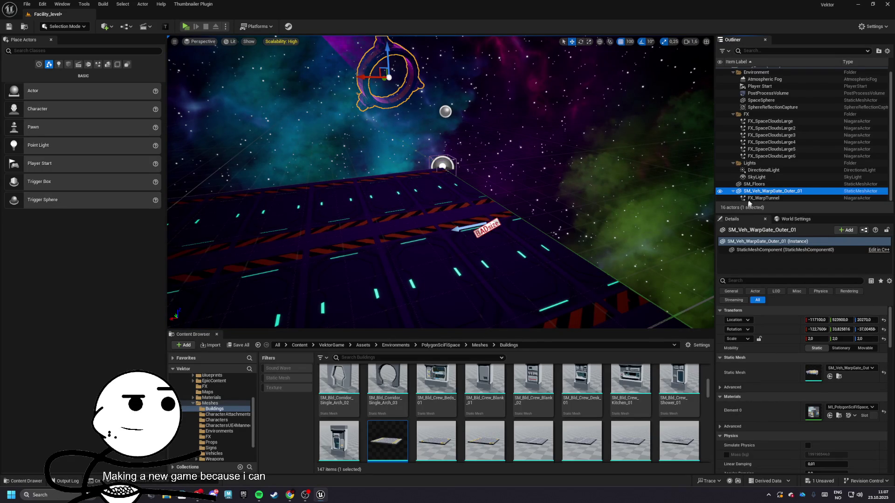
pyautogui.scroll(1, 788, 143)
pyautogui.click(749, 85)
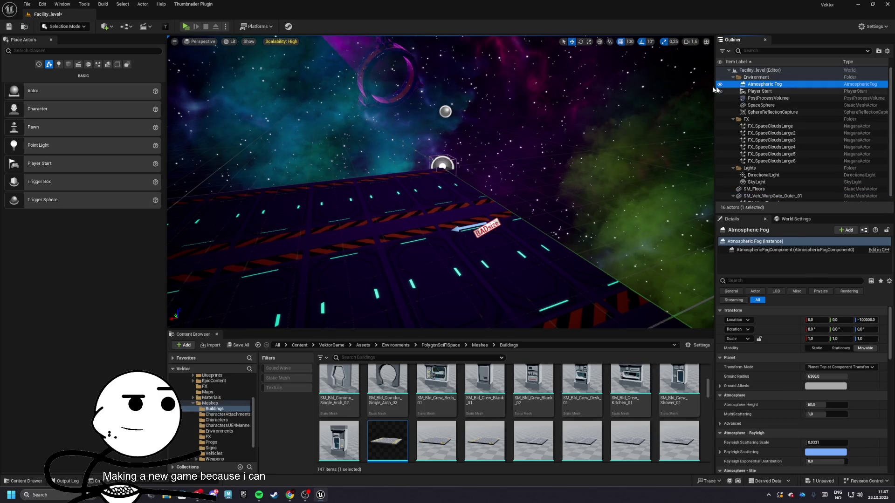
# Step: Run a test play of the level and stop it
pyautogui.hotkey('alt', 'p')
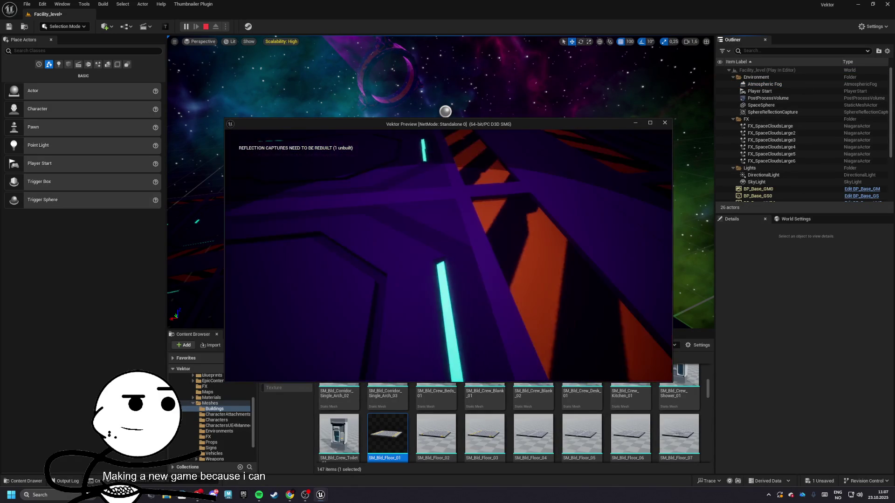
pyautogui.press('Escape')
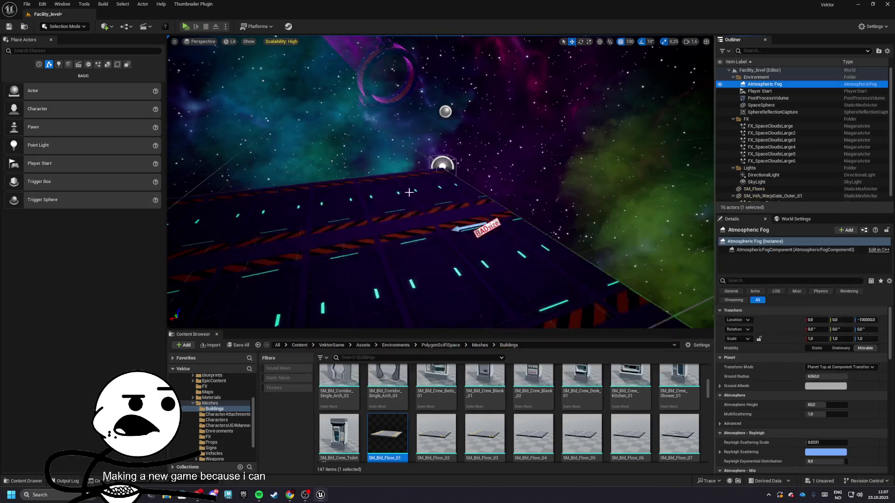
pyautogui.moveTo(662, 160); pyautogui.dragTo(662, 167)
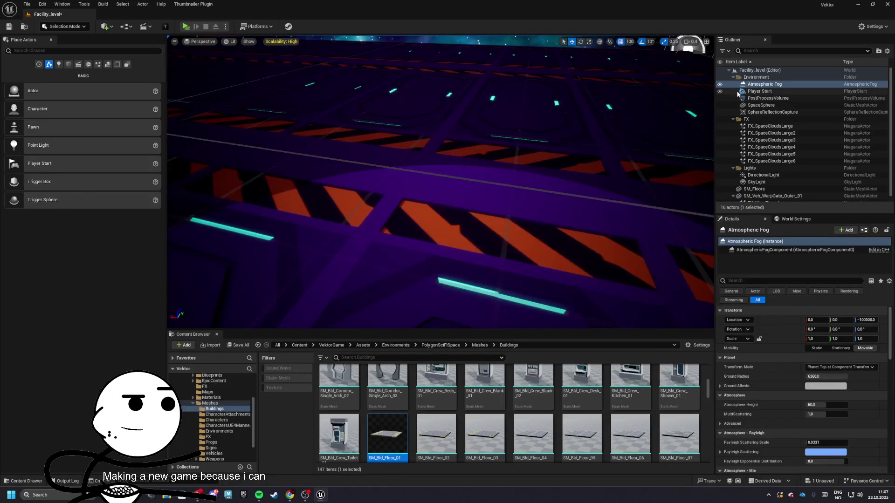
# Step: Hide the SpaceSphere in the editor view using its Outliner eye icon
pyautogui.click(720, 107)
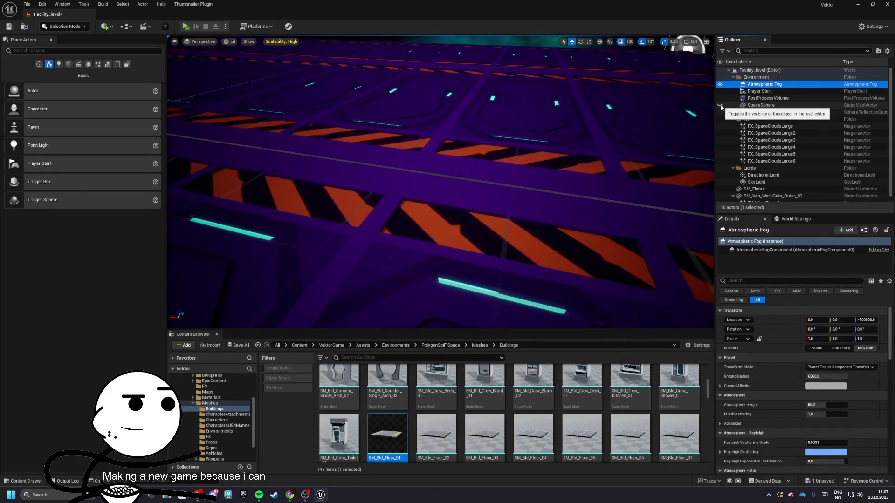
pyautogui.click(720, 105)
pyautogui.moveTo(663, 168)
pyautogui.mouseDown()
pyautogui.moveTo(624, 177)
pyautogui.moveTo(615, 171)
pyautogui.mouseUp()
pyautogui.doubleClick(758, 85)
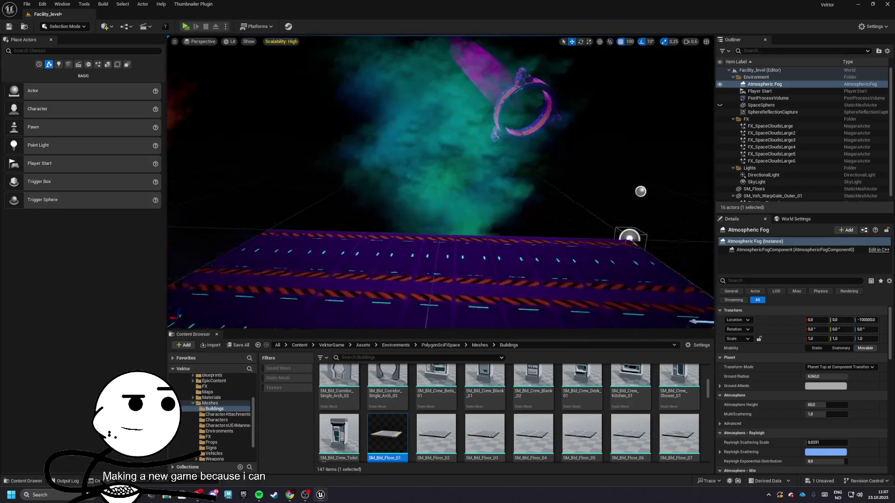
pyautogui.click(720, 106)
# Step: Select the SpaceSphere and locate its ML_Skybox_01 material in the Content Browser
pyautogui.doubleClick(720, 106)
pyautogui.click(721, 106)
pyautogui.click(720, 106)
pyautogui.click(762, 107)
pyautogui.scroll(-10, 813, 375)
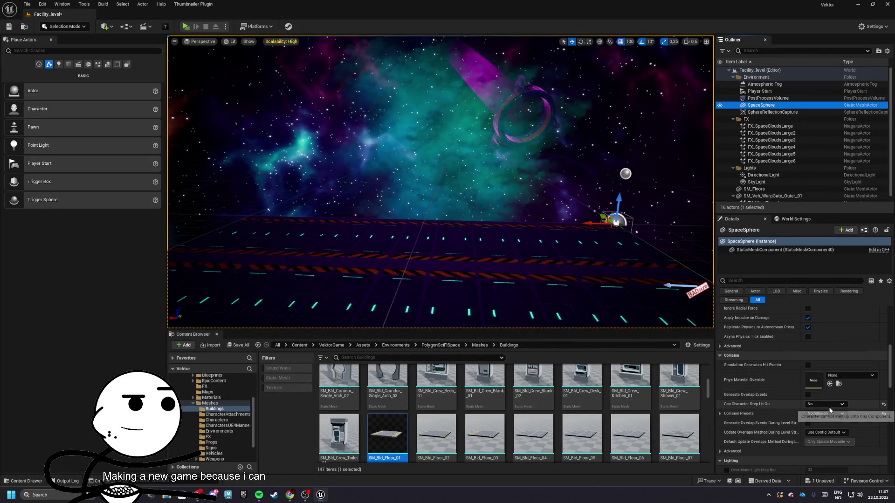
pyautogui.scroll(5, 839, 396)
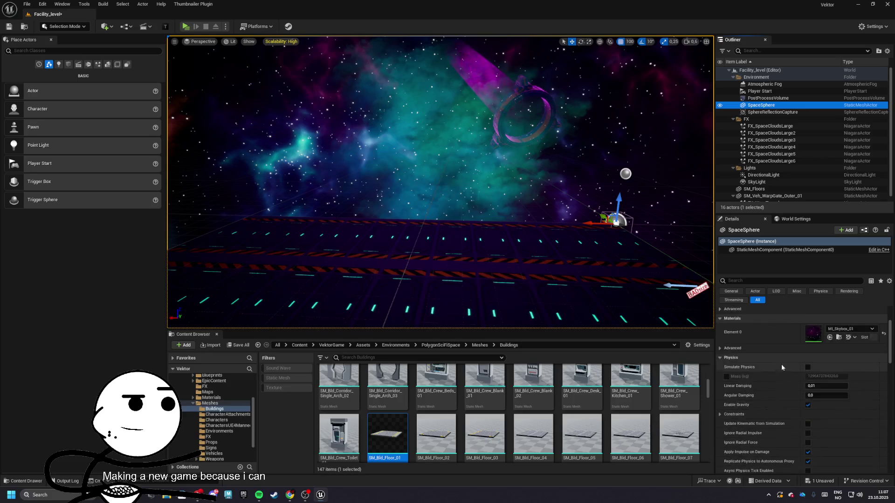
pyautogui.click(839, 359)
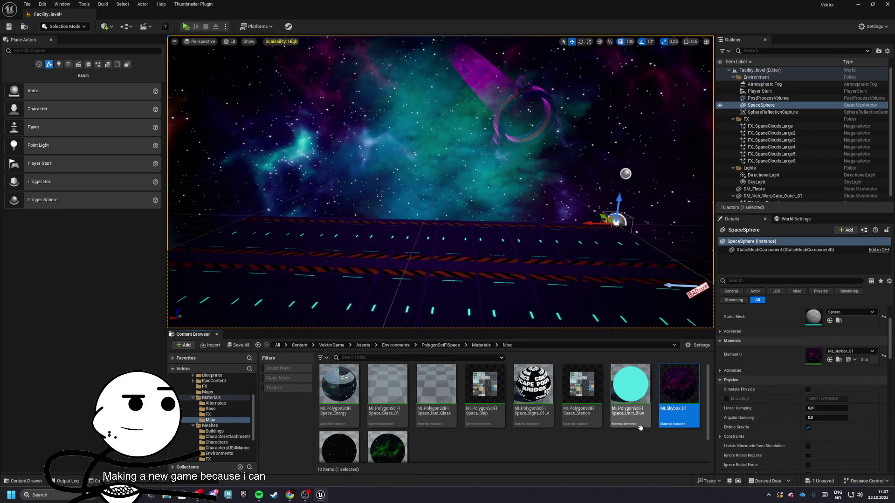
# Step: Uncheck Cast Shadow on the SpaceSphere, then test-play the level and stop
pyautogui.click(677, 409)
pyautogui.scroll(-3, 802, 387)
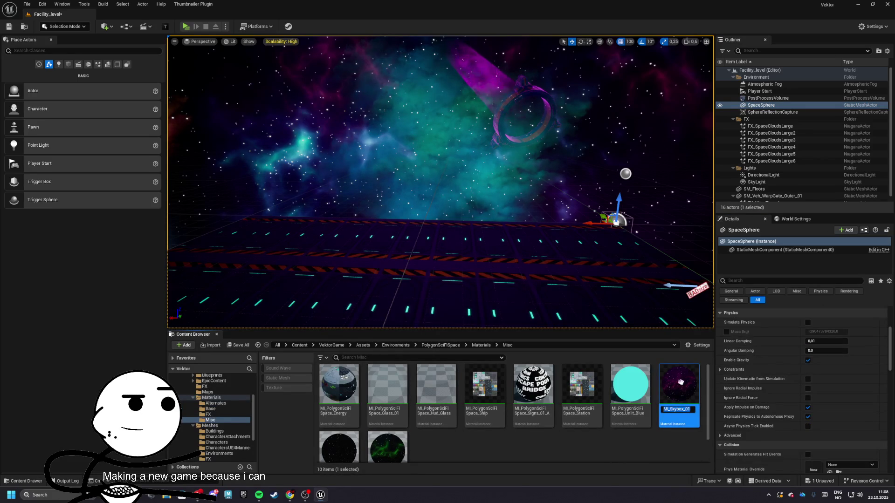
pyautogui.scroll(3, 804, 397)
pyautogui.write('cast')
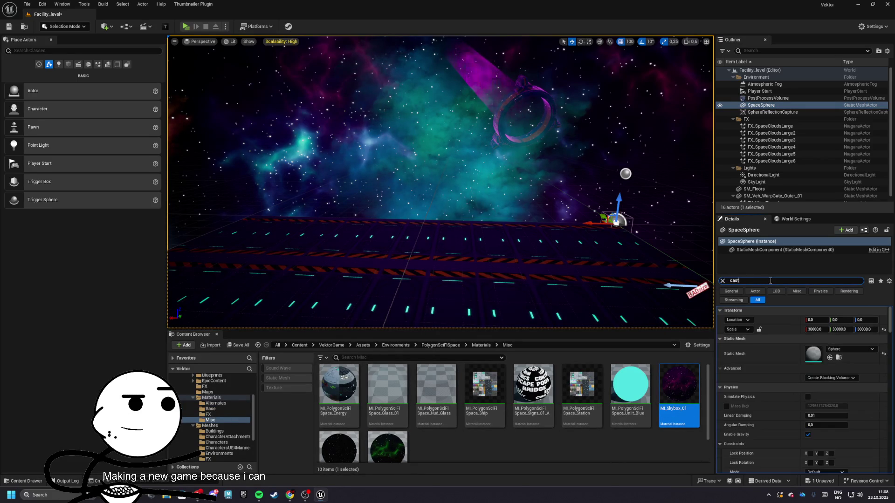
pyautogui.click(811, 320)
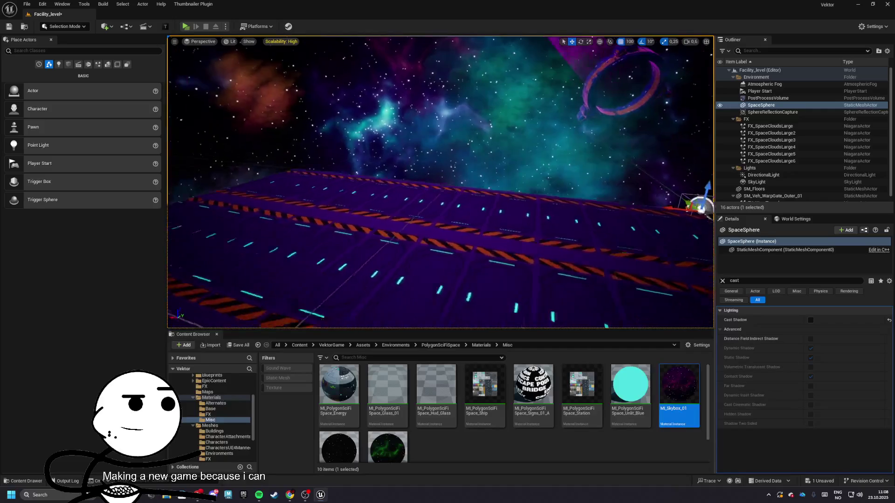
pyautogui.click(185, 27)
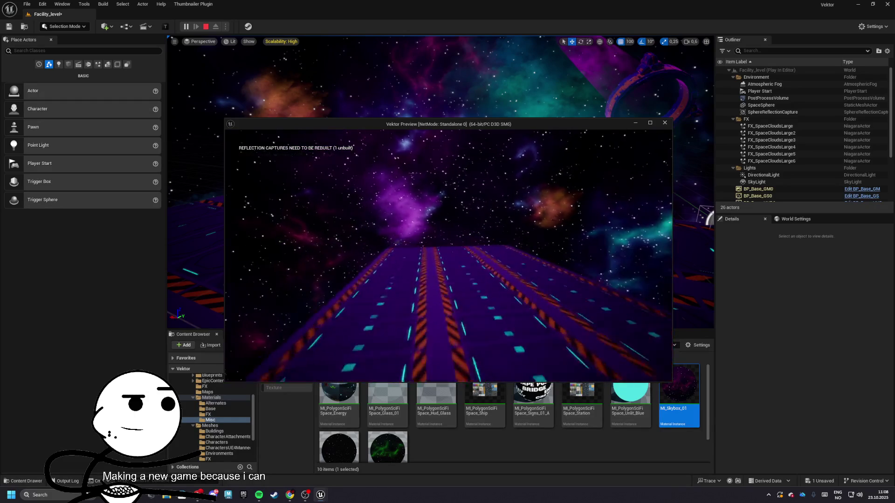
pyautogui.press('Escape')
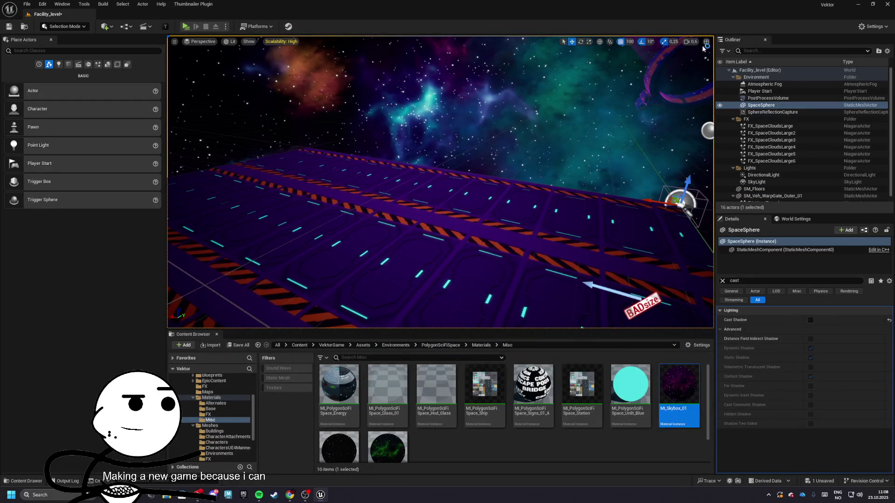
# Step: Set the World Settings Default Pawn Class to BP_ThirdPersonCharacter
pyautogui.click(799, 220)
pyautogui.scroll(-5, 826, 311)
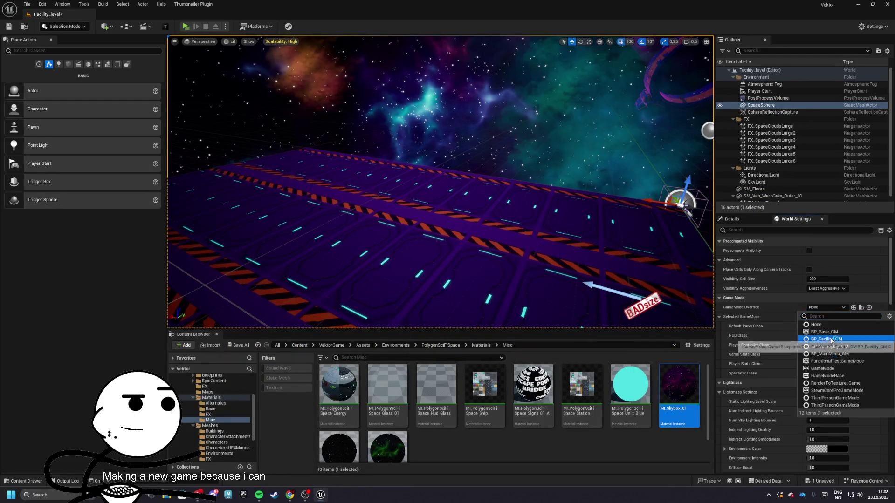
pyautogui.click(823, 327)
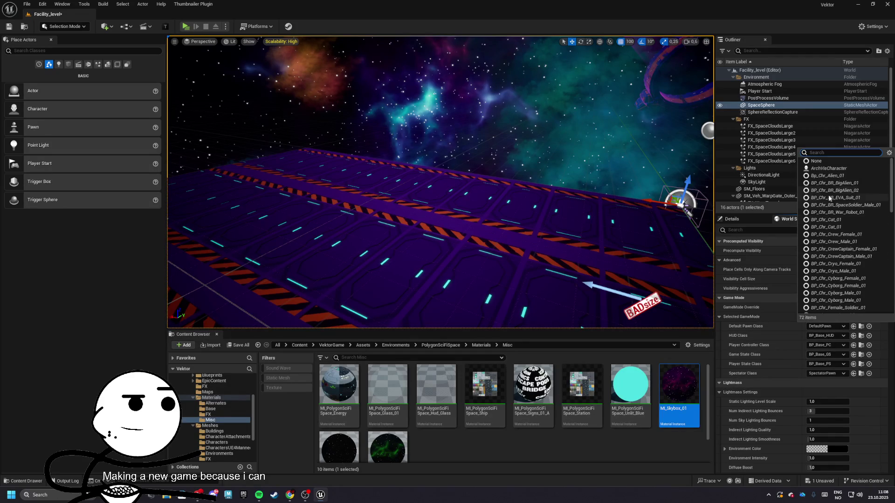
pyautogui.write('thid')
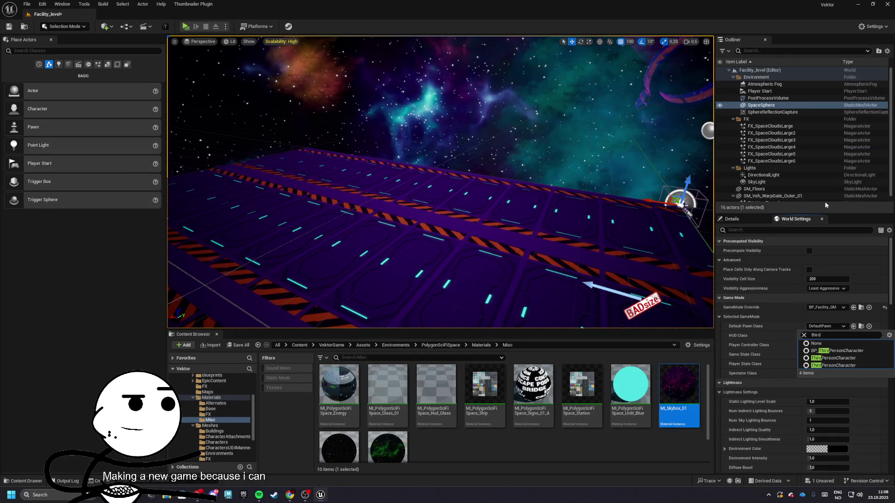
pyautogui.press('Return')
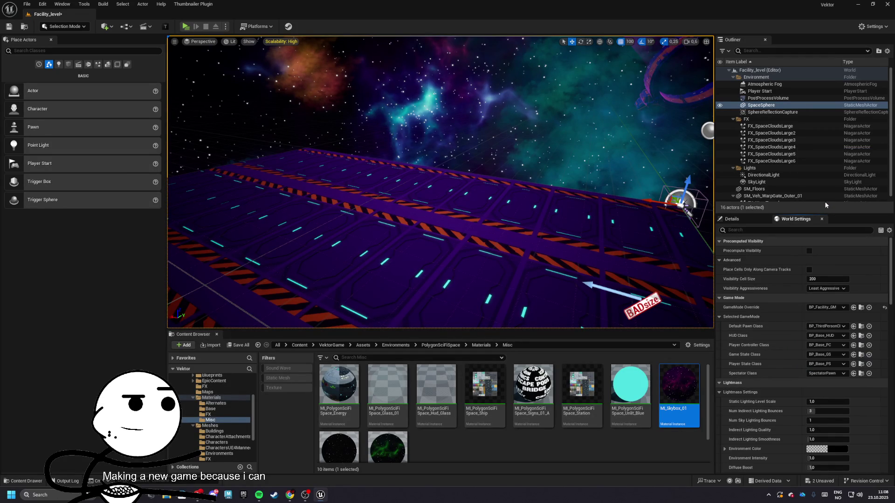
# Step: Rename the pawn blueprint to BP_Vektor_Character and test-play with it
pyautogui.click(862, 327)
pyautogui.click(383, 400)
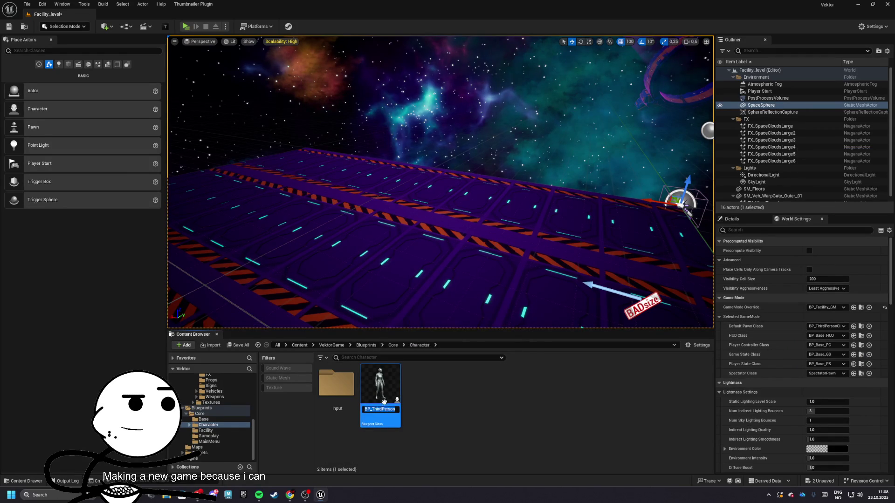
pyautogui.write('BP_Vektor_Charact')
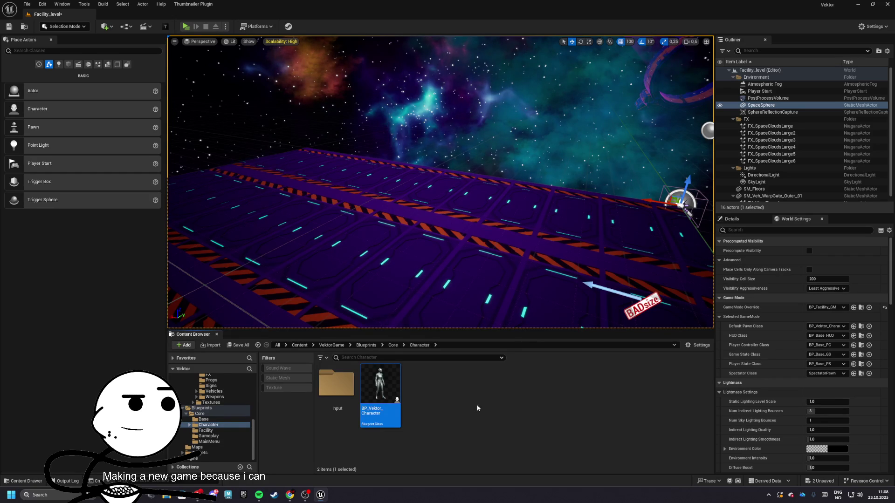
pyautogui.click(193, 27)
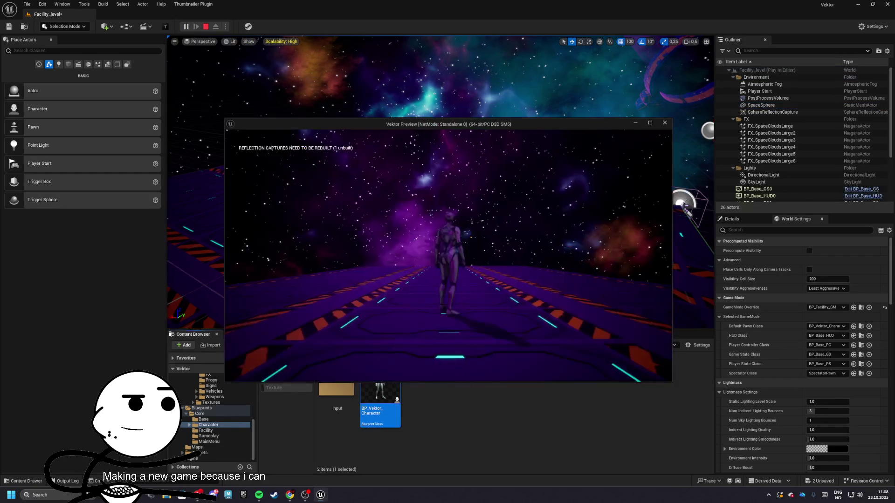
pyautogui.press('Escape')
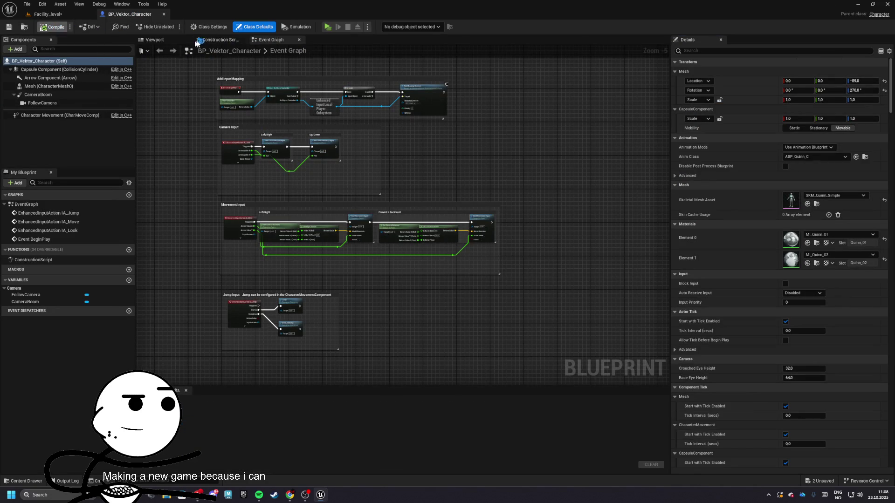
# Step: Review BP_Vektor_Character's components and Add Mapping Context nodes, then return to Facility_level
pyautogui.click(149, 40)
pyautogui.click(271, 40)
pyautogui.scroll(5, 348, 163)
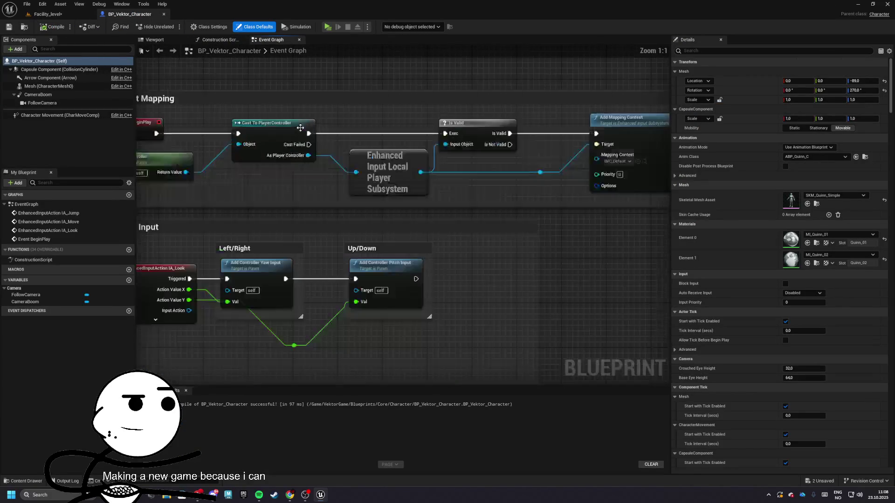
pyautogui.moveTo(348, 163)
pyautogui.mouseDown()
pyautogui.moveTo(662, 161)
pyautogui.moveTo(433, 168)
pyautogui.mouseUp()
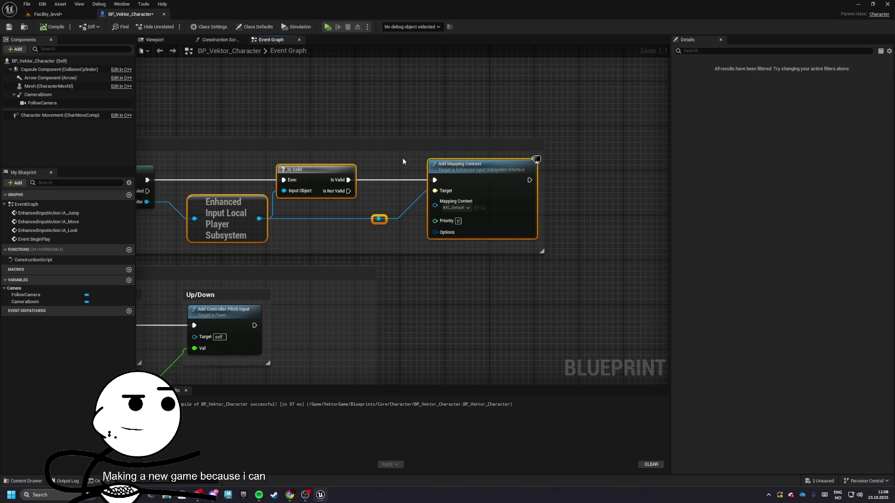
pyautogui.click(403, 161)
pyautogui.scroll(-4, 403, 161)
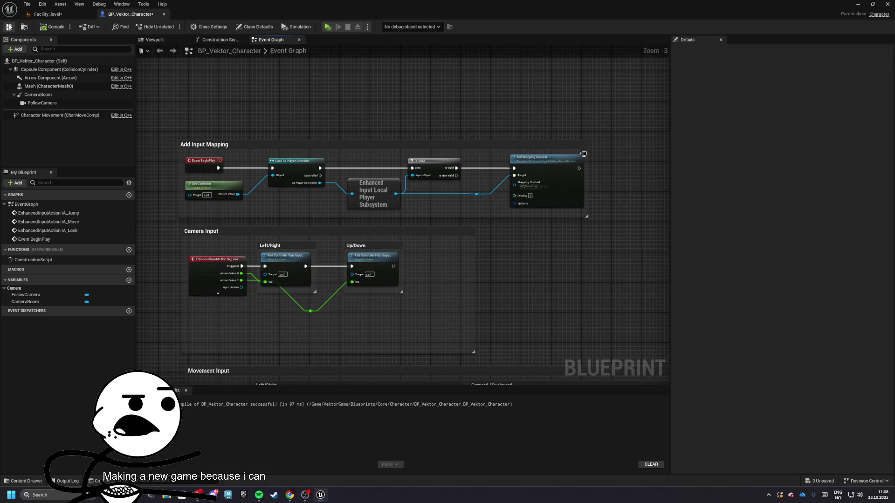
pyautogui.click(61, 15)
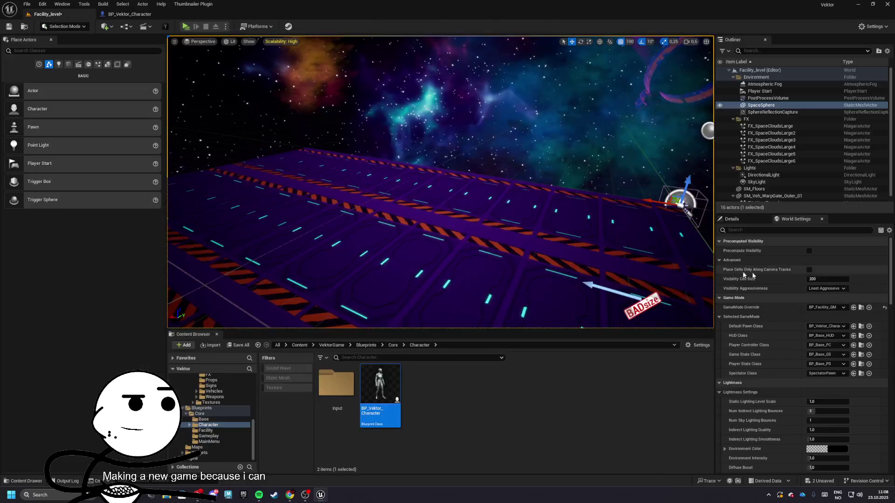
# Step: Assign BP_Facility_HUD, BP_Facility_PC, BP_Facility_GS and BP_Facility_PS to the game mode, then open BP_Base_PC
pyautogui.click(862, 346)
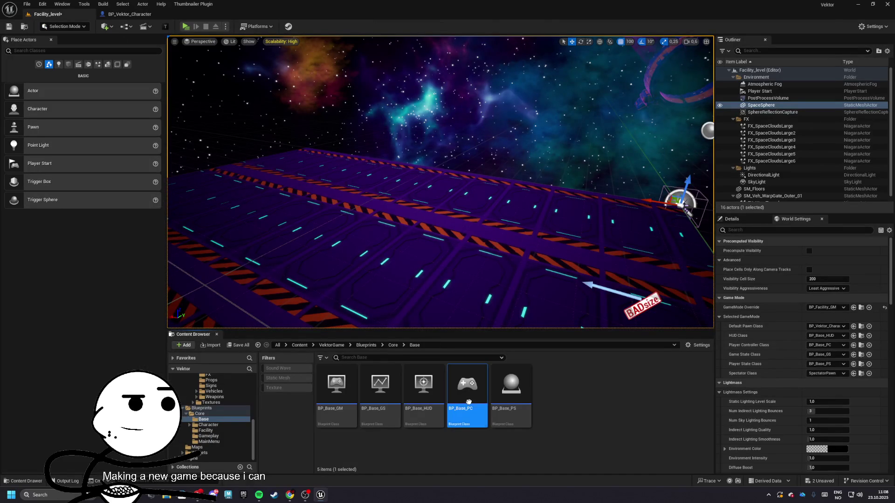
pyautogui.click(826, 335)
pyautogui.click(827, 361)
pyautogui.click(825, 345)
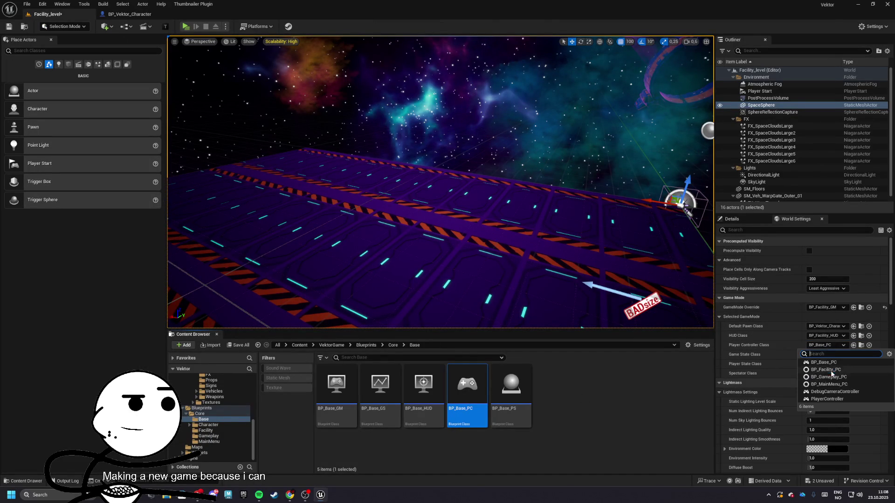
pyautogui.click(826, 369)
pyautogui.click(825, 355)
pyautogui.click(827, 379)
pyautogui.click(830, 364)
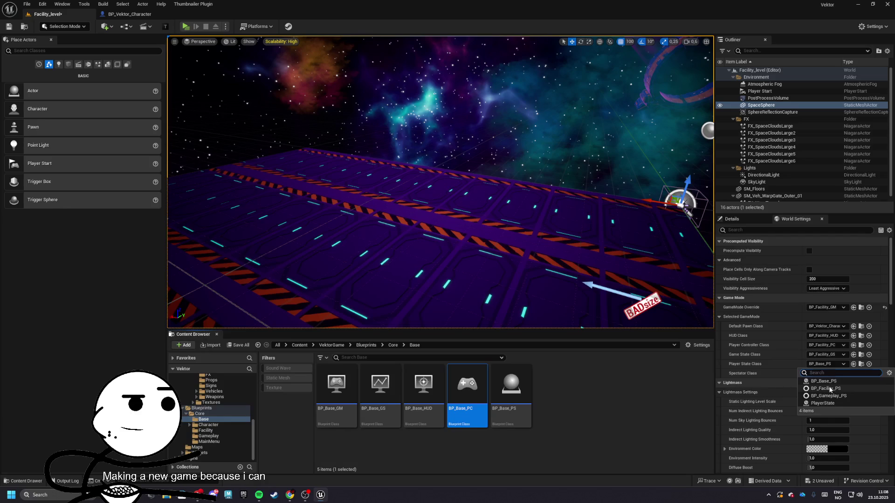
pyautogui.click(830, 390)
pyautogui.doubleClick(469, 387)
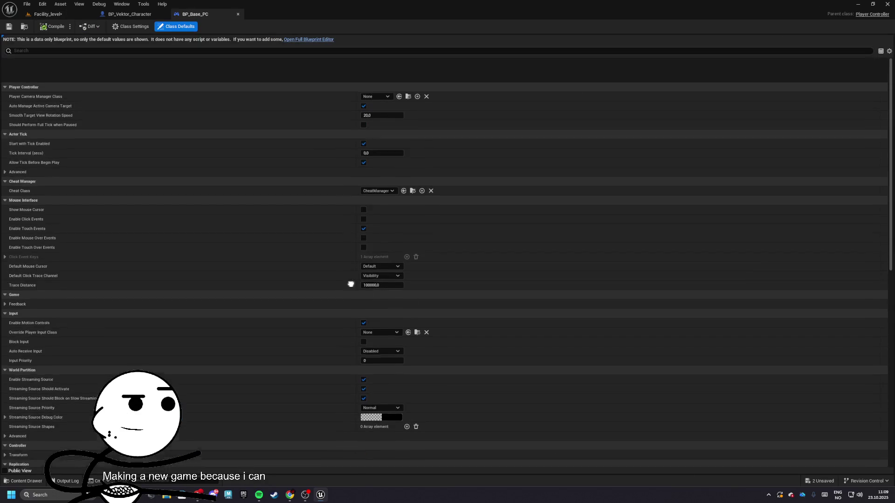
# Step: Replace the default events with custom events AddInputMapping and RemoveInputMapping
pyautogui.hotkey('ctrl', 'a')
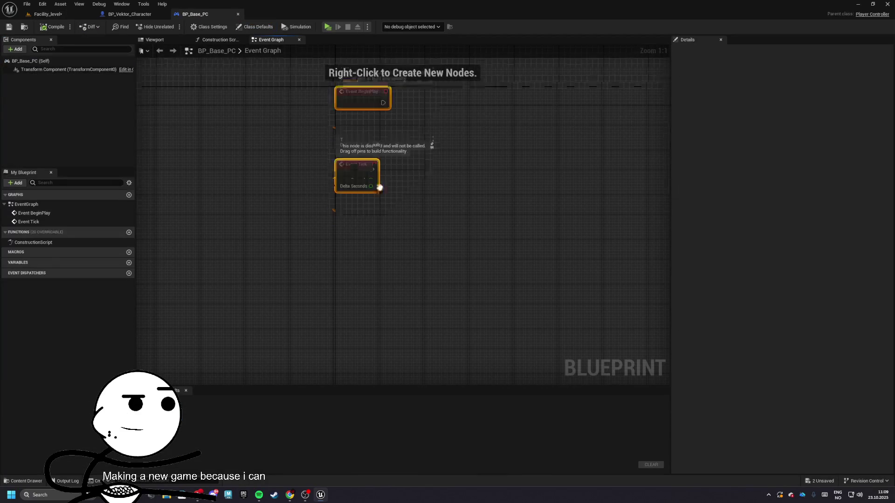
pyautogui.press('Delete')
pyautogui.rightClick(352, 210)
pyautogui.write('custom')
pyautogui.press('Return')
pyautogui.write('AddInputMapping')
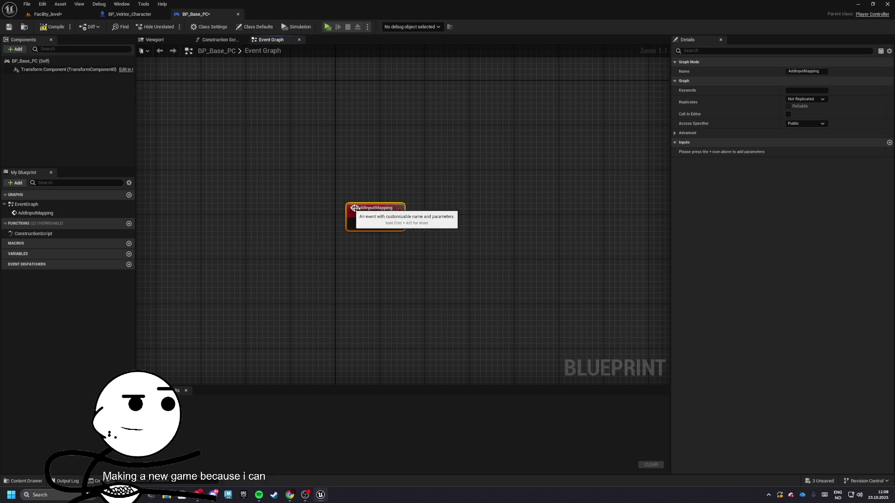
pyautogui.press('Return')
pyautogui.rightClick(366, 259)
pyautogui.write('custom')
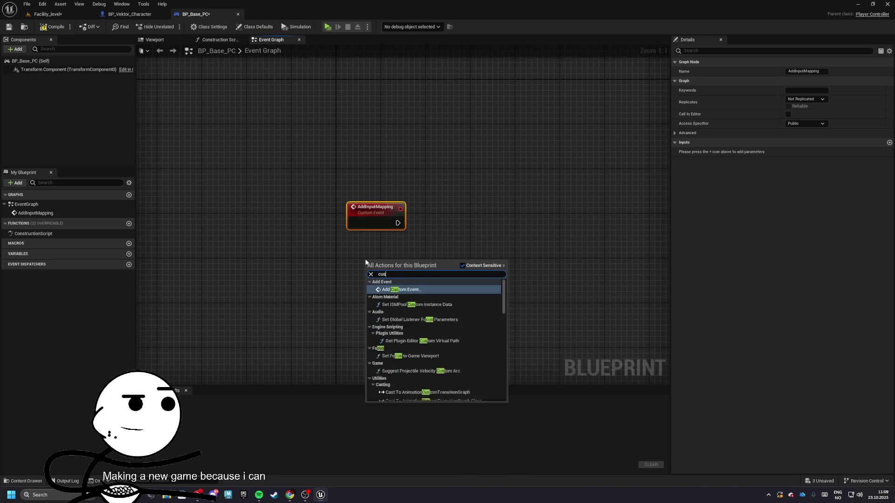
pyautogui.press('Return')
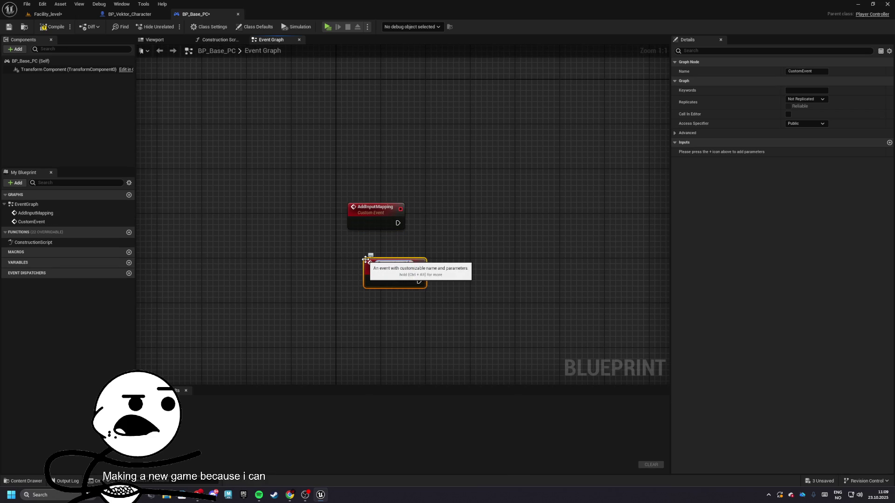
pyautogui.press('Return')
# Step: Add an Enhanced Input Local Player Subsystem node feeding an Add Mapping Context node
pyautogui.moveTo(399, 213); pyautogui.dragTo(466, 217)
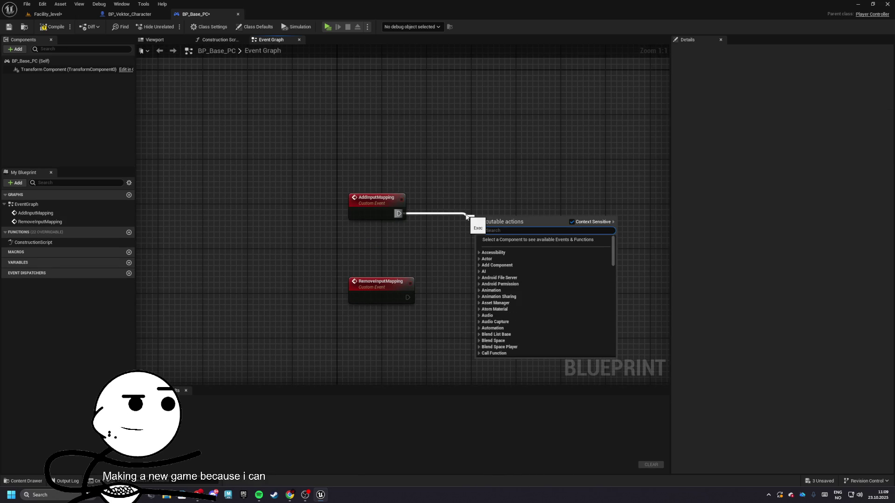
pyautogui.press('Escape')
pyautogui.rightClick(372, 246)
pyautogui.write('get enh')
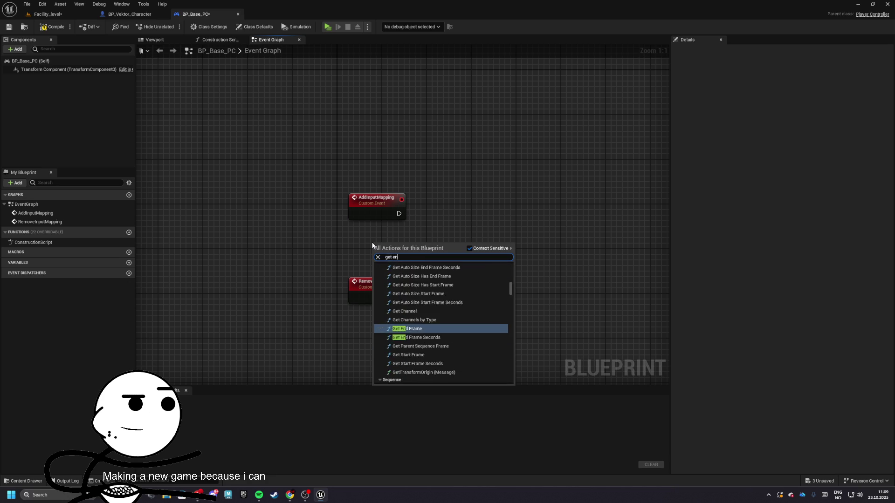
pyautogui.press('Up')
pyautogui.press('Up')
pyautogui.press('Escape')
pyautogui.moveTo(437, 265)
pyautogui.mouseDown()
pyautogui.moveTo(488, 239)
pyautogui.moveTo(433, 255)
pyautogui.moveTo(499, 236)
pyautogui.moveTo(531, 189)
pyautogui.mouseUp()
pyautogui.write('add mapping')
pyautogui.press('Return')
# Step: Add a second subsystem with a Remove Mapping Context node and rearrange the nodes
pyautogui.hotkey('ctrl', 'd')
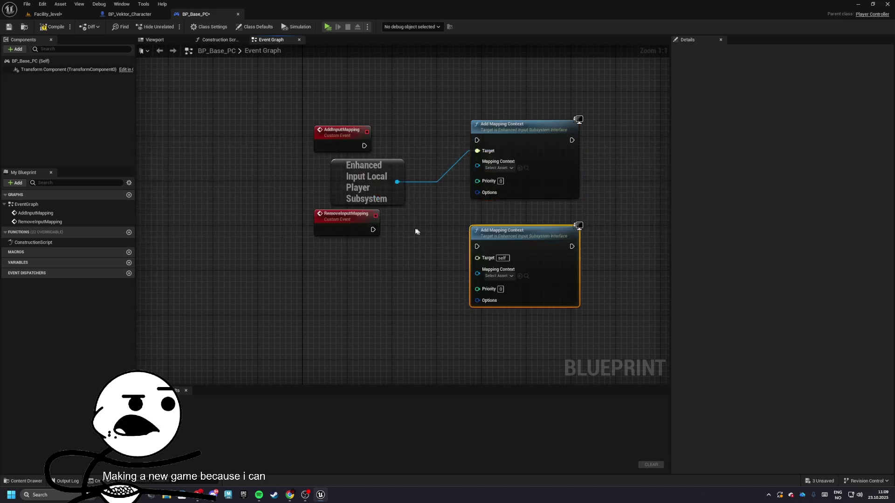
pyautogui.hotkey('ctrl', 'd')
pyautogui.moveTo(391, 287)
pyautogui.mouseDown()
pyautogui.moveTo(433, 280)
pyautogui.moveTo(412, 274)
pyautogui.mouseUp()
pyautogui.press('Escape')
pyautogui.write('remove mapping')
pyautogui.press('Return')
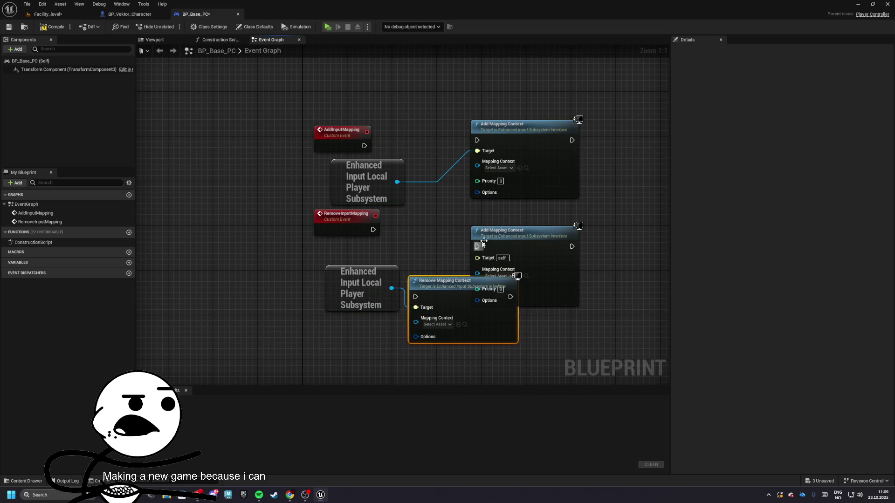
pyautogui.click(485, 268)
pyautogui.press('Delete')
pyautogui.moveTo(467, 281); pyautogui.dragTo(561, 238)
pyautogui.click(389, 270)
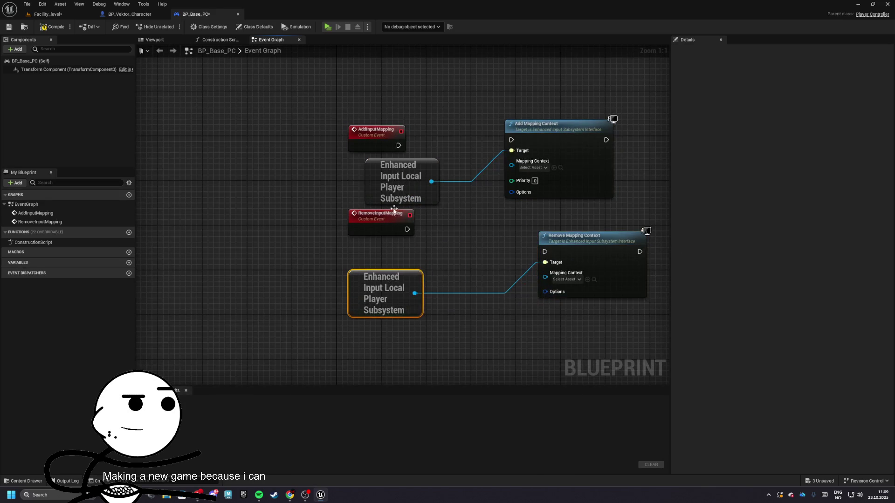
pyautogui.moveTo(357, 150); pyautogui.dragTo(351, 76)
pyautogui.moveTo(363, 128)
pyautogui.mouseDown()
pyautogui.moveTo(550, 196)
pyautogui.moveTo(586, 114)
pyautogui.moveTo(646, 96)
pyautogui.mouseUp()
# Step: Insert an Is Valid check so AddInputMapping adds the mapping context only when valid
pyautogui.moveTo(508, 228); pyautogui.dragTo(407, 252)
pyautogui.write('is valid')
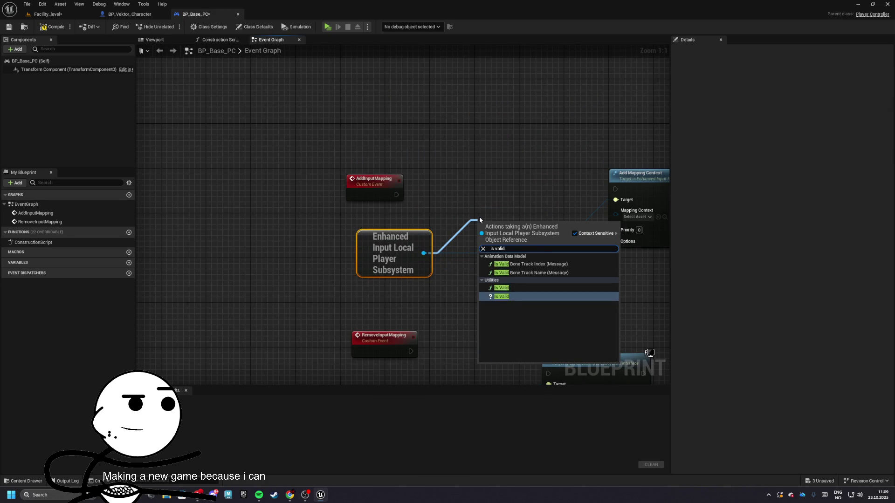
pyautogui.click(501, 297)
pyautogui.moveTo(497, 225)
pyautogui.mouseDown()
pyautogui.moveTo(503, 176)
pyautogui.moveTo(397, 195)
pyautogui.moveTo(481, 198)
pyautogui.mouseUp()
pyautogui.moveTo(385, 194); pyautogui.dragTo(397, 194)
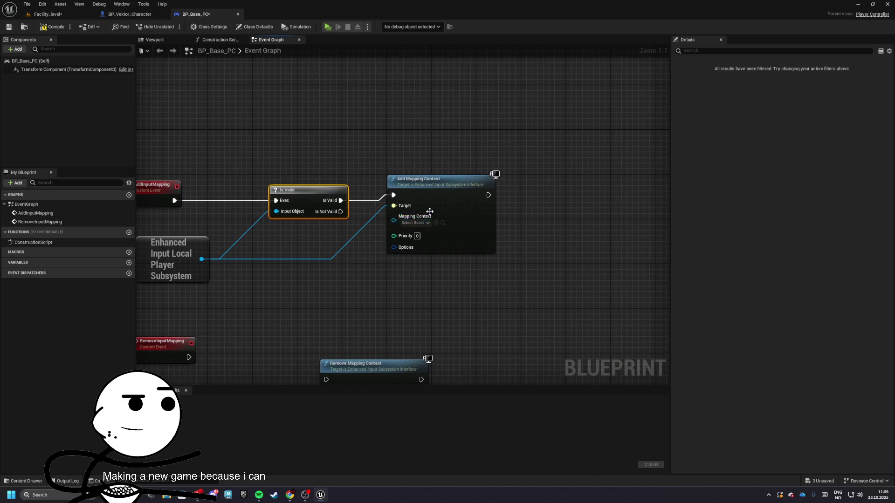
# Step: Set IMC_Default as the mapping context, expose it as an input, and comment the four nodes
pyautogui.click(412, 227)
pyautogui.click(466, 271)
pyautogui.moveTo(498, 235); pyautogui.dragTo(268, 206)
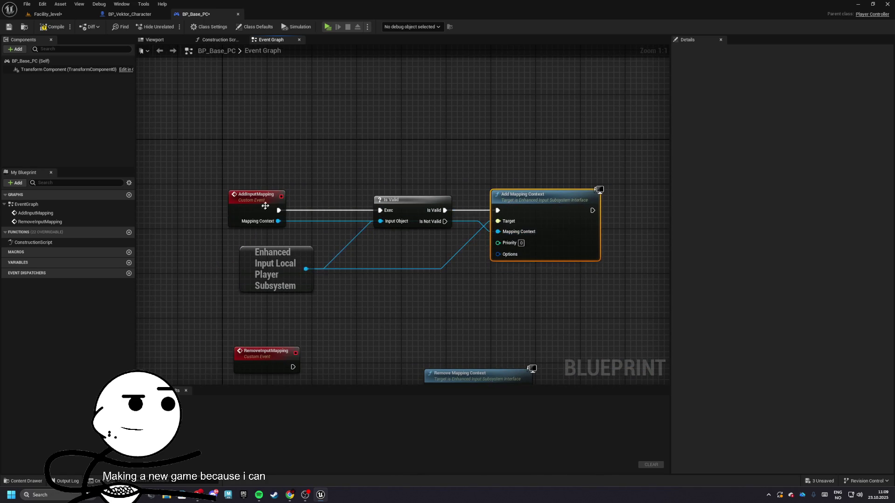
pyautogui.moveTo(219, 179); pyautogui.dragTo(669, 313)
pyautogui.press('c')
pyautogui.write('[Add Mapping Contex')
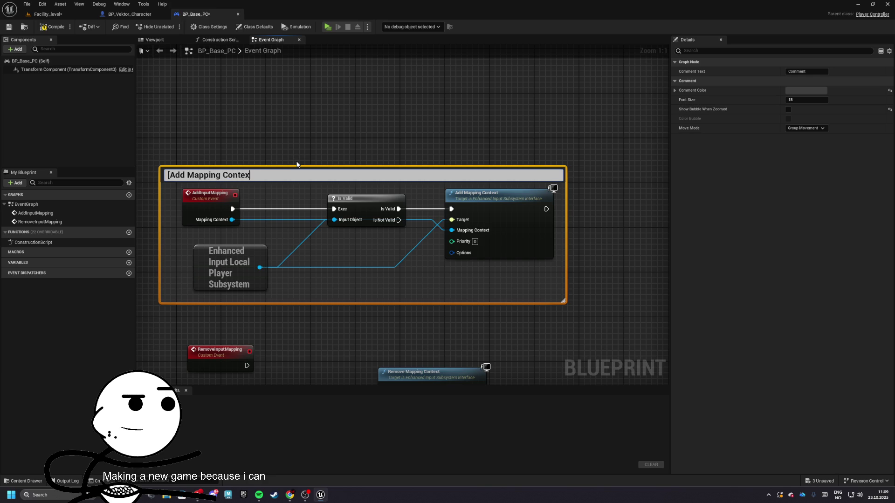
# Step: Title the add group's comment [Add Mapping Context] and wrap the three remove-mapping nodes in a new comment
pyautogui.write('t]')
pyautogui.press('Return')
pyautogui.moveTo(238, 246)
pyautogui.mouseDown()
pyautogui.moveTo(311, 258)
pyautogui.moveTo(344, 230)
pyautogui.moveTo(335, 232)
pyautogui.moveTo(326, 107)
pyautogui.mouseUp()
pyautogui.moveTo(243, 212); pyautogui.dragTo(474, 339)
pyautogui.moveTo(326, 210); pyautogui.dragTo(323, 137)
pyautogui.press('c')
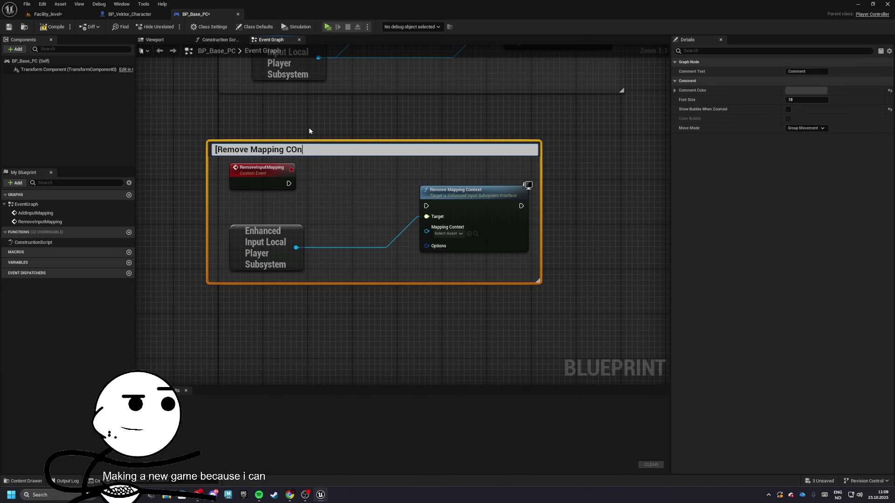
# Step: Retitle the two comments [Add Input Mapping] and [Remove Input Mapping]
pyautogui.moveTo(326, 135); pyautogui.dragTo(336, 256)
pyautogui.doubleClick(302, 93)
pyautogui.write('[Add Input Mapping')
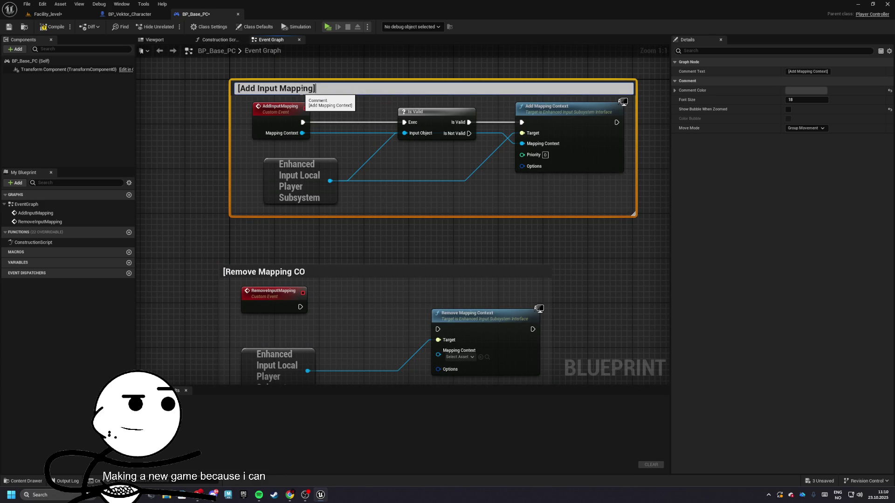
pyautogui.press('Return')
pyautogui.moveTo(289, 270); pyautogui.dragTo(298, 185)
pyautogui.doubleClick(277, 188)
pyautogui.write('Input')
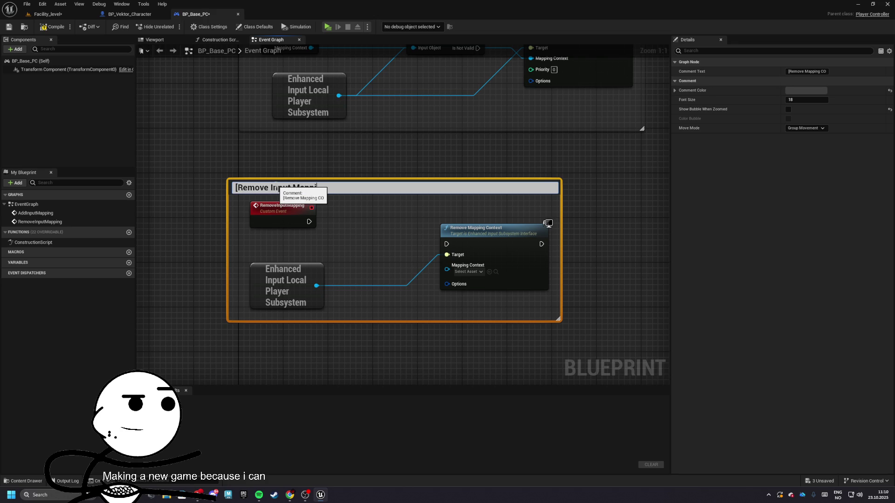
pyautogui.write('ng')
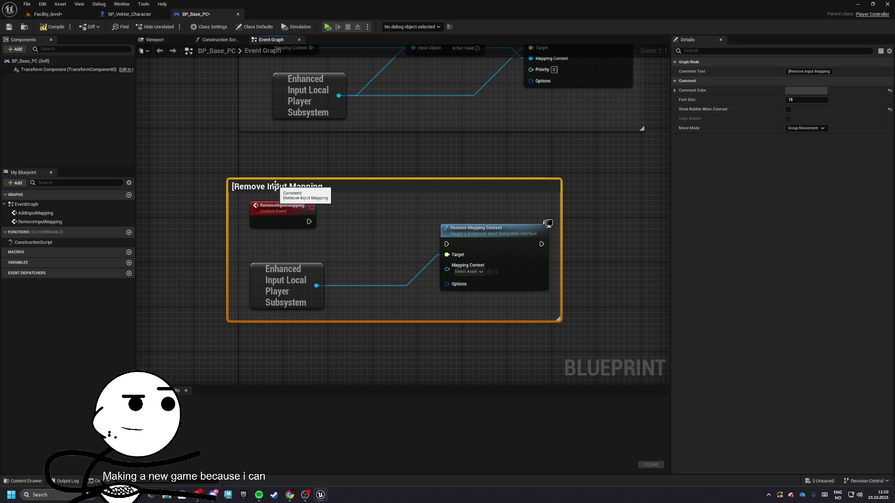
pyautogui.press('Return')
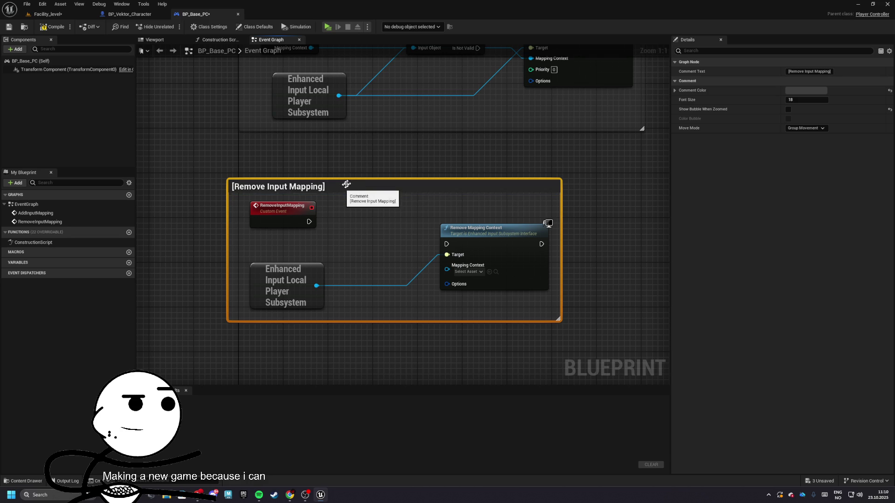
pyautogui.moveTo(340, 238)
pyautogui.mouseDown()
pyautogui.moveTo(344, 190)
pyautogui.moveTo(379, 206)
pyautogui.mouseUp()
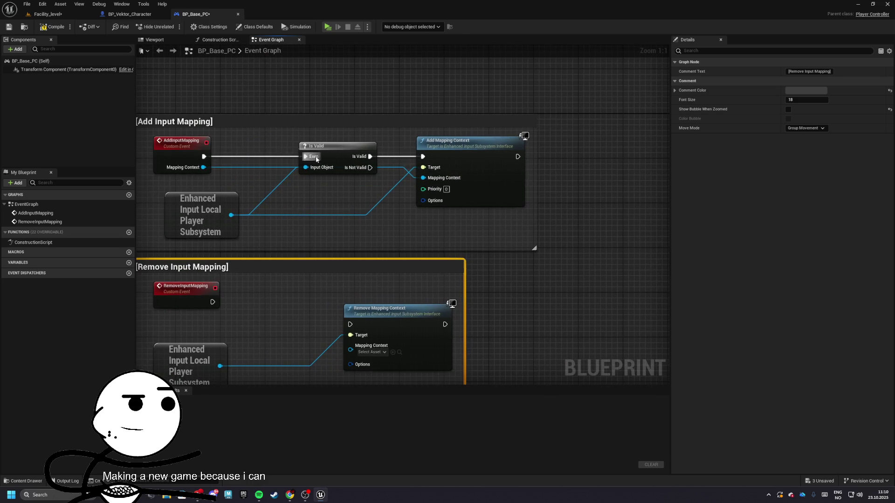
# Step: Copy the Is Valid node into the remove group and connect RemoveInputMapping to it
pyautogui.click(345, 155)
pyautogui.hotkey('ctrl', 'c')
pyautogui.hotkey('ctrl', 'v')
pyautogui.moveTo(315, 234); pyautogui.dragTo(264, 232)
pyautogui.moveTo(346, 253)
pyautogui.mouseDown()
pyautogui.moveTo(378, 230)
pyautogui.moveTo(332, 224)
pyautogui.mouseUp()
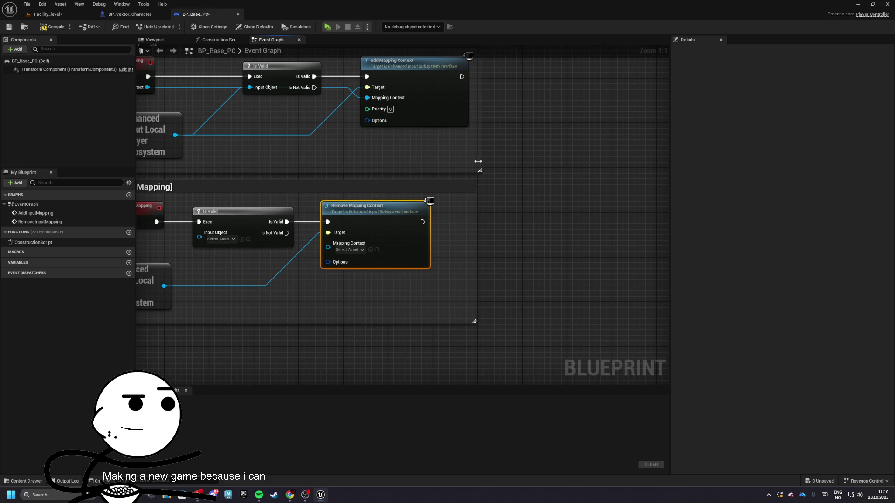
pyautogui.moveTo(390, 229); pyautogui.dragTo(406, 230)
# Step: Give RemoveInputMapping a Mapping Context input, and feed the subsystem into Is Valid's input object
pyautogui.click(442, 264)
pyautogui.moveTo(429, 261)
pyautogui.mouseDown()
pyautogui.moveTo(350, 268)
pyautogui.moveTo(224, 240)
pyautogui.mouseUp()
pyautogui.rightClick(216, 208)
pyautogui.moveTo(334, 237)
pyautogui.mouseDown()
pyautogui.moveTo(312, 238)
pyautogui.moveTo(271, 306)
pyautogui.moveTo(251, 299)
pyautogui.mouseUp()
pyautogui.moveTo(186, 146); pyautogui.dragTo(224, 201)
pyautogui.scroll(-4, 224, 201)
# Step: Wrap both comment groups in an enclosing [Input Mapping] comment
pyautogui.hotkey('ctrl', 'a')
pyautogui.moveTo(267, 117)
pyautogui.mouseDown()
pyautogui.moveTo(290, 235)
pyautogui.moveTo(267, 207)
pyautogui.mouseUp()
pyautogui.press('c')
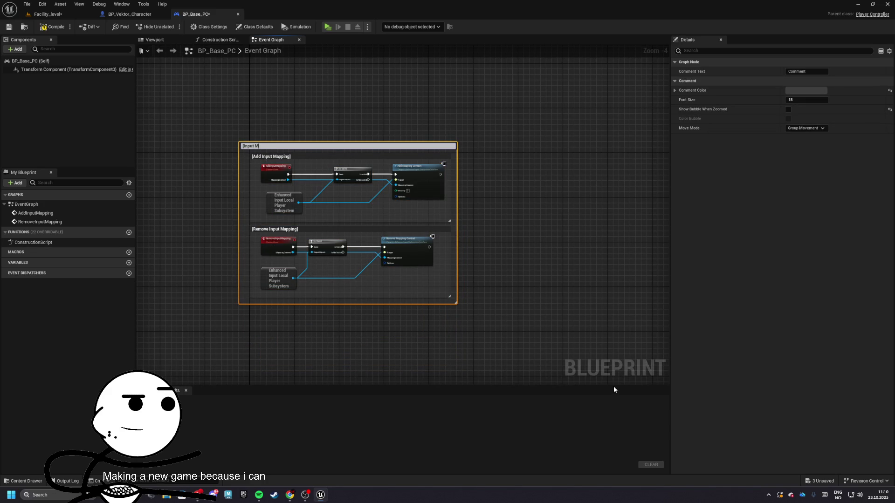
pyautogui.press('Return')
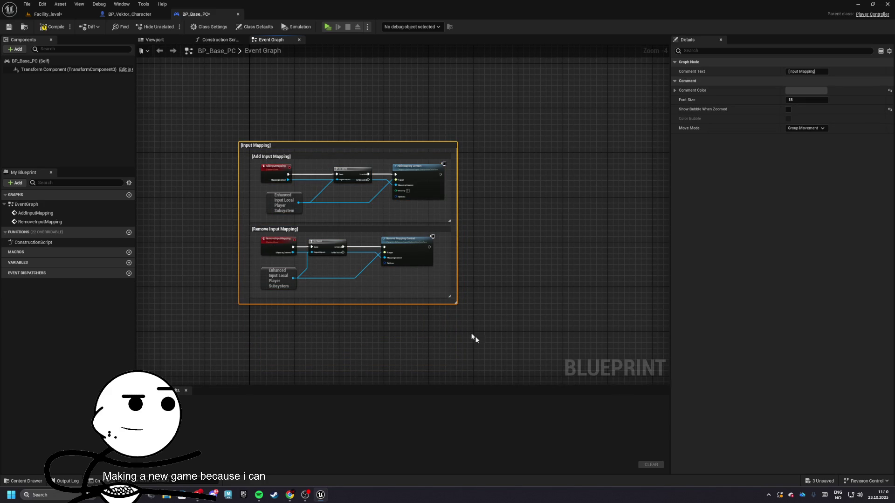
pyautogui.scroll(2, 326, 196)
pyautogui.moveTo(339, 133)
pyautogui.mouseDown()
pyautogui.moveTo(369, 211)
pyautogui.moveTo(339, 211)
pyautogui.moveTo(310, 166)
pyautogui.mouseUp()
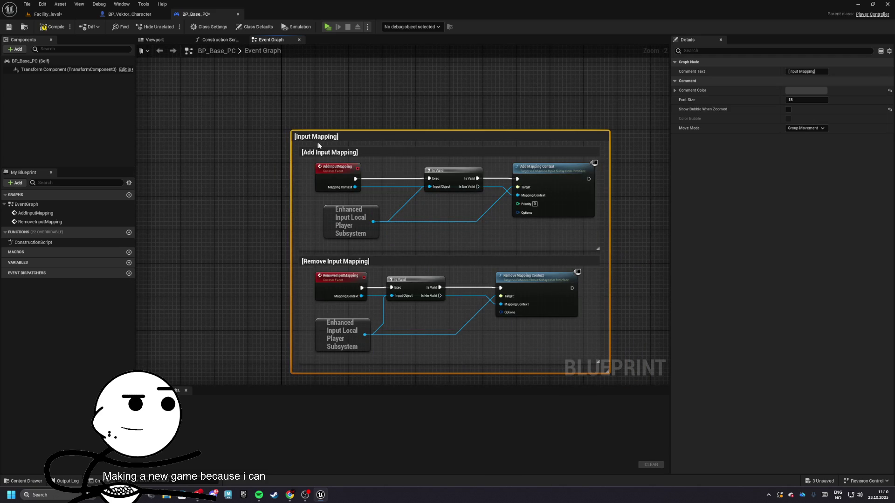
pyautogui.moveTo(333, 97); pyautogui.dragTo(344, 236)
pyautogui.scroll(-3, 328, 190)
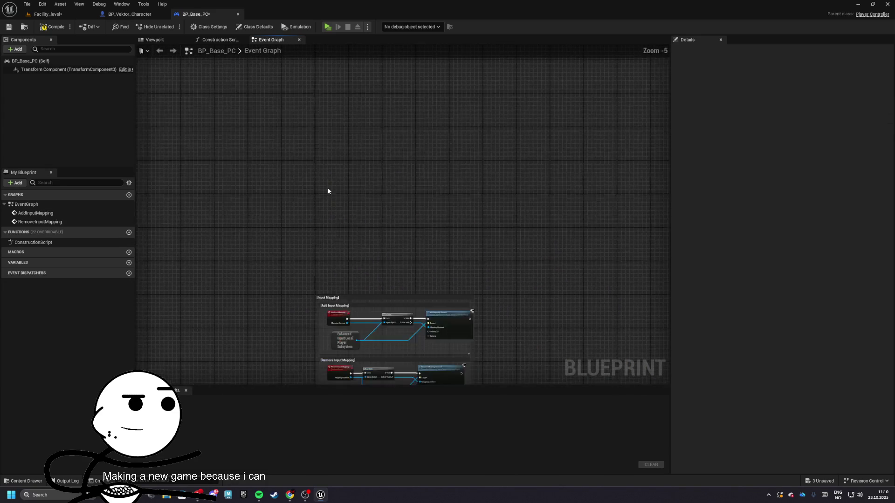
# Step: Reposition the [Input Mapping] comment and compile BP_Base_PC
pyautogui.rightClick(328, 189)
pyautogui.write('event b')
pyautogui.press('BackSpace')
pyautogui.press('BackSpace')
pyautogui.press('BackSpace')
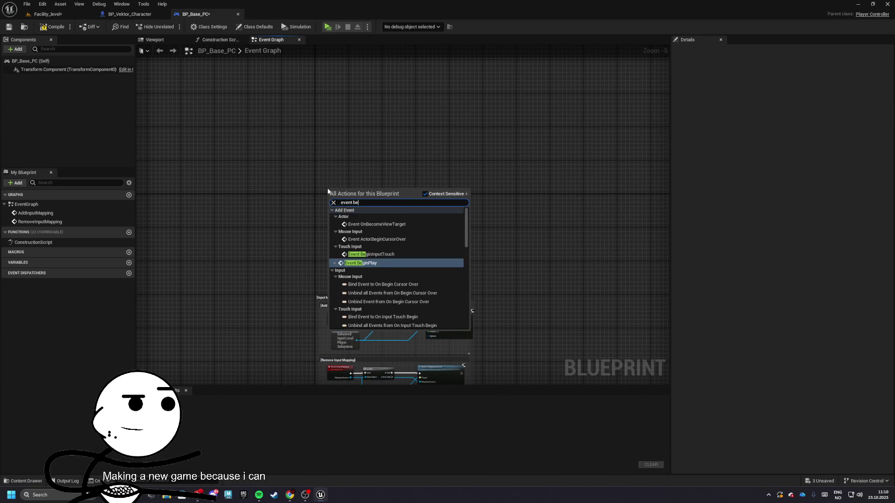
pyautogui.moveTo(340, 311); pyautogui.dragTo(343, 167)
pyautogui.click(275, 123)
pyautogui.click(53, 26)
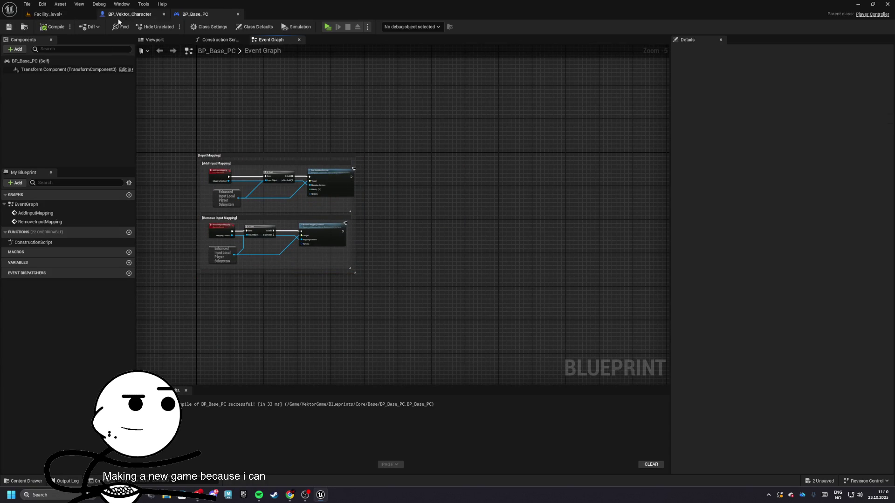
pyautogui.click(47, 14)
# Step: Open BP_Facility_PC from the Facility blueprints folder in the full blueprint editor
pyautogui.click(391, 345)
pyautogui.doubleClick(426, 397)
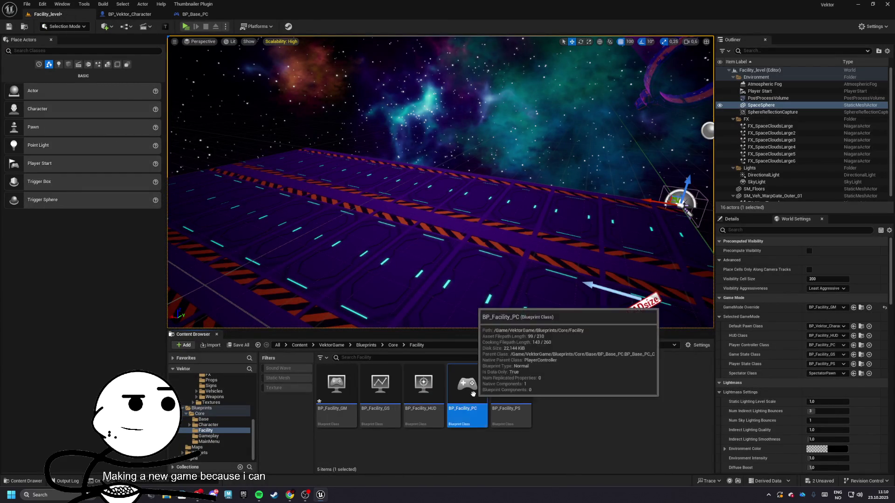
pyautogui.doubleClick(467, 385)
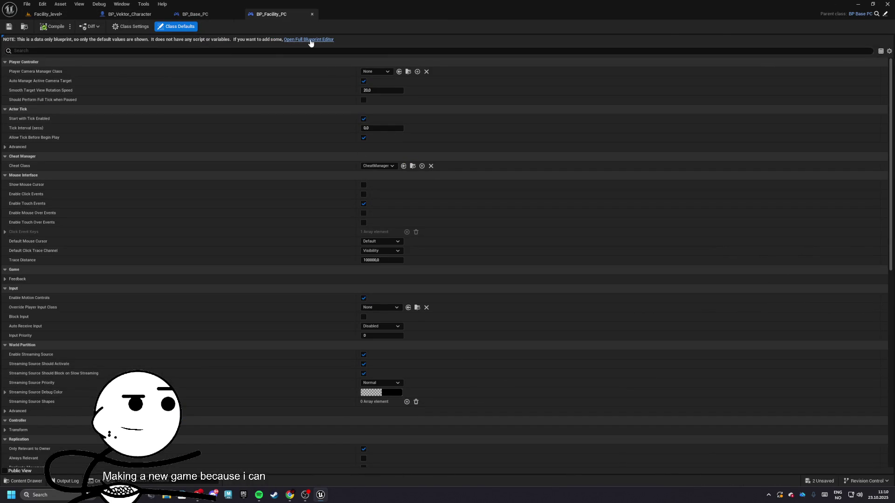
pyautogui.click(308, 40)
# Step: Delete Event Tick and the old BeginPlay, leaving a clean graph, then compile
pyautogui.press('Delete')
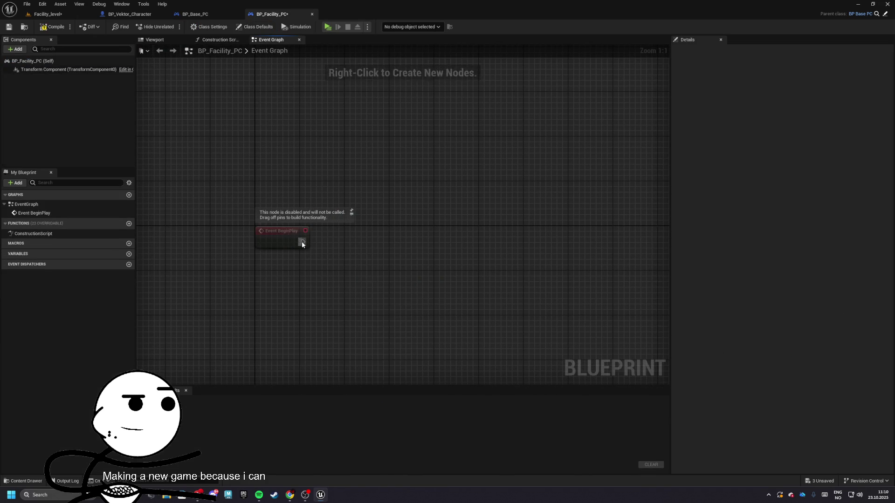
pyautogui.rightClick(286, 240)
pyautogui.click(322, 356)
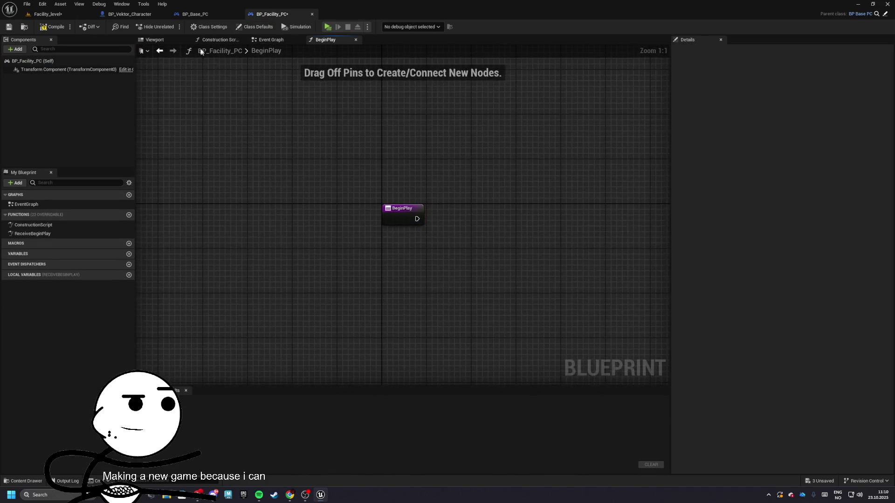
pyautogui.click(34, 234)
pyautogui.press('Delete')
pyautogui.click(52, 27)
# Step: Chain a new Event BeginPlay into Parent: BeginPlay and then Add Input Mapping
pyautogui.rightClick(372, 214)
pyautogui.write('ev')
pyautogui.scroll(1, 404, 261)
pyautogui.click(405, 252)
pyautogui.moveTo(406, 217)
pyautogui.mouseDown()
pyautogui.moveTo(316, 239)
pyautogui.moveTo(373, 242)
pyautogui.moveTo(364, 247)
pyautogui.mouseUp()
pyautogui.rightClick(316, 240)
pyautogui.click(354, 303)
pyautogui.click(383, 259)
pyautogui.write('add mapping')
pyautogui.press('Return')
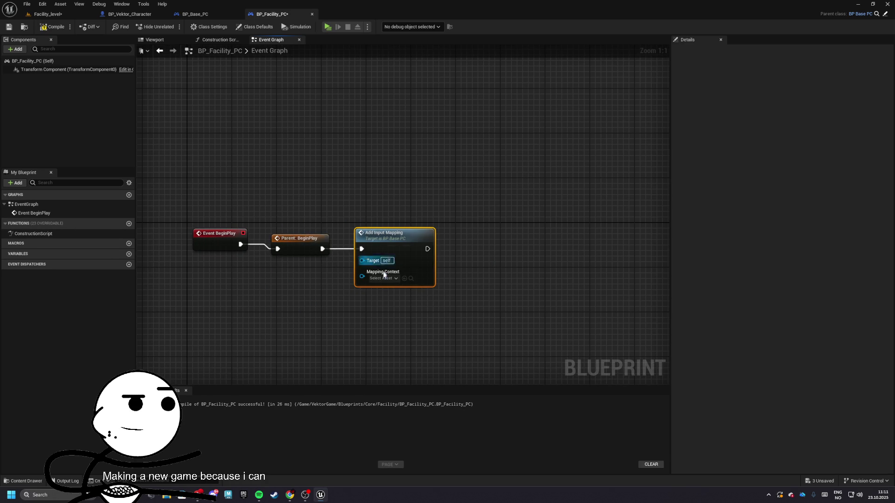
# Step: Set the mapping context to IMC_Default and wrap the three nodes in an [Event Begin] comment
pyautogui.click(407, 284)
pyautogui.click(411, 327)
pyautogui.moveTo(208, 176); pyautogui.dragTo(445, 319)
pyautogui.press('c')
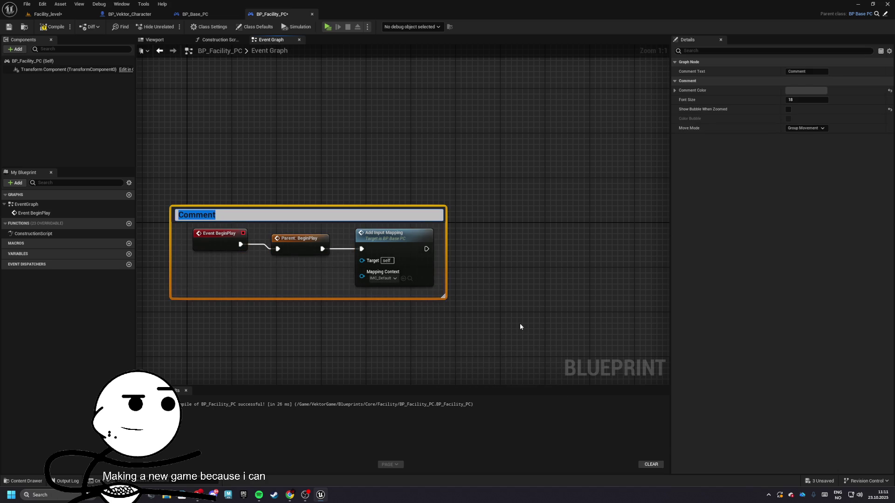
pyautogui.write(']')
pyautogui.press('Return')
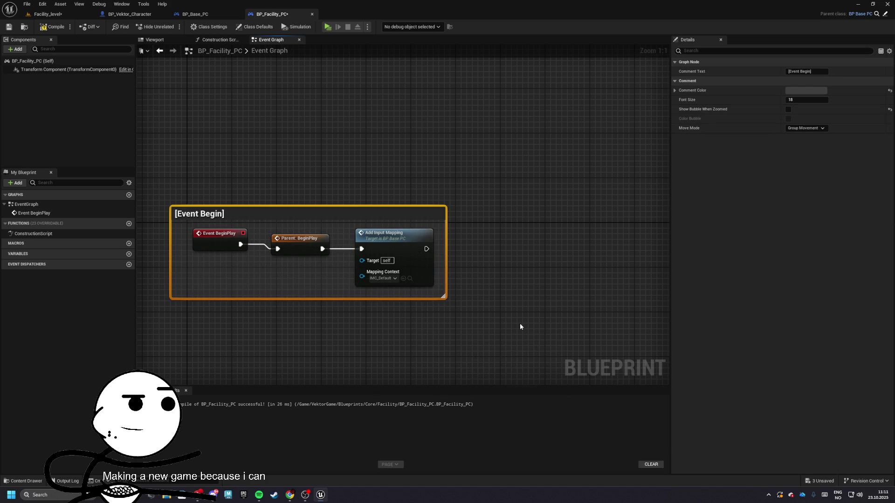
pyautogui.moveTo(320, 200)
pyautogui.mouseDown()
pyautogui.moveTo(340, 209)
pyautogui.moveTo(337, 218)
pyautogui.mouseUp()
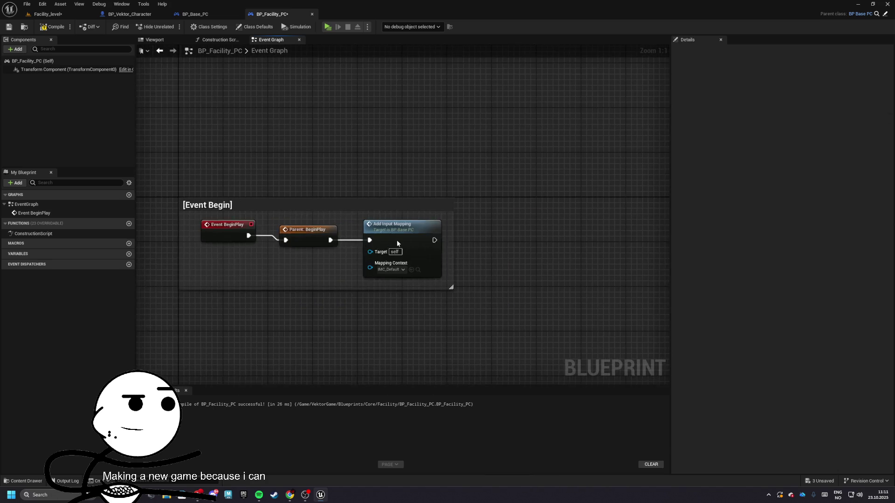
# Step: Locate the IMC_Default asset in the content browser and rename it to IMC_Gameplay
pyautogui.doubleClick(526, 240)
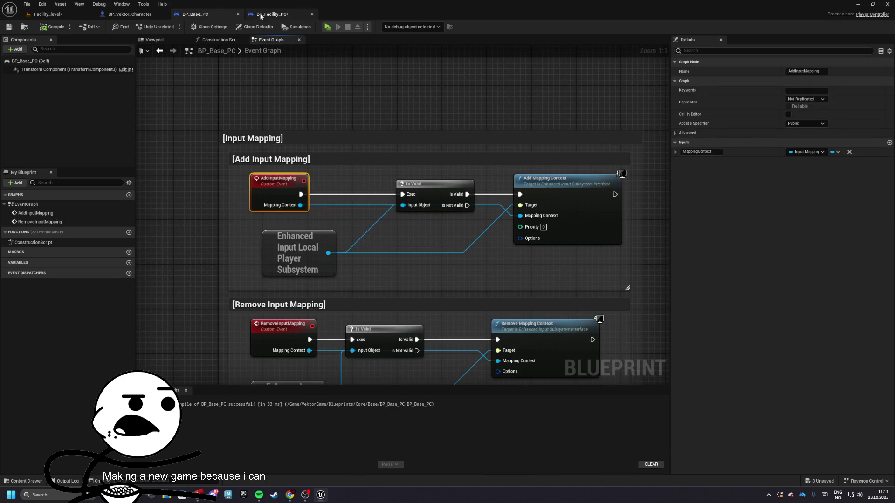
pyautogui.click(260, 15)
pyautogui.click(419, 271)
pyautogui.click(382, 410)
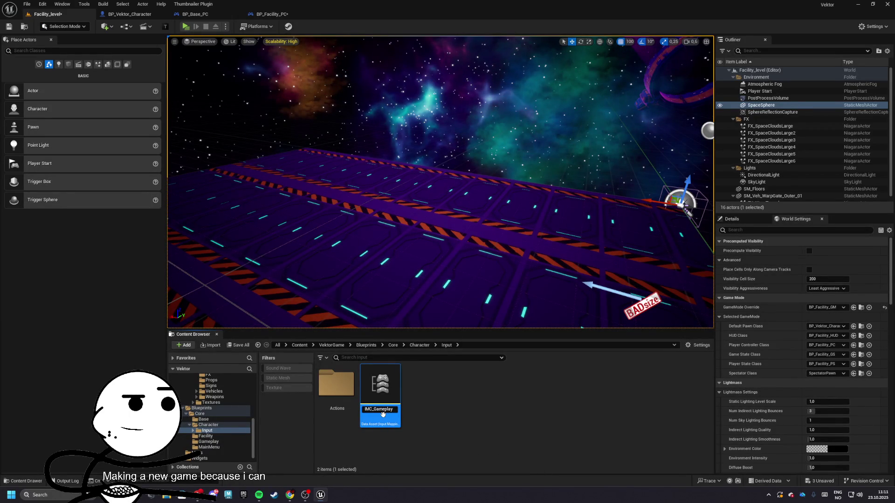
# Step: Duplicate IMC_Gameplay as IMC_Menu and remove all of its mappings
pyautogui.rightClick(383, 415)
pyautogui.click(432, 259)
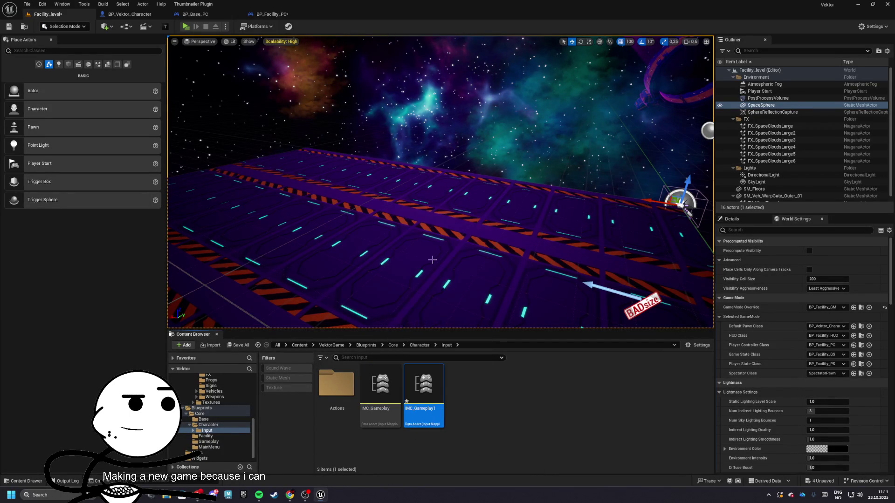
pyautogui.click(466, 427)
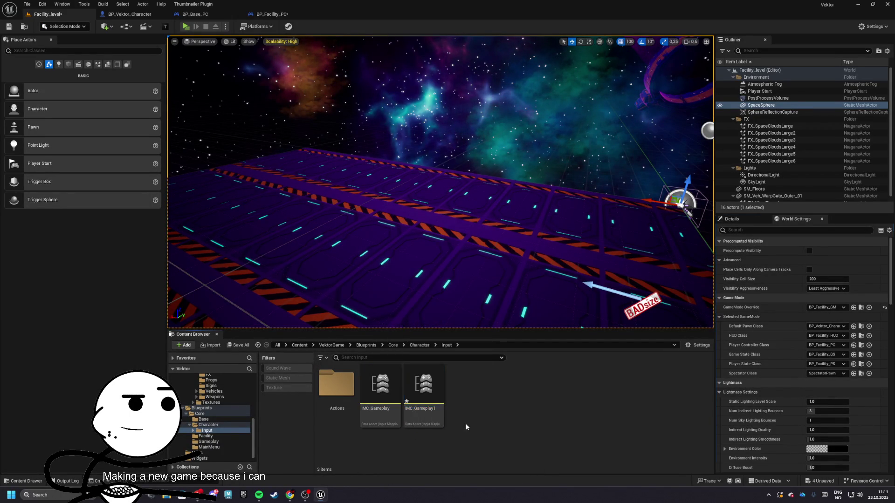
pyautogui.write('Menu')
pyautogui.doubleClick(418, 396)
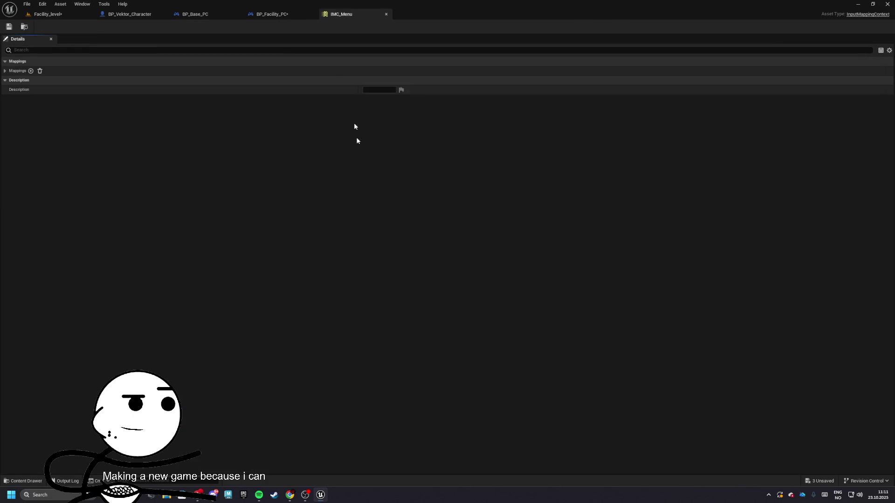
pyautogui.click(7, 71)
pyautogui.click(39, 71)
pyautogui.click(386, 15)
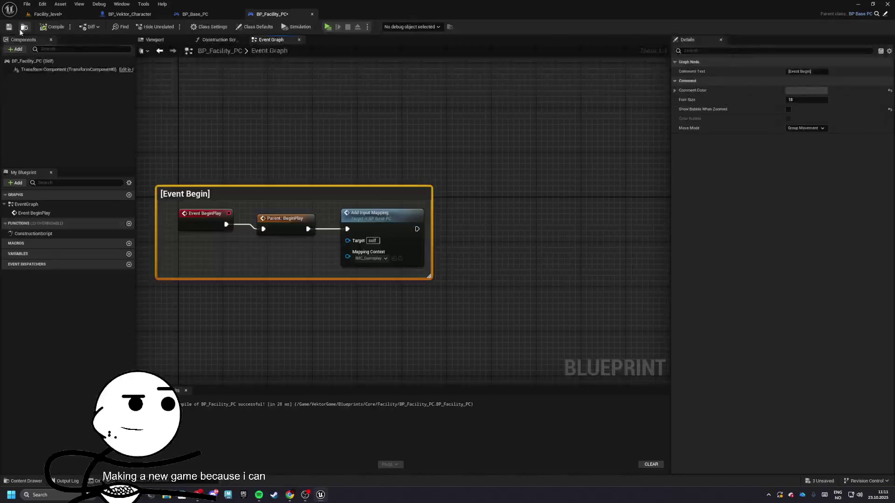
# Step: Save BP_Facility_PC and save all unsaved assets
pyautogui.click(46, 14)
pyautogui.click(219, 16)
pyautogui.click(37, 14)
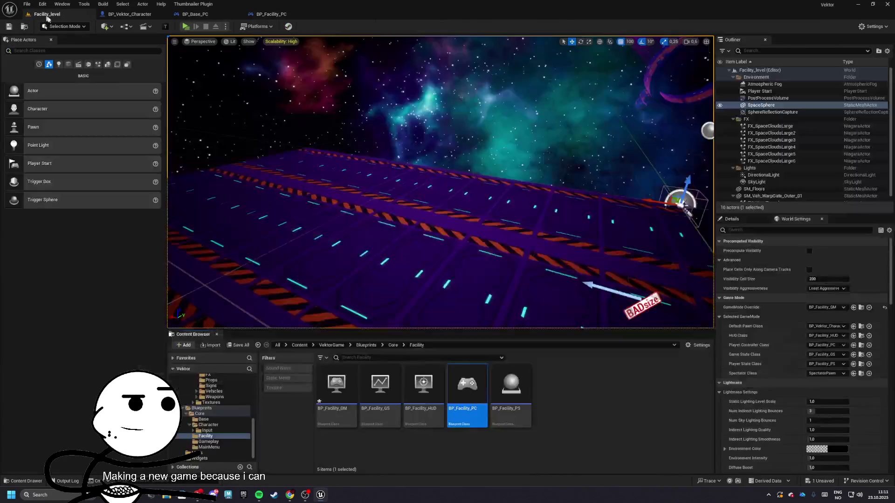
pyautogui.click(425, 364)
pyautogui.click(242, 345)
pyautogui.click(504, 326)
# Step: Review the BP_Facility_PC graph, then bring up BP_Vektor_Character's Event Graph
pyautogui.click(272, 14)
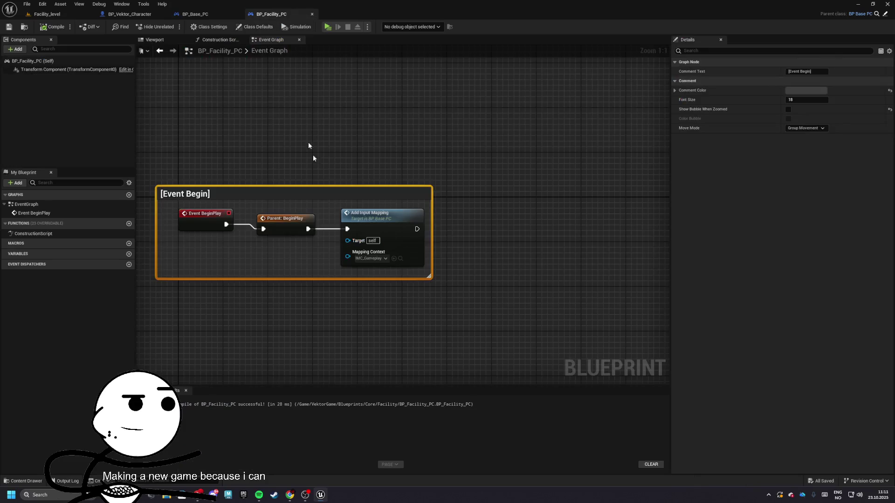
pyautogui.click(46, 14)
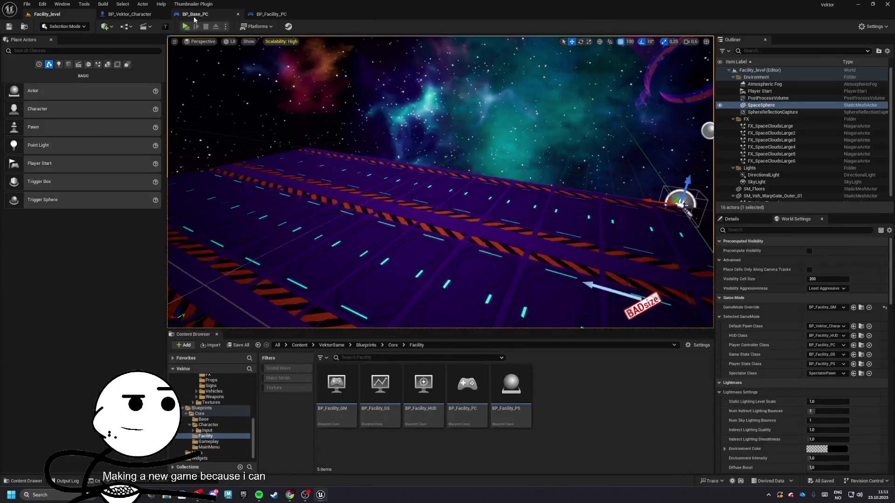
pyautogui.click(193, 14)
pyautogui.click(126, 14)
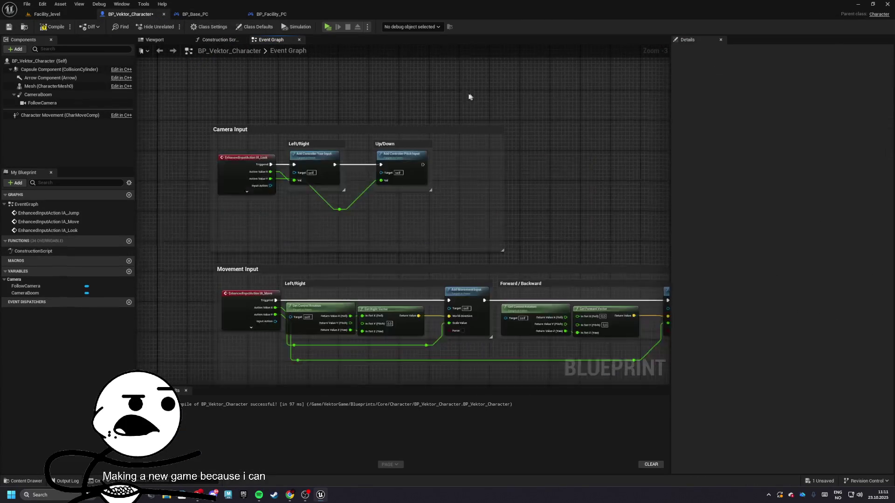
# Step: Select the Camera, Movement and Jump input comment groups together in the character graph
pyautogui.scroll(-4, 262, 123)
pyautogui.scroll(3, 275, 126)
pyautogui.scroll(-2, 279, 128)
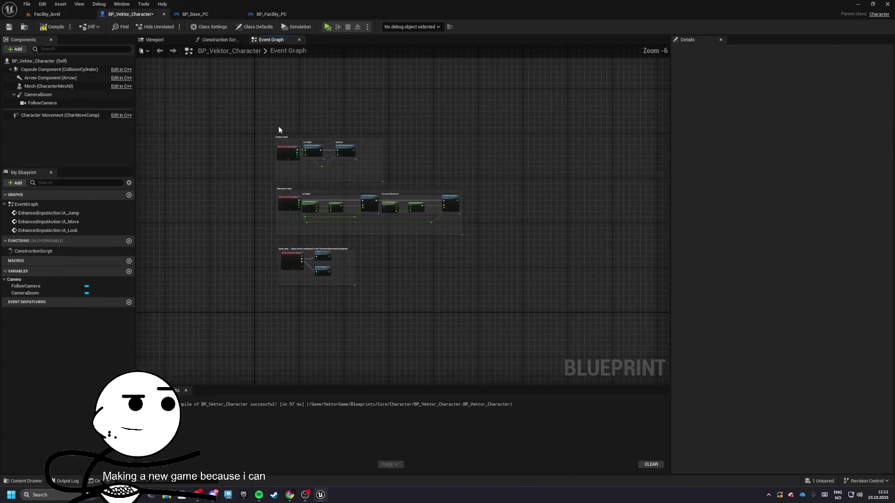
pyautogui.moveTo(279, 128); pyautogui.dragTo(512, 294)
pyautogui.scroll(2, 326, 261)
pyautogui.click(328, 303)
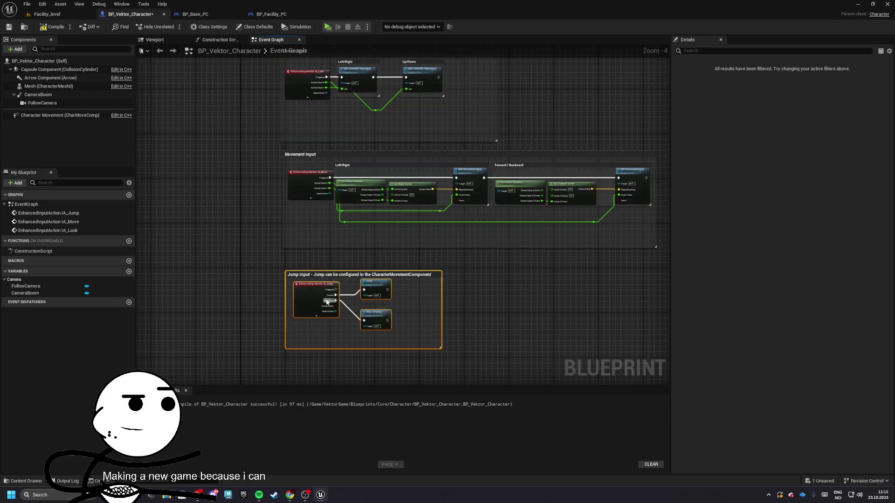
pyautogui.moveTo(243, 172); pyautogui.dragTo(274, 213)
pyautogui.click(303, 146)
pyautogui.click(328, 90)
pyautogui.scroll(-4, 328, 90)
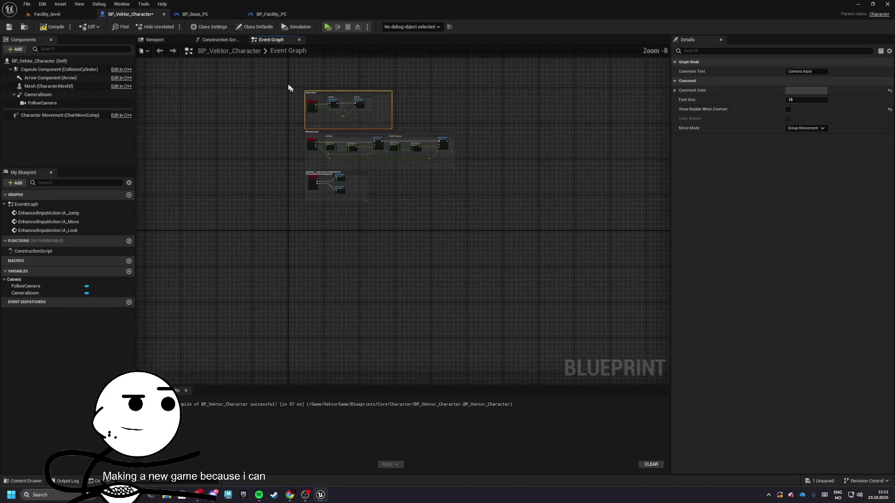
pyautogui.moveTo(326, 182); pyautogui.dragTo(474, 316)
pyautogui.scroll(4, 373, 233)
pyautogui.scroll(-7, 336, 179)
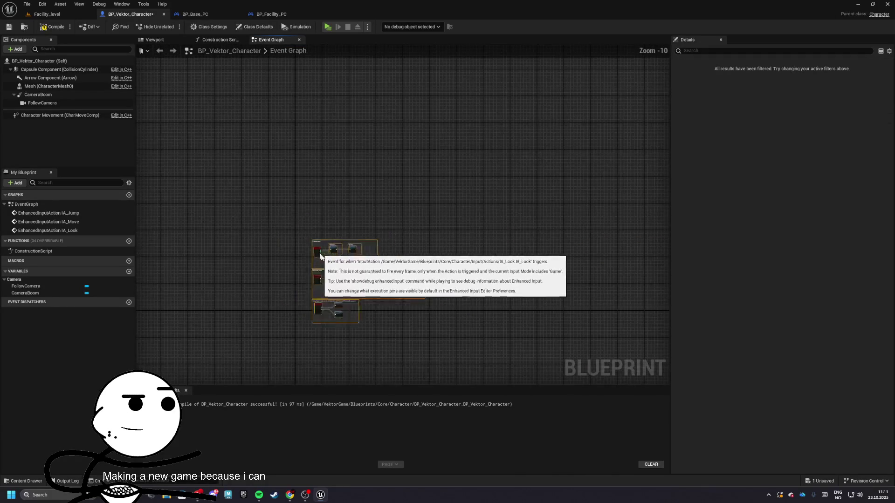
pyautogui.scroll(10, 307, 118)
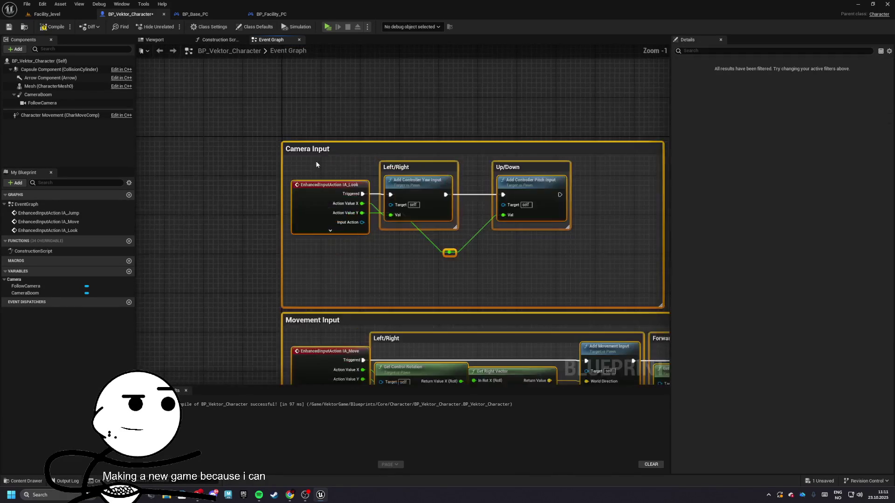
# Step: Collapse the selected groups into a node named Movements with a green instance colour
pyautogui.rightClick(308, 118)
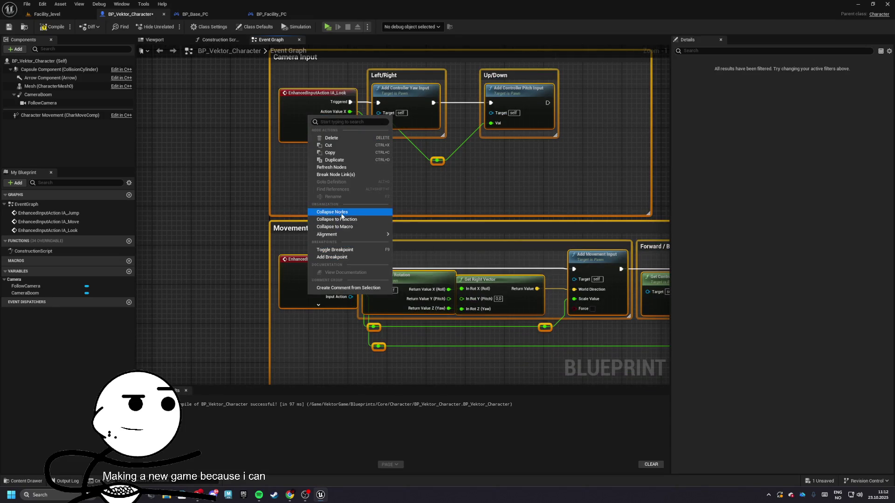
pyautogui.click(342, 215)
pyautogui.write('Movb')
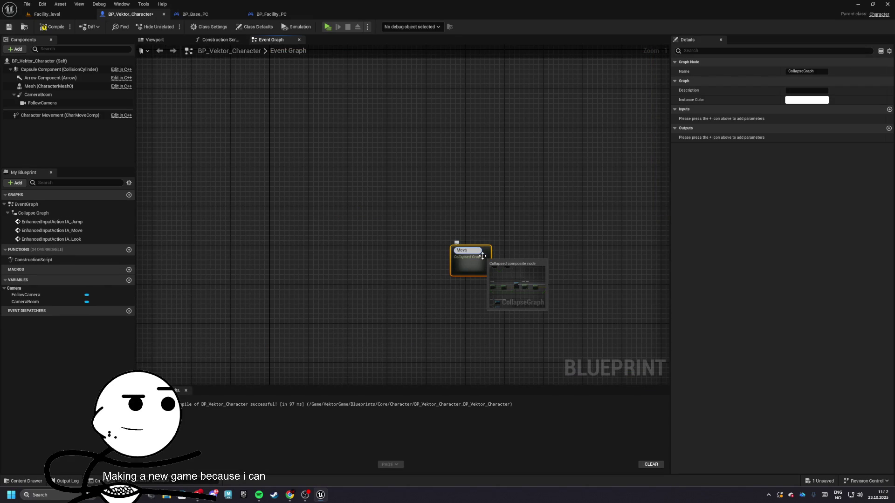
pyautogui.write('s')
pyautogui.press('Return')
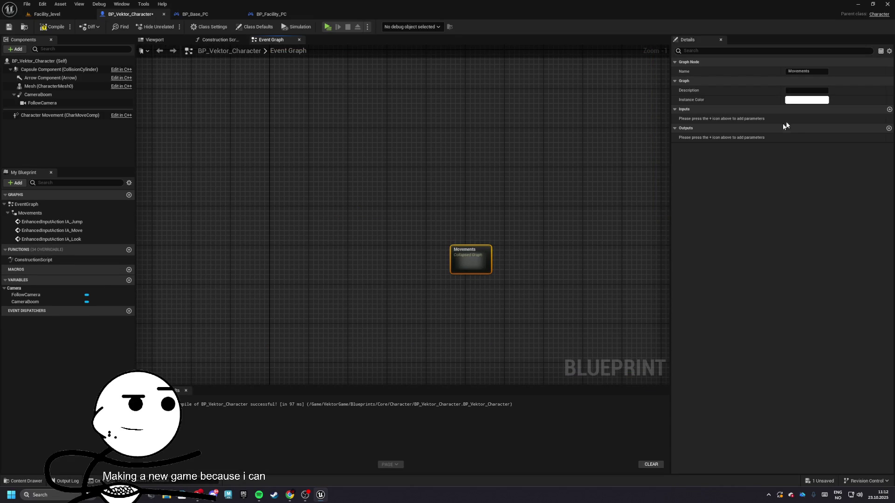
pyautogui.click(807, 100)
pyautogui.click(705, 188)
pyautogui.moveTo(706, 191); pyautogui.dragTo(680, 188)
pyautogui.click(746, 273)
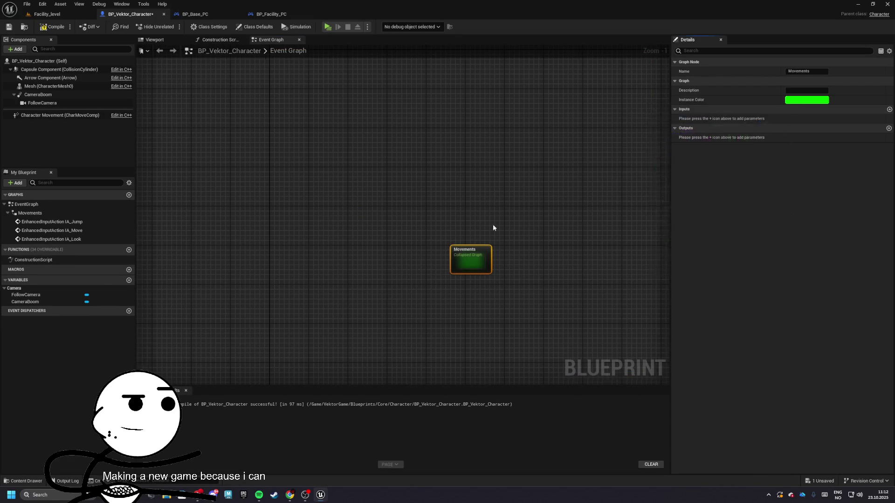
# Step: Inside the Movements graph, shift the comment groups right and nudge the green wire's reroute node
pyautogui.scroll(-4, 541, 228)
pyautogui.scroll(3, 479, 241)
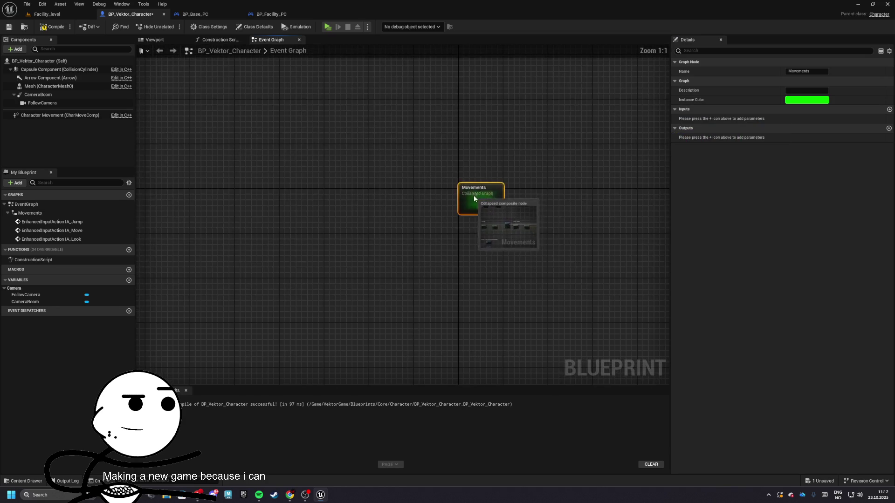
pyautogui.click(496, 177)
pyautogui.scroll(3, 404, 201)
pyautogui.doubleClick(404, 199)
pyautogui.scroll(-2, 345, 266)
pyautogui.scroll(2, 536, 254)
pyautogui.moveTo(664, 244); pyautogui.dragTo(408, 270)
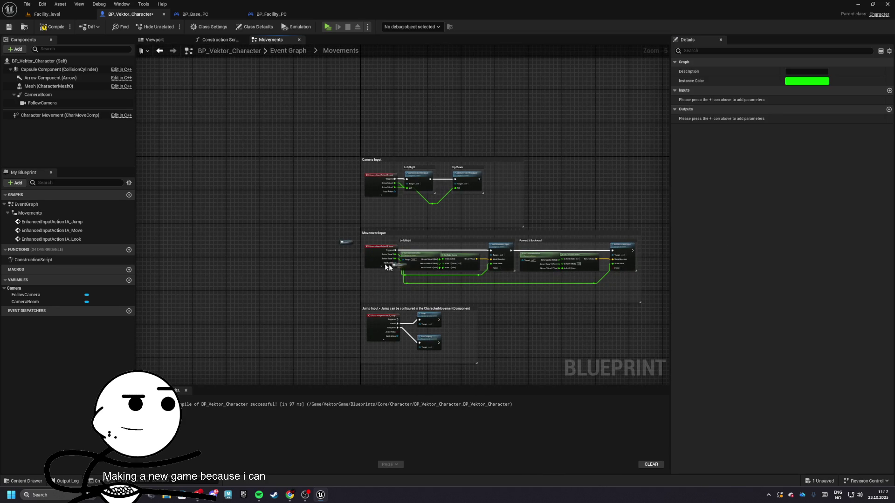
pyautogui.click(345, 247)
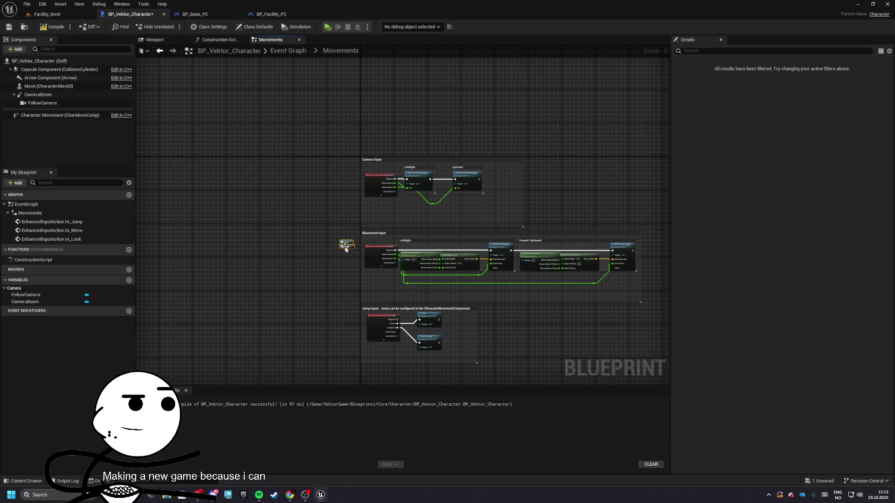
pyautogui.scroll(4, 350, 169)
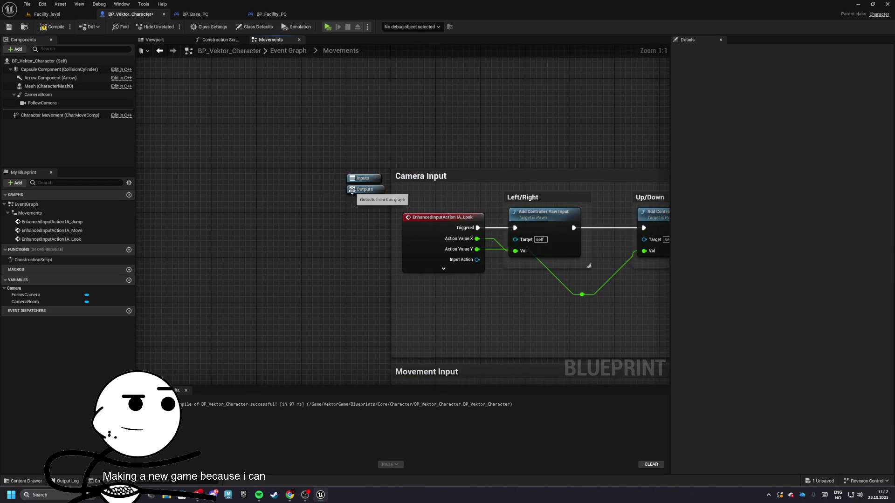
pyautogui.scroll(-2, 320, 144)
pyautogui.scroll(-2, 308, 107)
pyautogui.scroll(3, 387, 201)
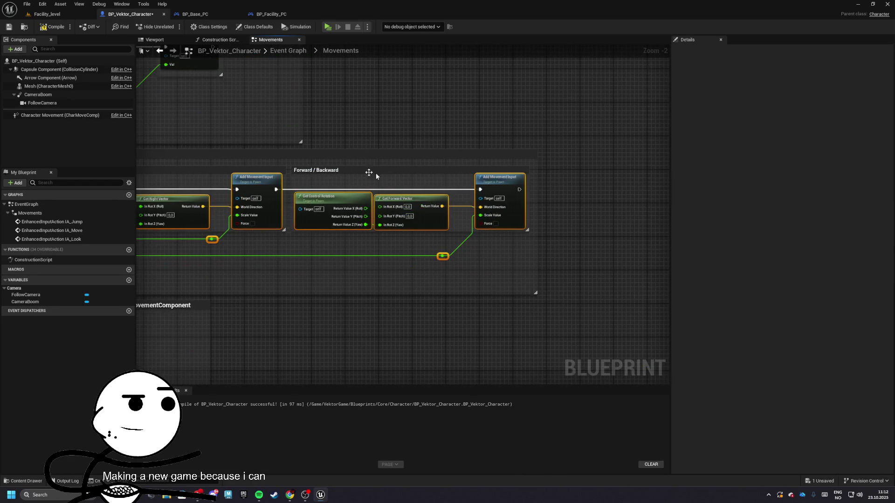
pyautogui.moveTo(246, 176); pyautogui.dragTo(361, 178)
pyautogui.moveTo(169, 167)
pyautogui.mouseDown()
pyautogui.moveTo(646, 249)
pyautogui.moveTo(614, 277)
pyautogui.mouseUp()
pyautogui.moveTo(617, 186)
pyautogui.mouseDown()
pyautogui.moveTo(634, 186)
pyautogui.moveTo(424, 175)
pyautogui.moveTo(402, 167)
pyautogui.moveTo(627, 148)
pyautogui.mouseUp()
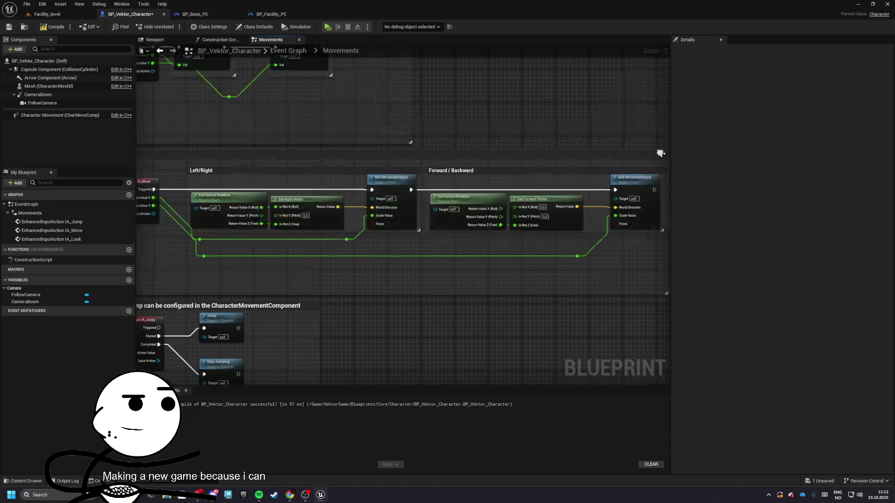
pyautogui.moveTo(318, 279); pyautogui.dragTo(404, 272)
pyautogui.moveTo(294, 255)
pyautogui.mouseDown()
pyautogui.moveTo(291, 247)
pyautogui.moveTo(290, 255)
pyautogui.moveTo(400, 203)
pyautogui.moveTo(290, 217)
pyautogui.mouseUp()
# Step: Resize the Camera, Movement and Jump Input comments and stack them neatly beneath each other
pyautogui.moveTo(381, 197)
pyautogui.mouseDown()
pyautogui.moveTo(381, 168)
pyautogui.moveTo(386, 207)
pyautogui.moveTo(298, 186)
pyautogui.moveTo(304, 172)
pyautogui.mouseUp()
pyautogui.click(304, 181)
pyautogui.click(488, 217)
pyautogui.moveTo(510, 196); pyautogui.dragTo(449, 197)
pyautogui.click(386, 212)
pyautogui.click(468, 233)
pyautogui.moveTo(468, 233); pyautogui.dragTo(428, 353)
pyautogui.moveTo(410, 282); pyautogui.dragTo(414, 244)
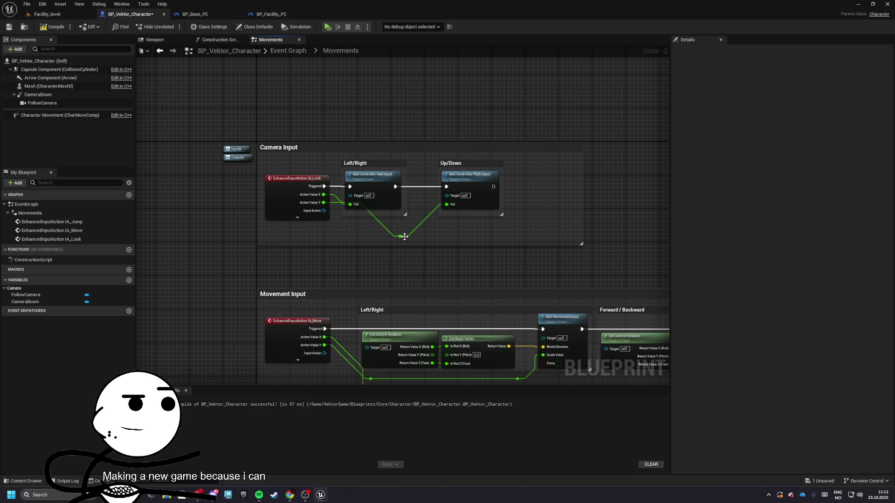
pyautogui.moveTo(572, 195); pyautogui.dragTo(514, 195)
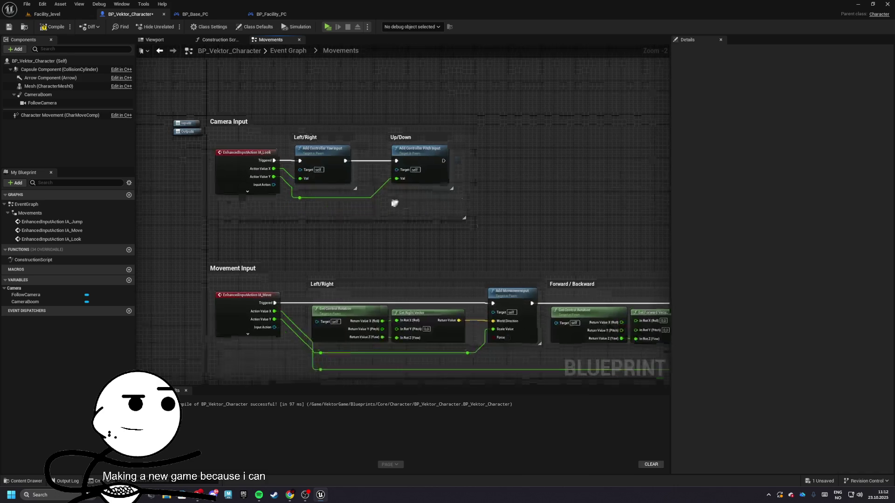
pyautogui.moveTo(294, 266); pyautogui.dragTo(295, 231)
pyautogui.moveTo(294, 272); pyautogui.dragTo(295, 232)
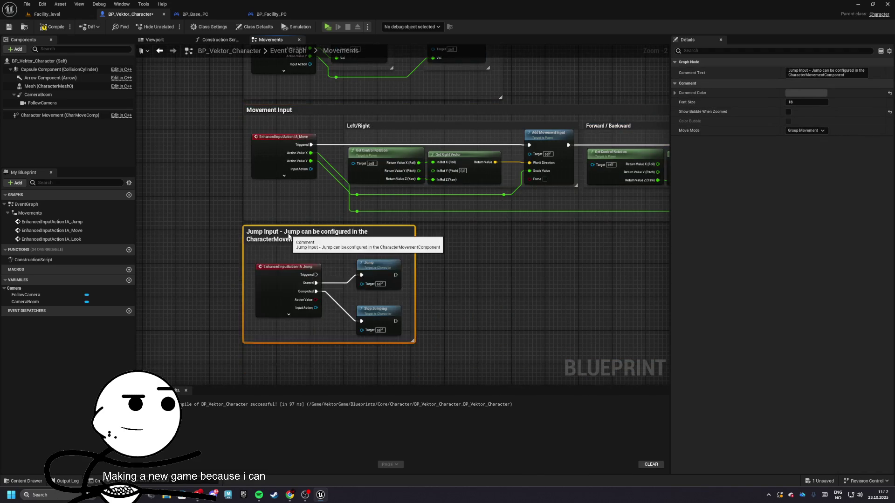
pyautogui.scroll(-5, 368, 258)
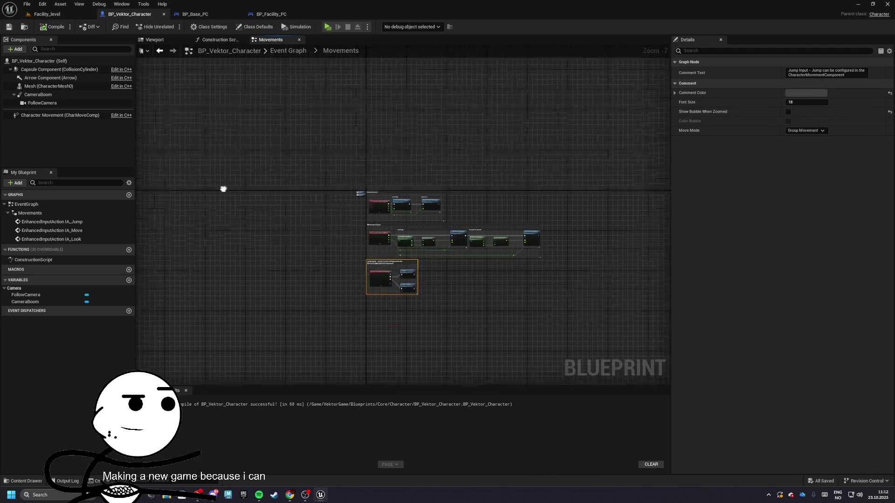
pyautogui.click(88, 14)
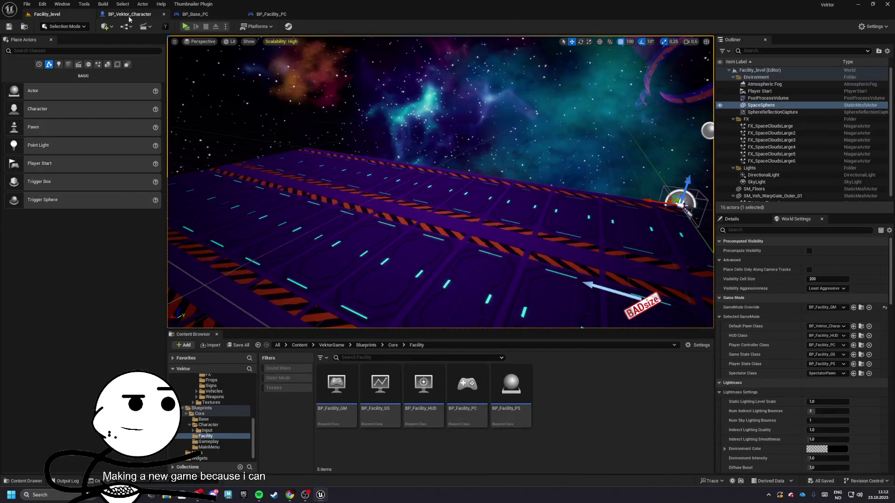
# Step: Pitch the CameraBoom down to -60 and turn off Use Pawn Control Rotation
pyautogui.click(128, 14)
pyautogui.click(160, 51)
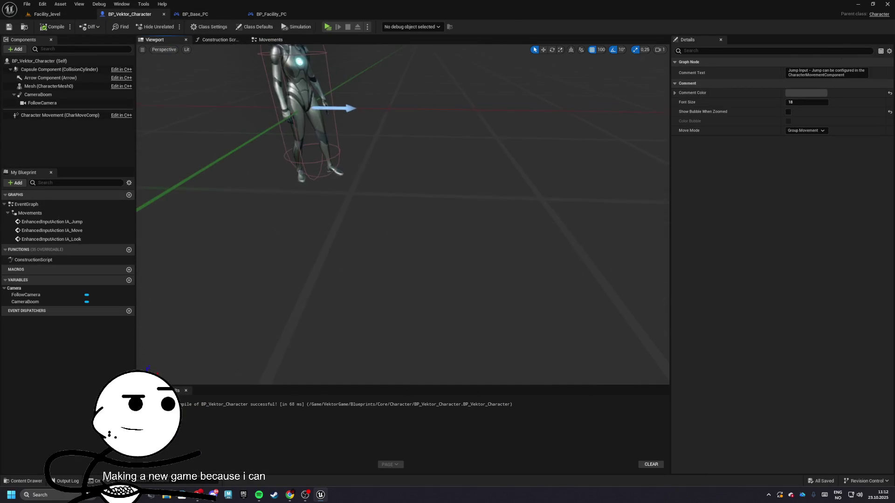
pyautogui.click(38, 95)
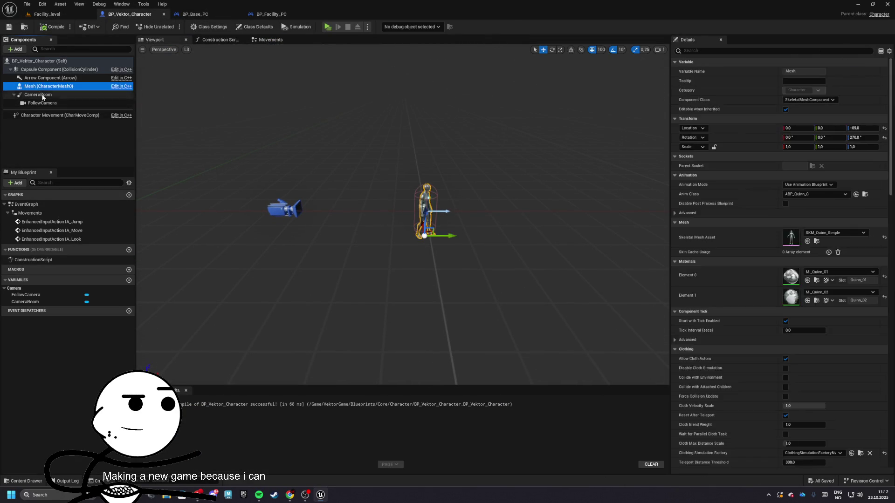
pyautogui.press('e')
pyautogui.moveTo(467, 215); pyautogui.dragTo(503, 275)
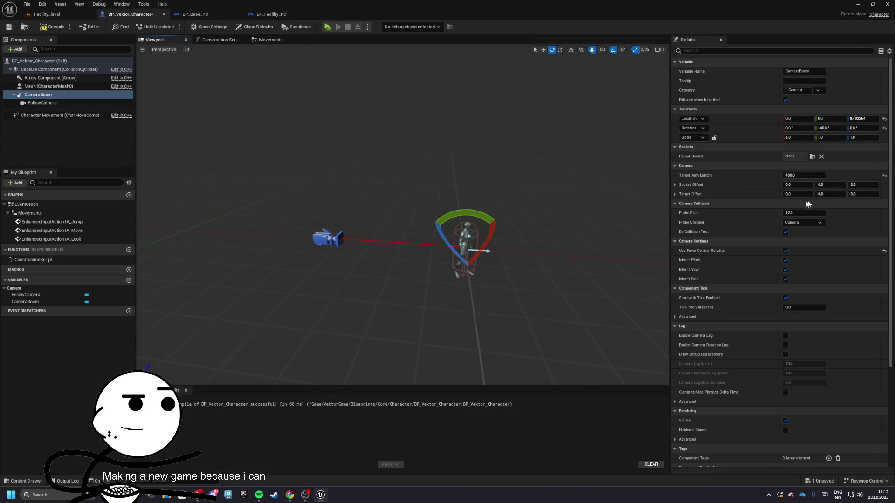
pyautogui.click(785, 251)
pyautogui.moveTo(476, 212); pyautogui.dragTo(485, 198)
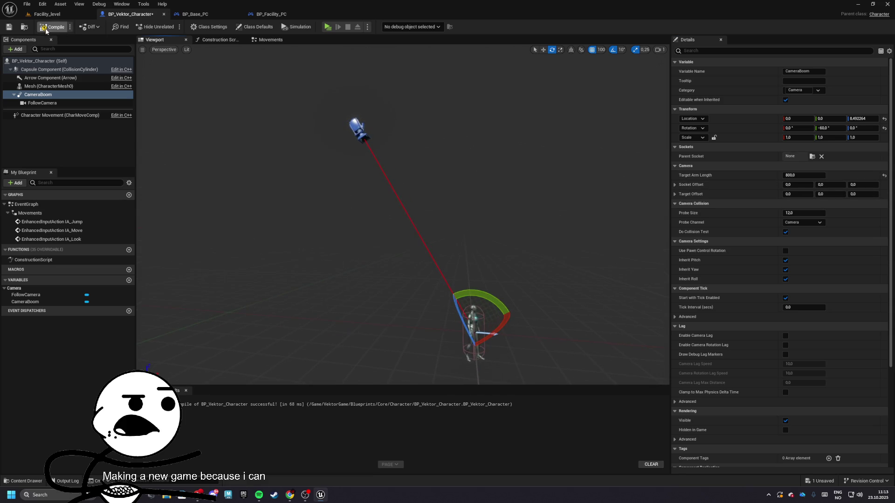
# Step: Compile and save the character blueprint, then play-test Facility_level
pyautogui.click(9, 27)
pyautogui.click(47, 14)
pyautogui.click(185, 27)
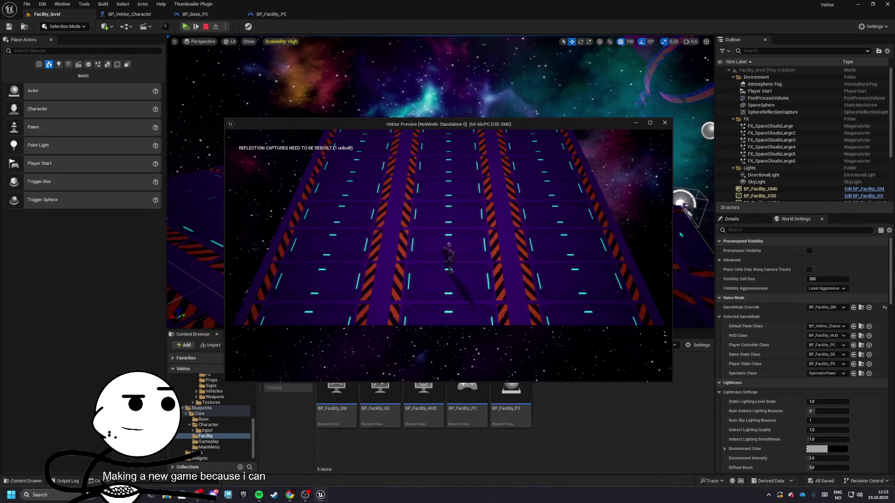
# Step: In BP_Facility_PC, reposition the Event Begin comment group and open the IMC_Gameplay mapping context
pyautogui.press('Escape')
pyautogui.click(271, 14)
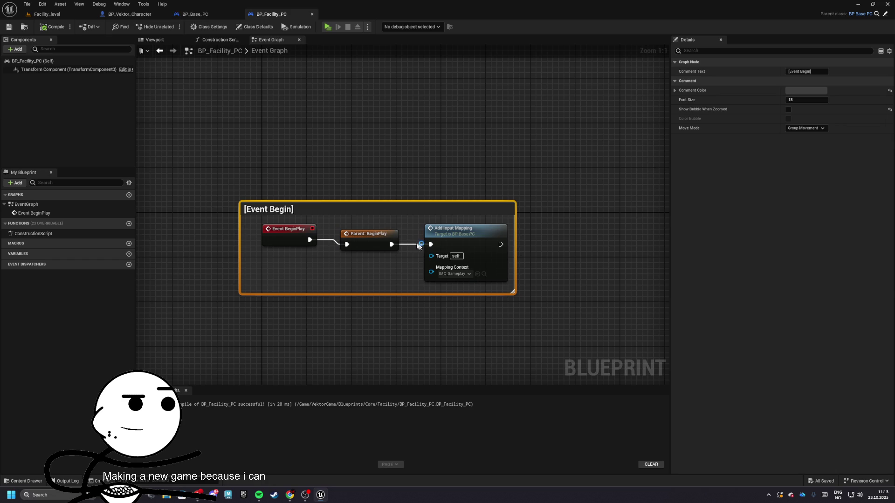
pyautogui.scroll(-3, 286, 175)
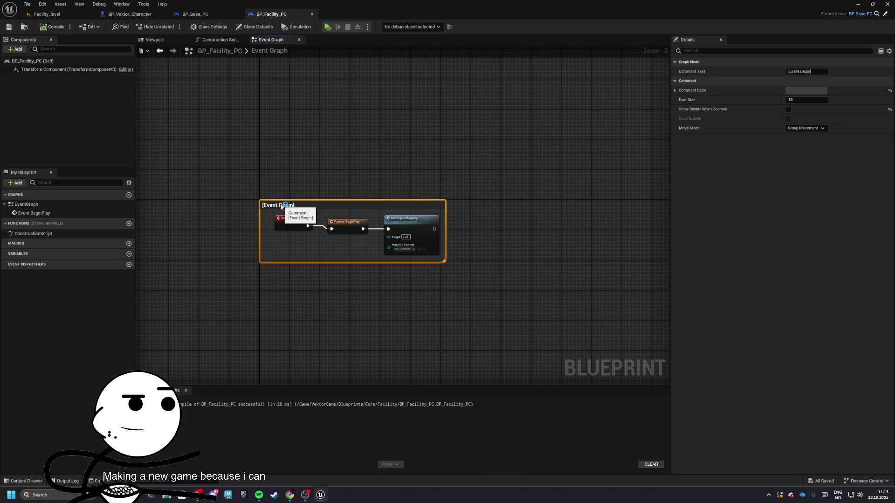
pyautogui.moveTo(315, 195); pyautogui.dragTo(314, 234)
pyautogui.scroll(4, 315, 234)
pyautogui.click(420, 296)
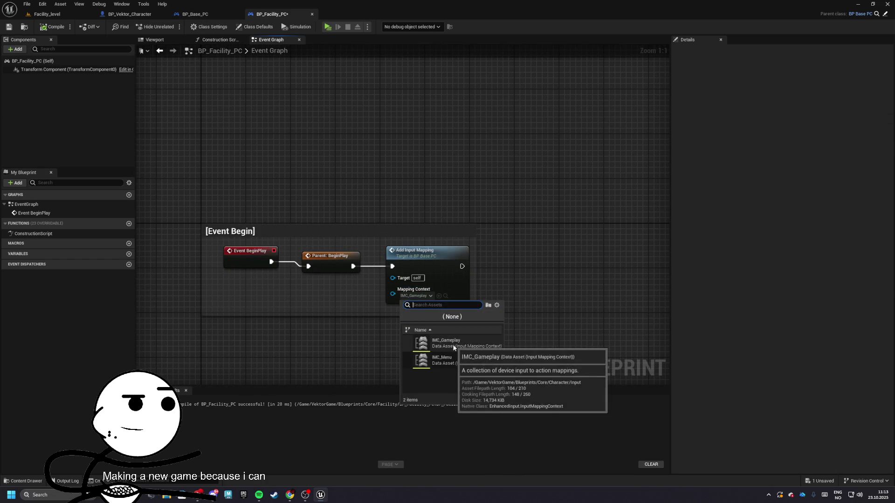
pyautogui.click(446, 296)
pyautogui.doubleClick(396, 412)
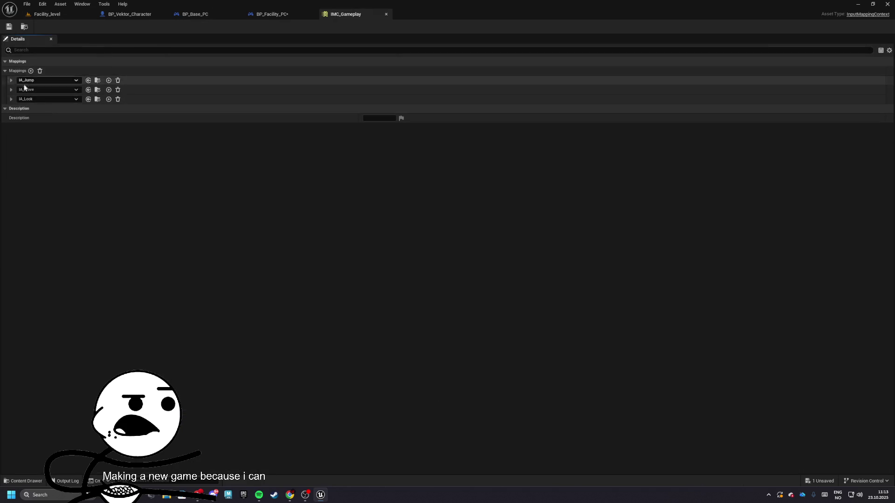
# Step: Play-test Facility_level again and save BP_Facility_PC
pyautogui.click(281, 15)
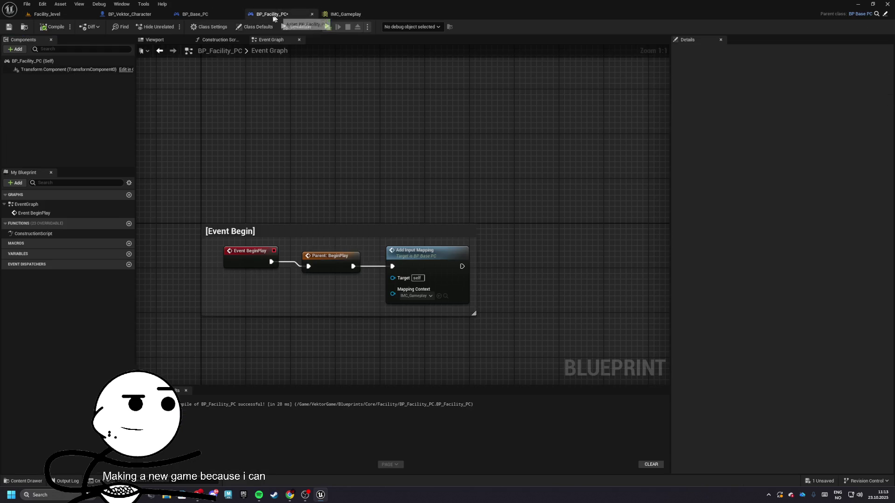
pyautogui.click(44, 16)
pyautogui.click(186, 27)
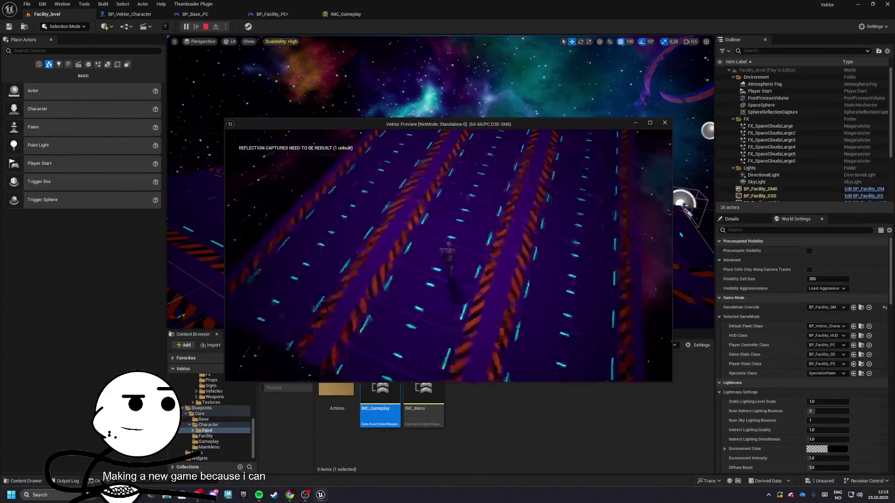
pyautogui.press('Escape')
pyautogui.click(278, 14)
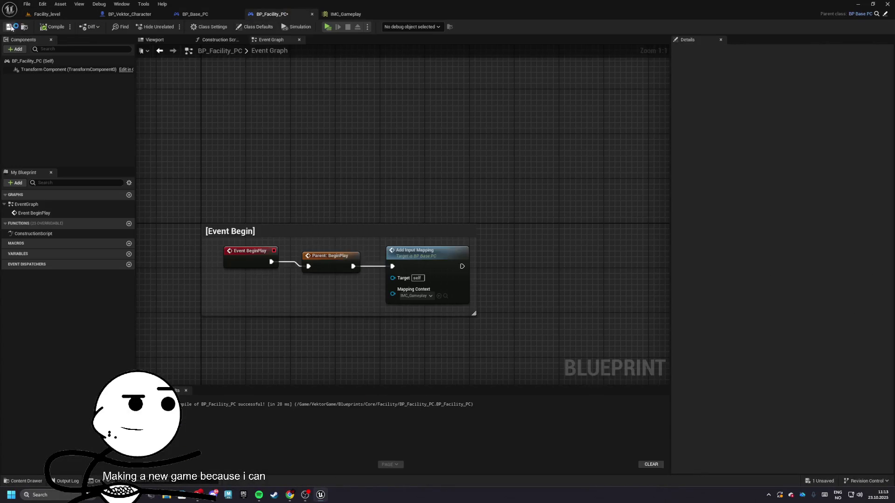
pyautogui.click(9, 27)
# Step: Bring up BP_Vektor_Character and orbit the viewport toward the character
pyautogui.click(196, 14)
pyautogui.click(119, 15)
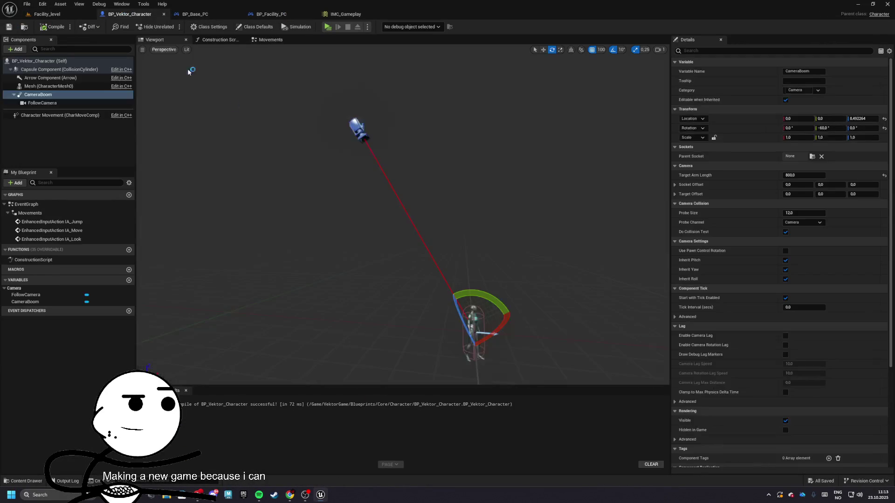
pyautogui.moveTo(454, 208)
pyautogui.mouseDown()
pyautogui.moveTo(410, 205)
pyautogui.moveTo(448, 210)
pyautogui.mouseUp()
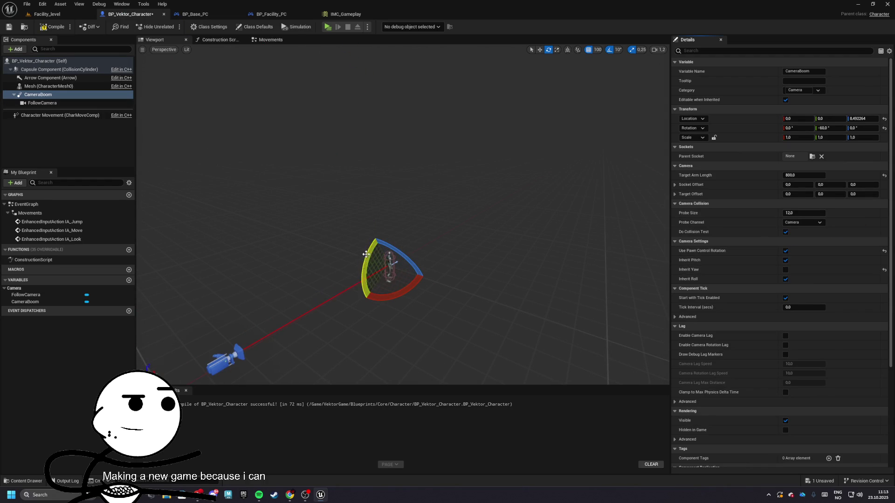
# Step: Make the CameraBoom inherit yaw but not pitch, and tilt it to -60
pyautogui.moveTo(411, 267); pyautogui.dragTo(401, 294)
pyautogui.hotkey('ctrl', 'z')
pyautogui.click(786, 269)
pyautogui.click(786, 260)
pyautogui.moveTo(368, 266); pyautogui.dragTo(400, 290)
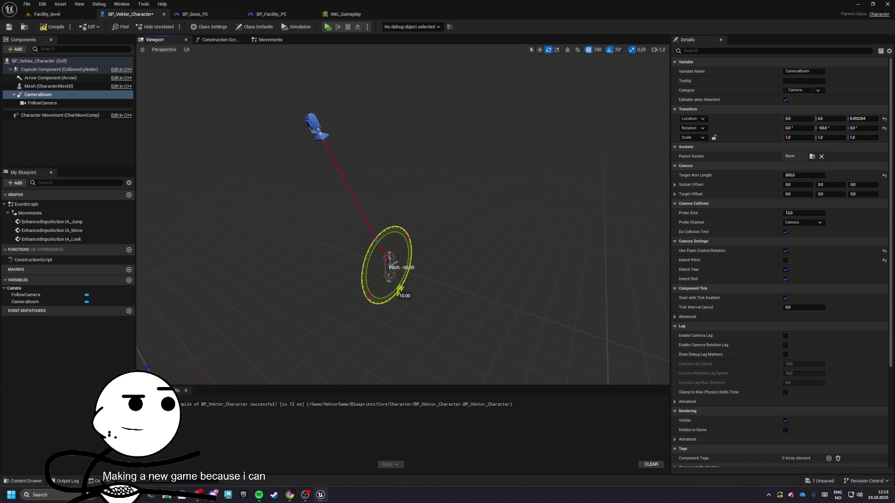
# Step: Play-test the level twice, checking BP_Facility_PC and BP_Base_PC between runs
pyautogui.click(70, 14)
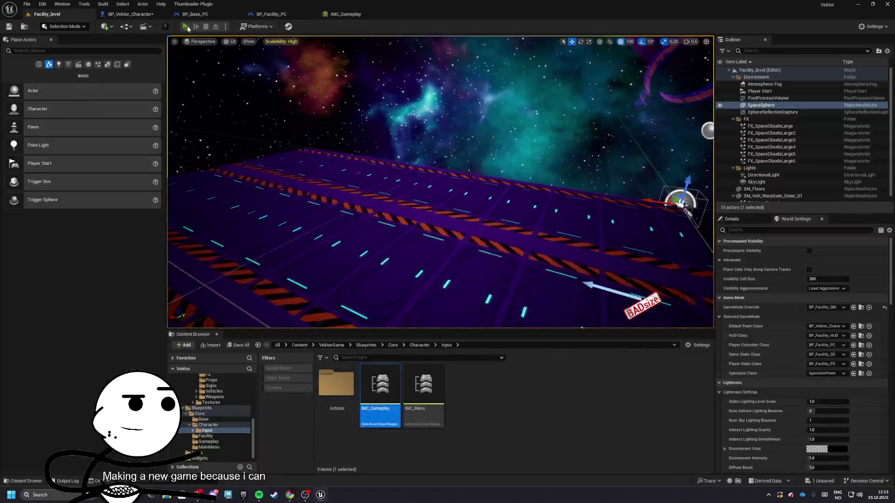
pyautogui.click(186, 26)
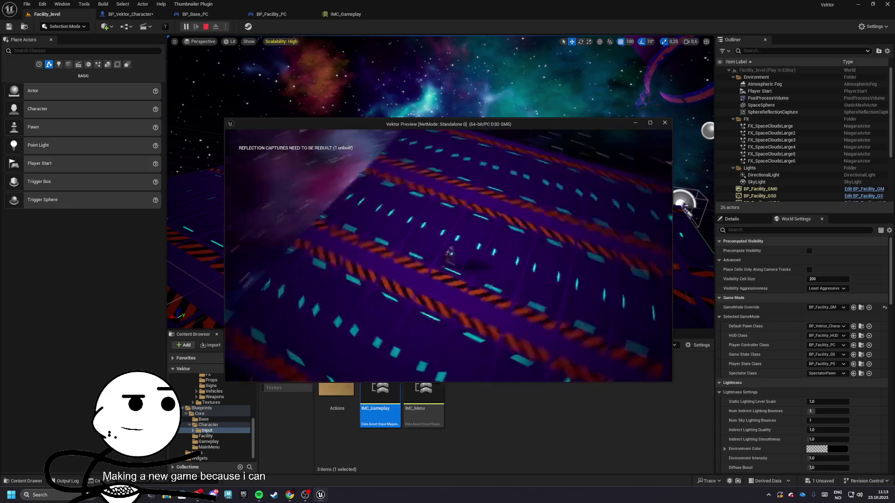
pyautogui.press('Escape')
pyautogui.click(272, 14)
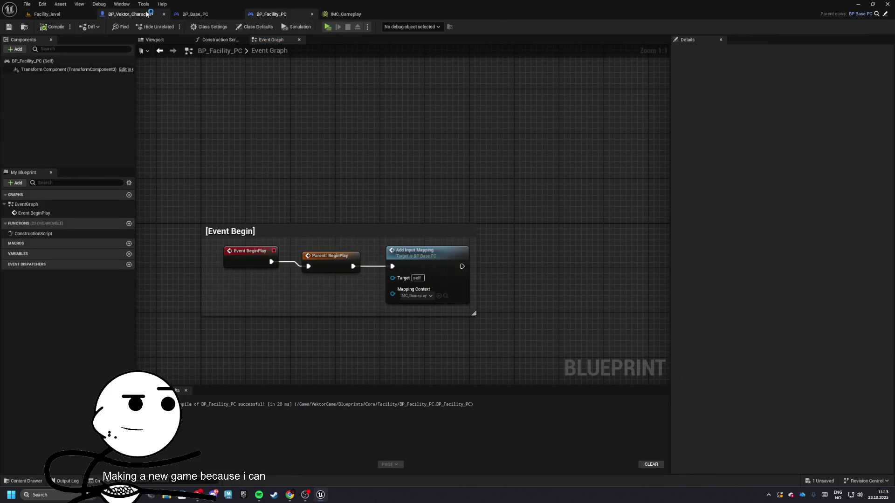
pyautogui.click(148, 14)
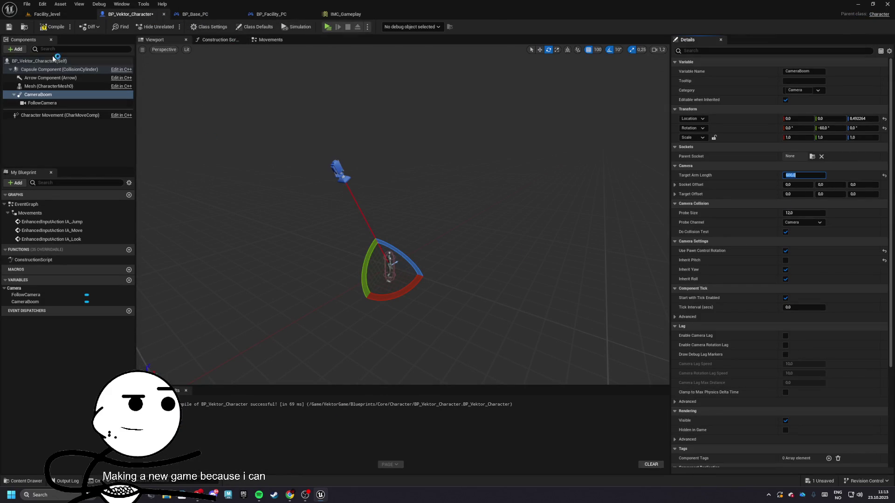
pyautogui.hotkey('alt', 'p')
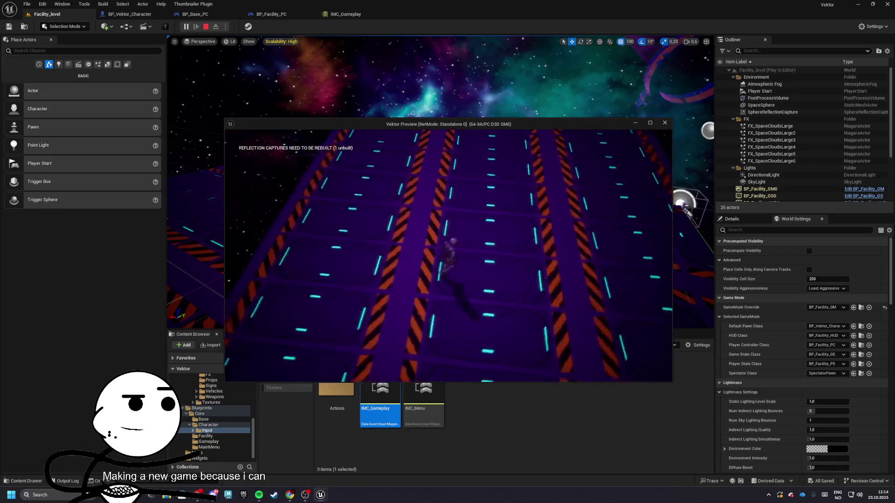
pyautogui.press('Escape')
pyautogui.click(268, 14)
pyautogui.click(192, 12)
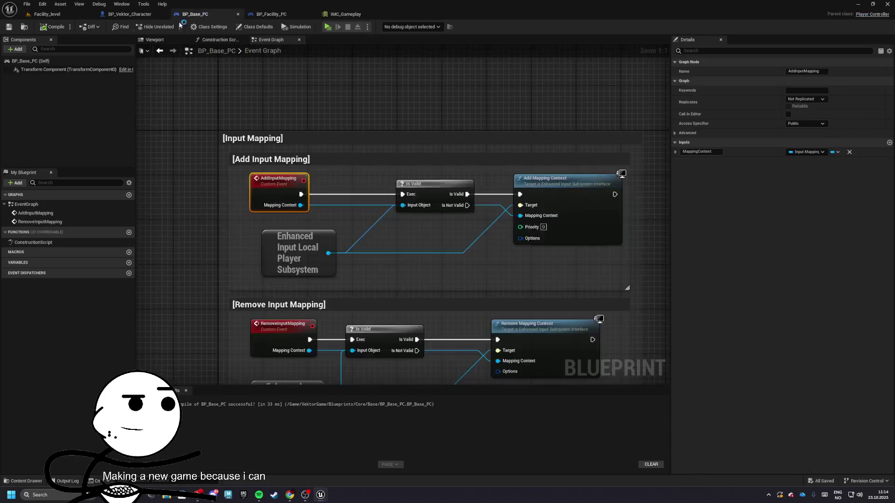
pyautogui.click(129, 14)
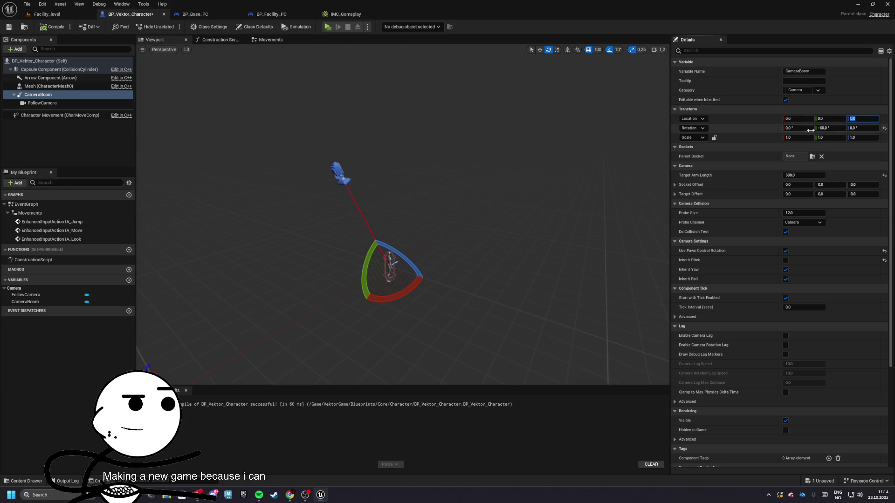
pyautogui.write('-45')
# Step: Set the CameraBoom pitch to -45 and play-test the angle
pyautogui.press('Return')
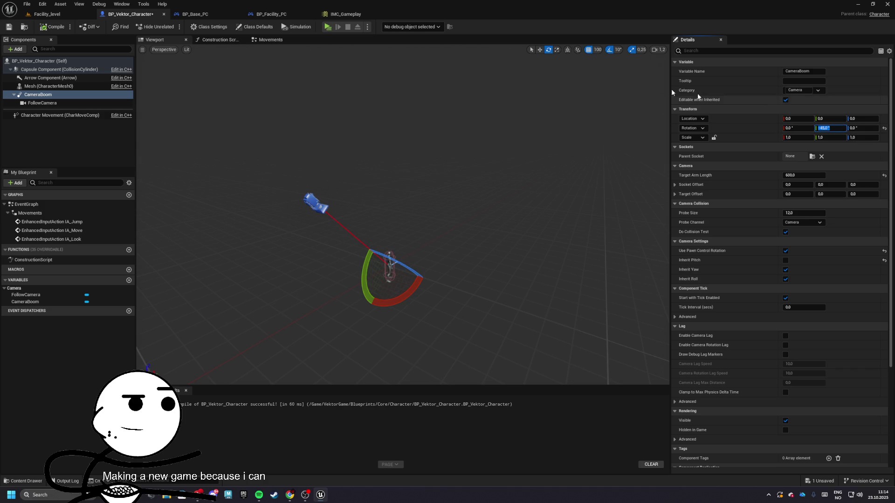
pyautogui.hotkey('alt', 'p')
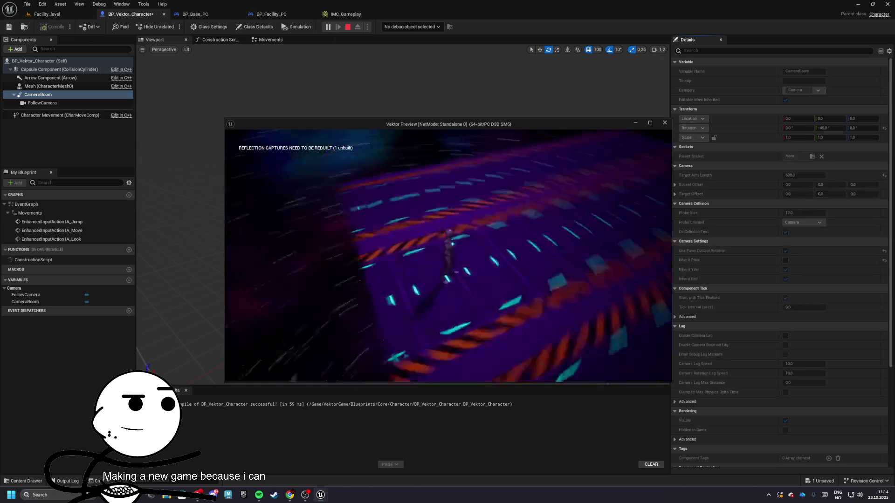
pyautogui.press('Escape')
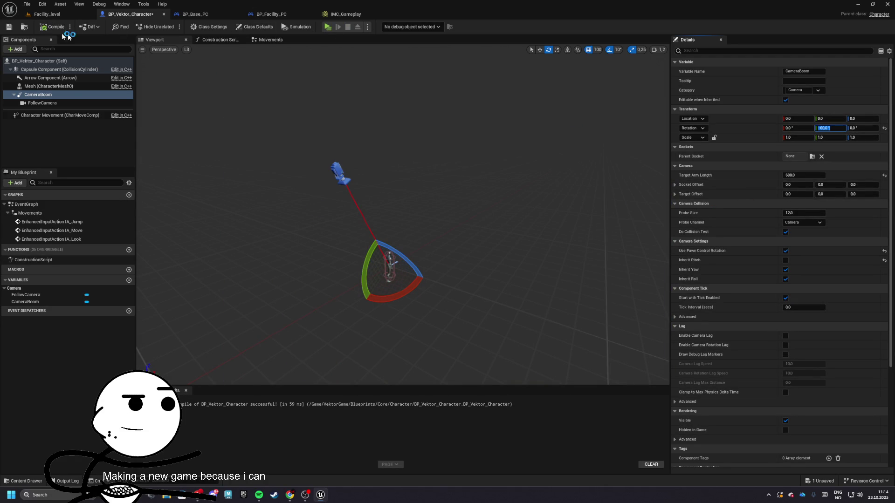
pyautogui.click(831, 128)
pyautogui.write('-10')
pyautogui.write('-55')
# Step: Change the CameraBoom pitch to -55, play-test again, and return to Facility_level
pyautogui.press('Return')
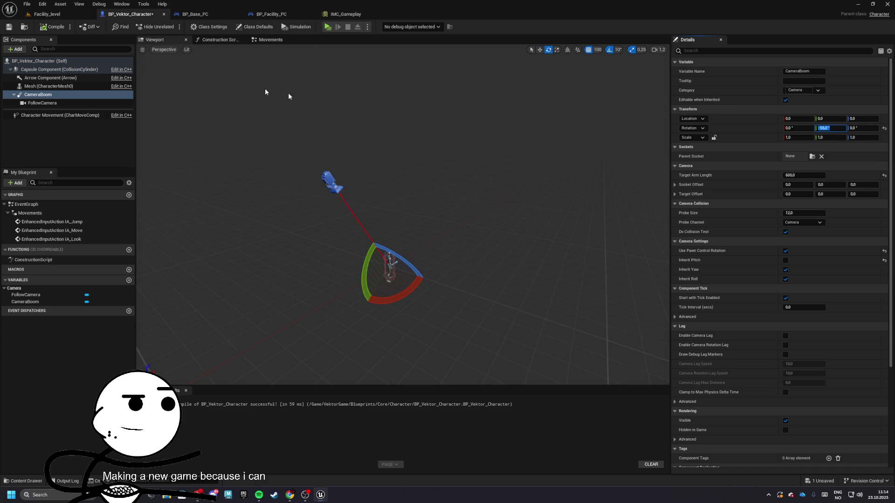
pyautogui.click(328, 29)
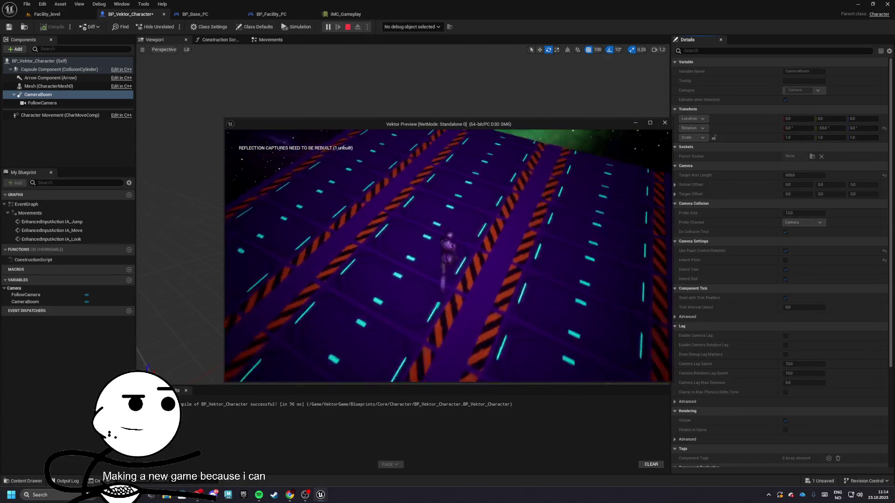
pyautogui.press('Escape')
pyautogui.click(47, 14)
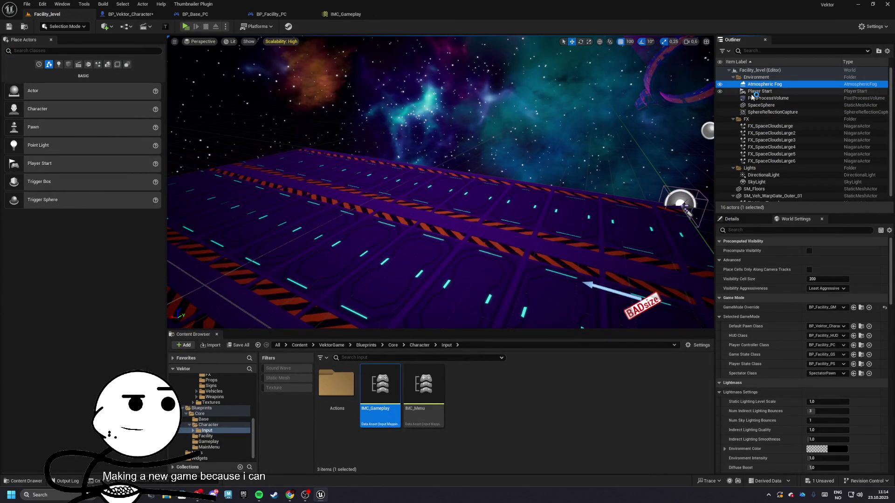
# Step: Move the five environment actors into the Lights folder and rename it Lighting
pyautogui.keyDown('shift'); pyautogui.click(756, 116); pyautogui.keyUp('shift')
pyautogui.moveTo(757, 115)
pyautogui.mouseDown()
pyautogui.moveTo(781, 156)
pyautogui.moveTo(762, 173)
pyautogui.mouseUp()
pyautogui.doubleClick(751, 133)
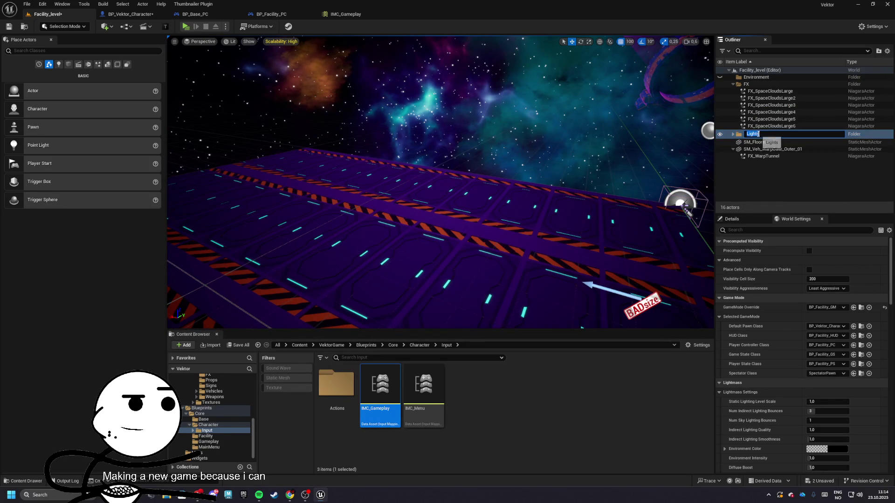
pyautogui.write('hting')
pyautogui.press('Return')
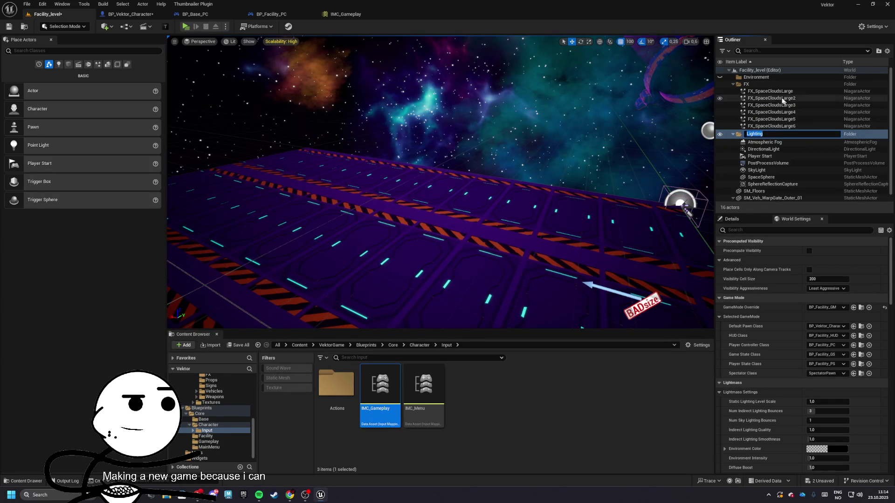
pyautogui.moveTo(756, 134); pyautogui.dragTo(751, 76)
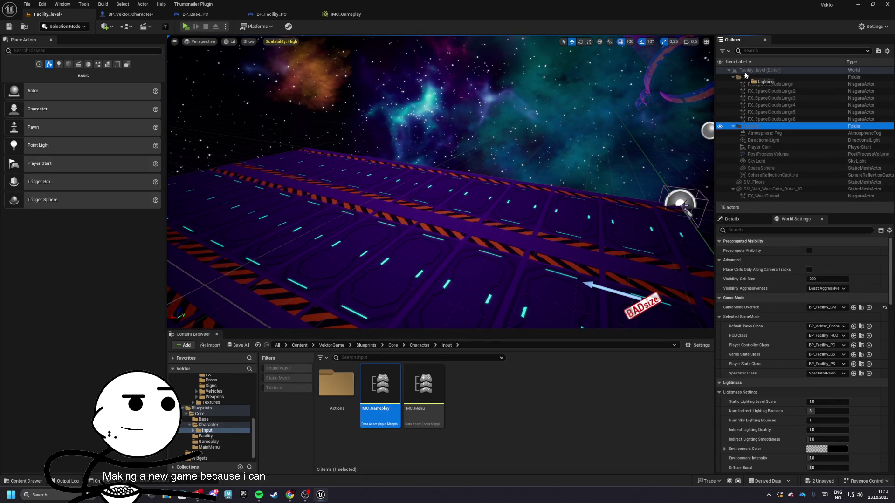
pyautogui.moveTo(755, 128); pyautogui.dragTo(750, 77)
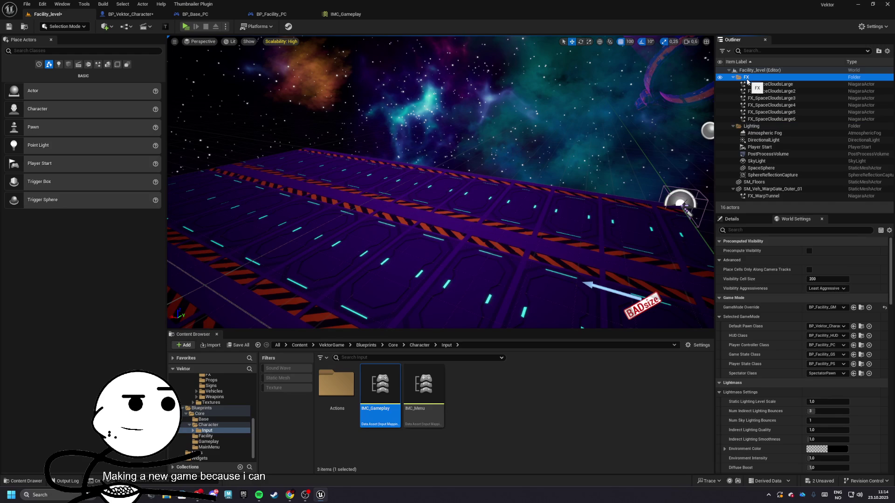
# Step: Set the DirectionalLight intensity to 5.0 lux, play-test, then frame SM_Floors in view
pyautogui.click(763, 140)
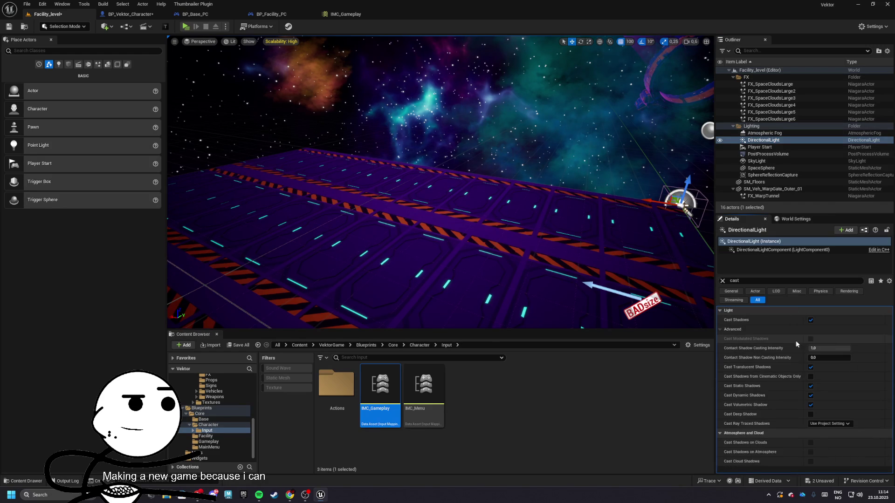
pyautogui.click(722, 280)
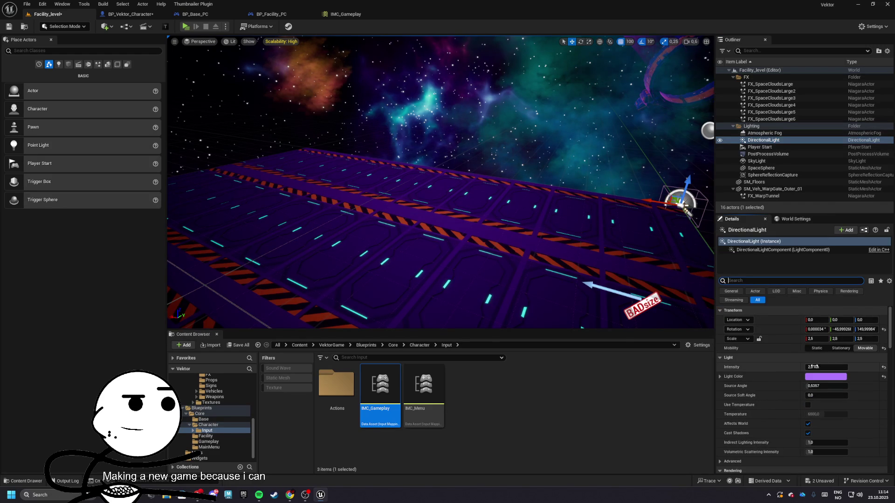
pyautogui.write('5')
pyautogui.press('Return')
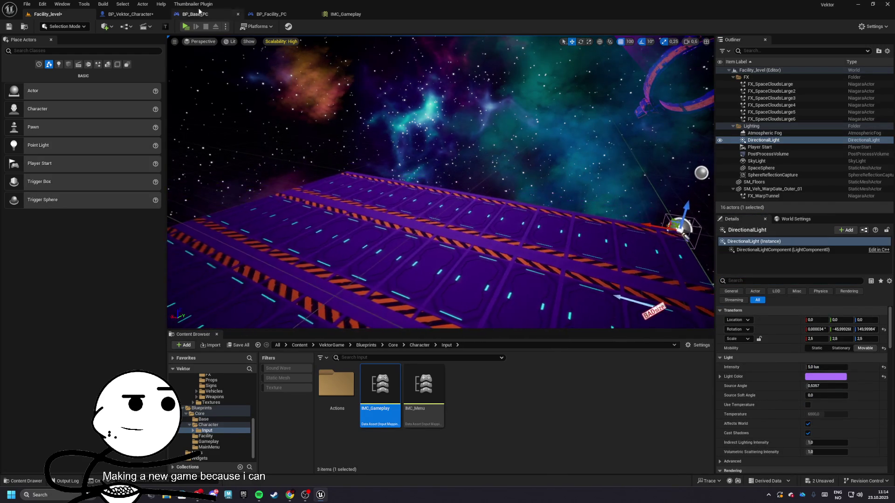
pyautogui.click(185, 27)
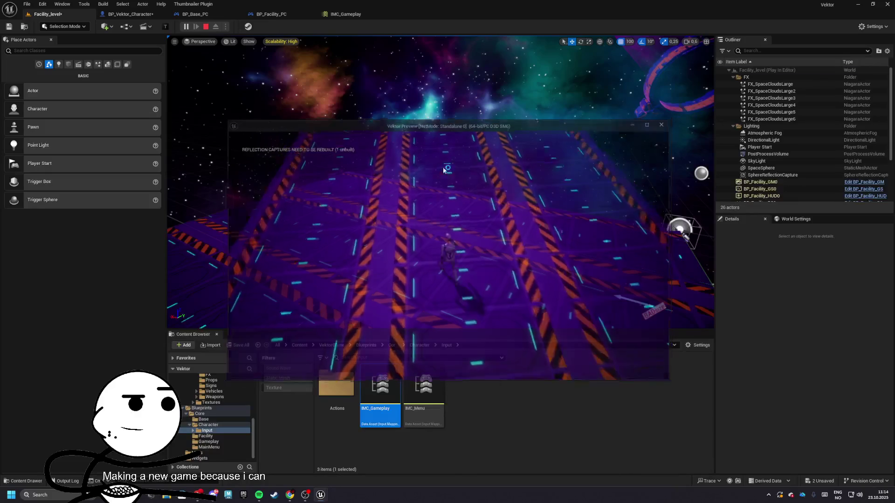
pyautogui.press('Escape')
pyautogui.click(443, 224)
pyautogui.press('f')
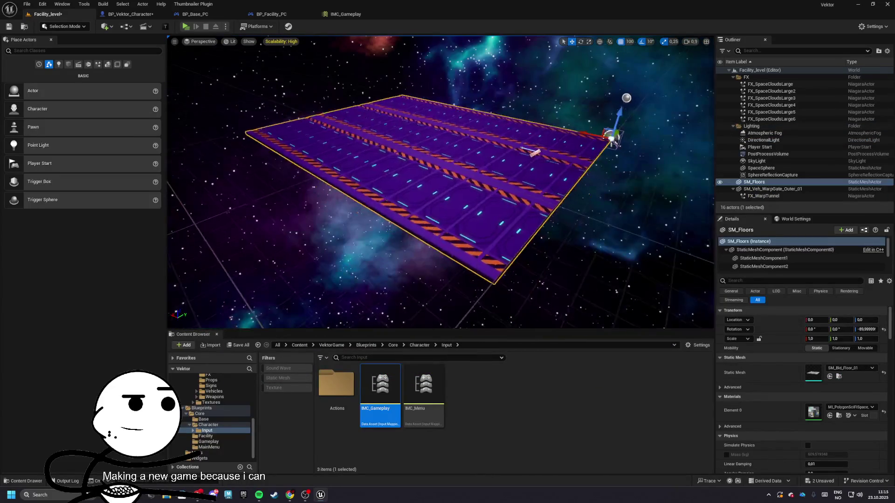
# Step: Place an SM_Bld_Wall_01 mesh at the floor's near edge
pyautogui.click(764, 267)
pyautogui.scroll(-2, 792, 354)
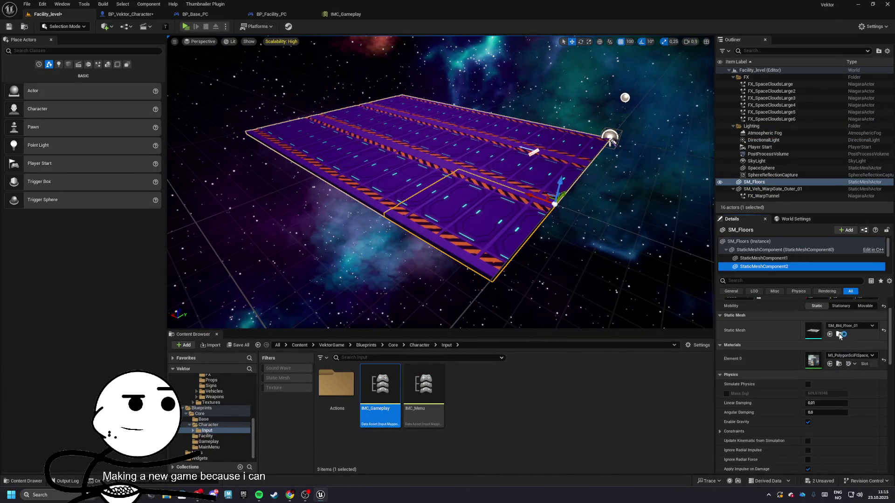
pyautogui.click(830, 334)
pyautogui.scroll(3, 455, 411)
pyautogui.moveTo(455, 331); pyautogui.dragTo(471, 289)
pyautogui.scroll(2, 448, 335)
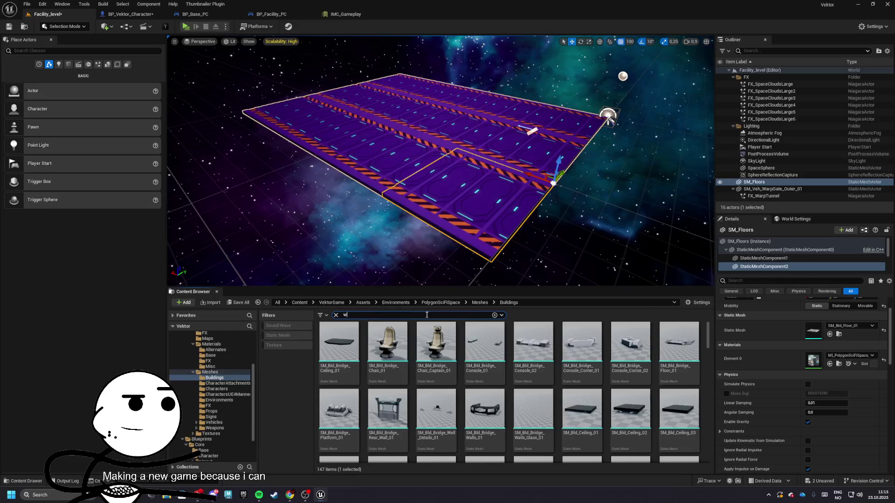
pyautogui.write('allll')
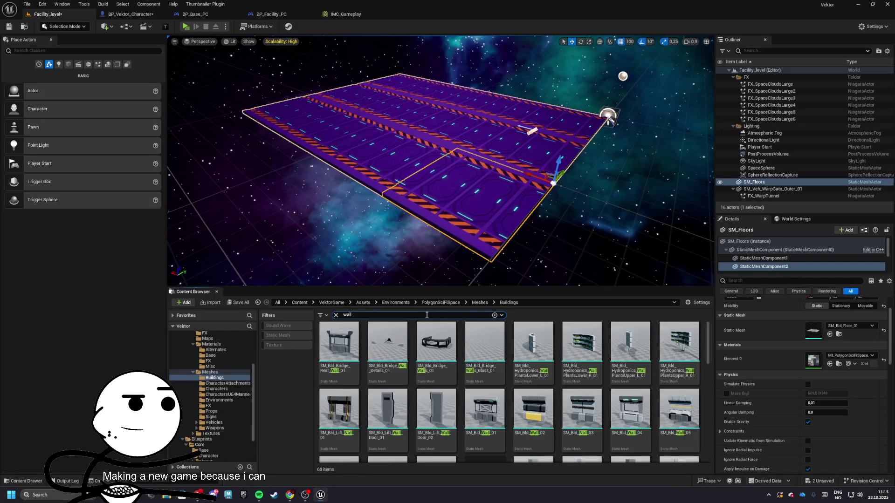
pyautogui.scroll(-1, 513, 392)
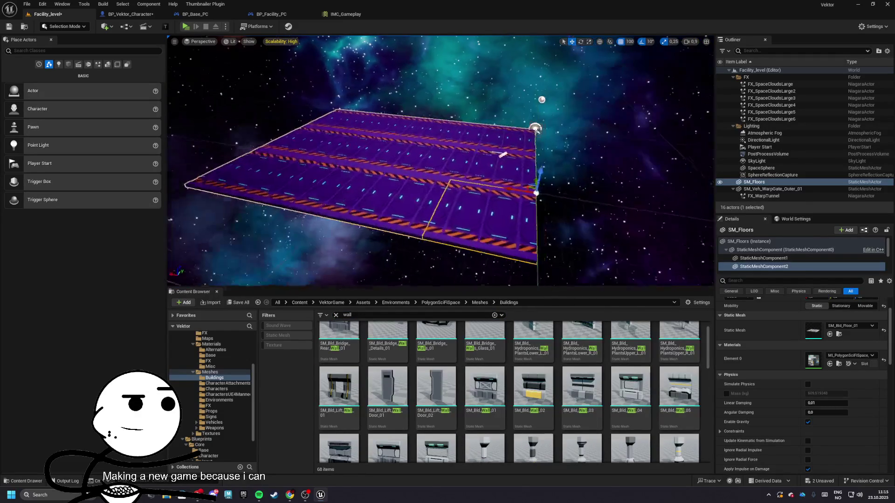
pyautogui.moveTo(484, 387); pyautogui.dragTo(535, 233)
pyautogui.moveTo(544, 265); pyautogui.dragTo(546, 261)
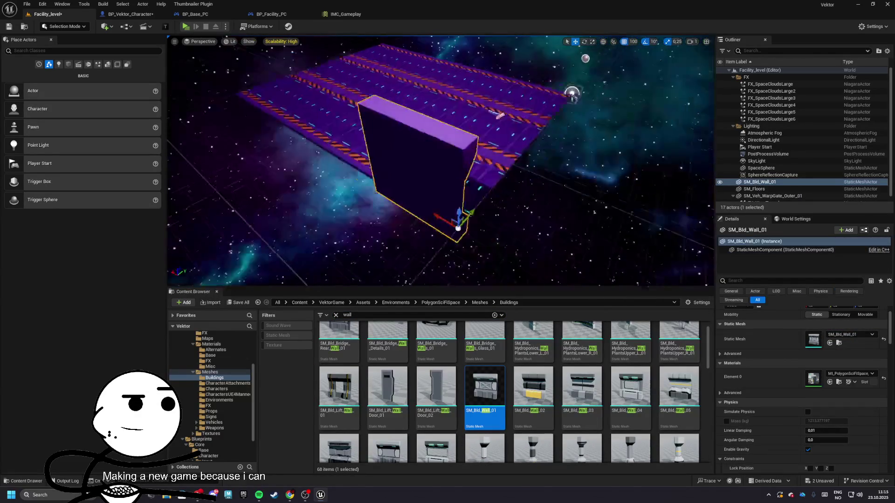
pyautogui.moveTo(409, 154)
pyautogui.mouseDown()
pyautogui.moveTo(399, 156)
pyautogui.moveTo(409, 154)
pyautogui.moveTo(410, 112)
pyautogui.moveTo(416, 154)
pyautogui.moveTo(413, 112)
pyautogui.moveTo(376, 248)
pyautogui.moveTo(400, 200)
pyautogui.moveTo(369, 133)
pyautogui.moveTo(449, 259)
pyautogui.moveTo(351, 118)
pyautogui.moveTo(322, 59)
pyautogui.moveTo(327, 93)
pyautogui.moveTo(471, 168)
pyautogui.mouseUp()
# Step: Swap the wall's mesh to SM_Bld_Wall_03 and rename the actor SM_Walls
pyautogui.scroll(-1, 402, 392)
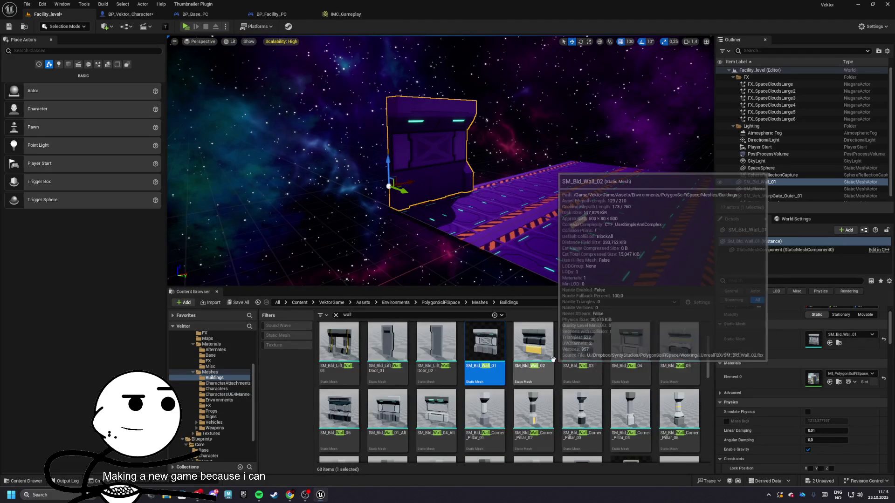
pyautogui.moveTo(573, 353); pyautogui.dragTo(813, 340)
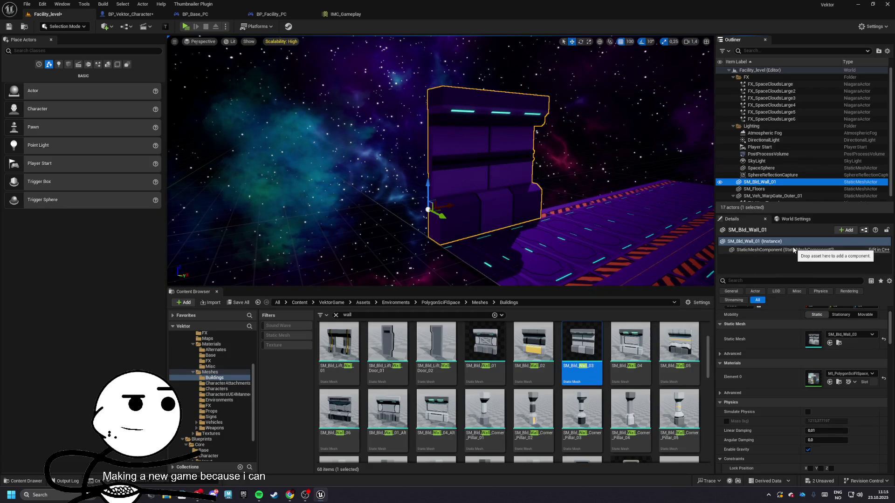
pyautogui.doubleClick(756, 184)
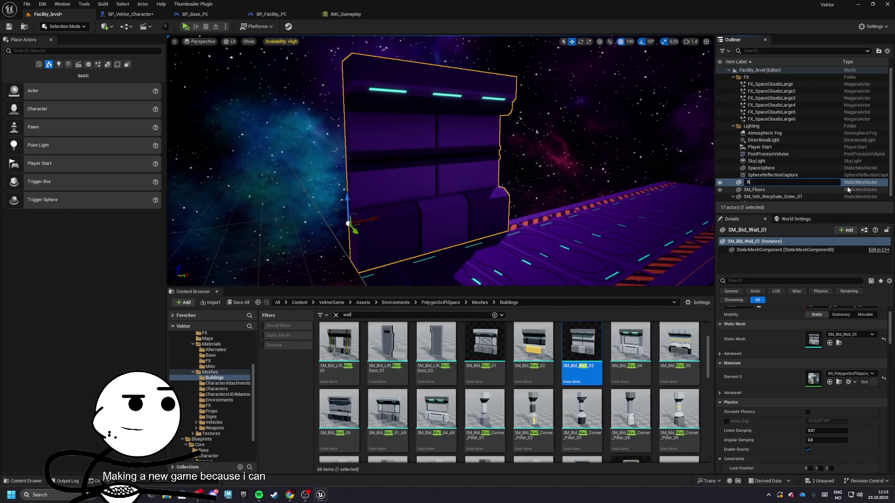
pyautogui.write('M_Walls')
pyautogui.press('Return')
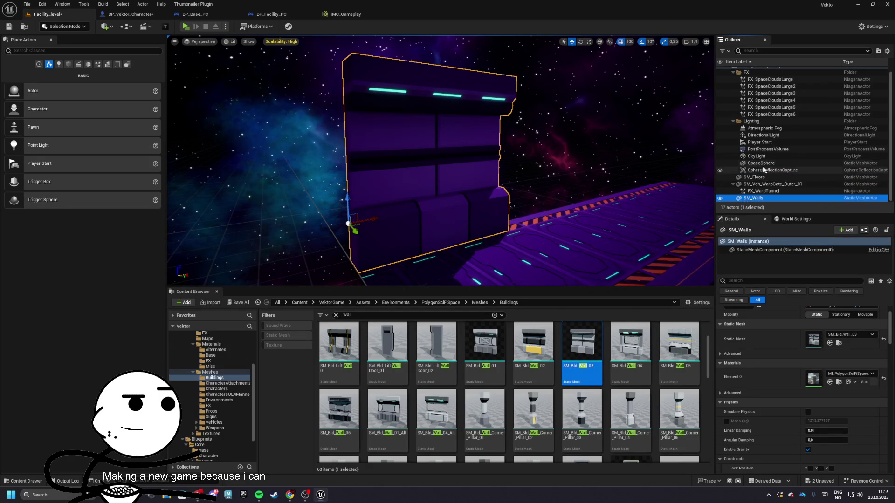
# Step: Move SM_Floors and SM_Walls into a new outliner folder named Scene
pyautogui.click(755, 178)
pyautogui.keyDown('ctrl'); pyautogui.click(755, 198); pyautogui.keyUp('ctrl')
pyautogui.rightClick(758, 200)
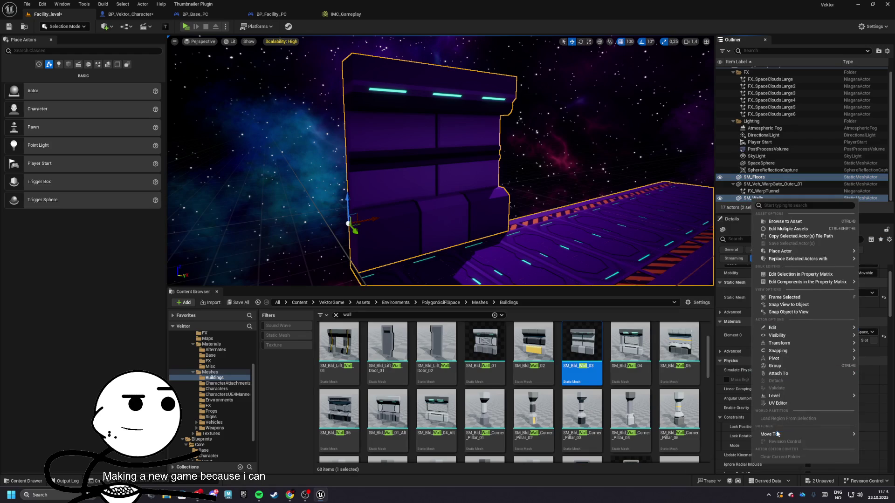
pyautogui.moveTo(802, 473)
pyautogui.click(718, 437)
pyautogui.doubleClick(759, 182)
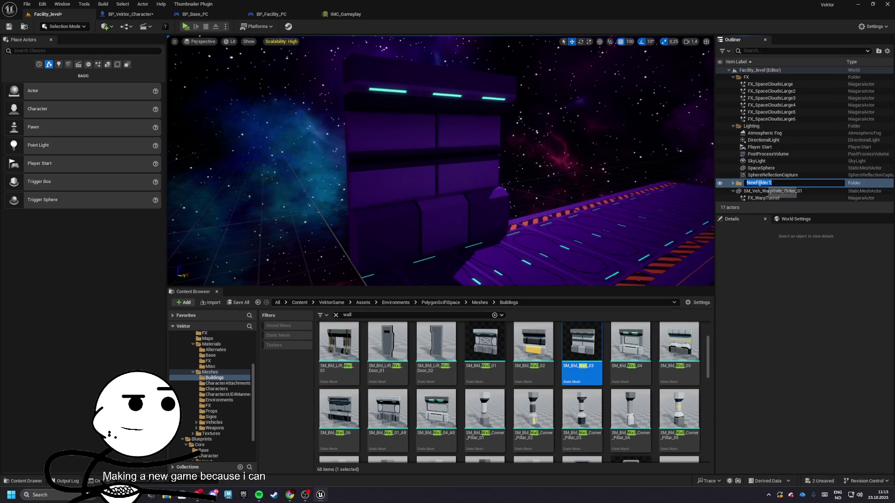
pyautogui.write('Scene')
pyautogui.press('Return')
pyautogui.click(733, 183)
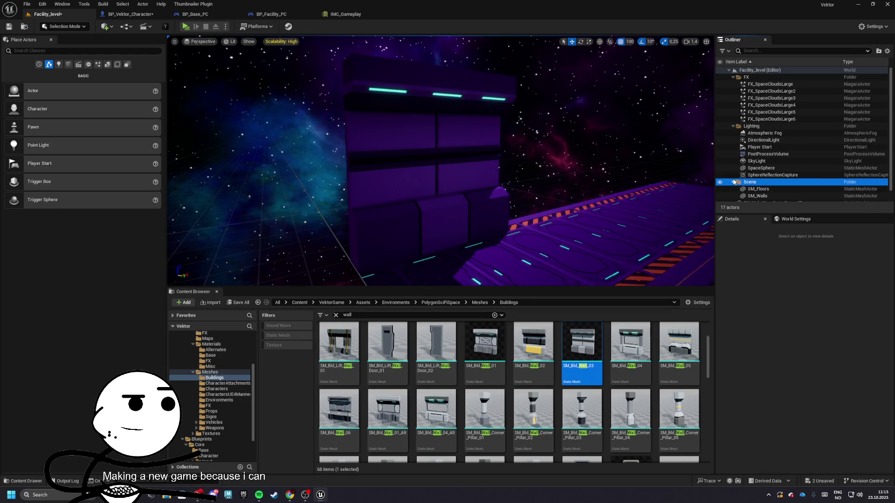
# Step: Frame SM_Walls and Alt-drag copies of its wall segment to extend the first side wall
pyautogui.doubleClick(755, 195)
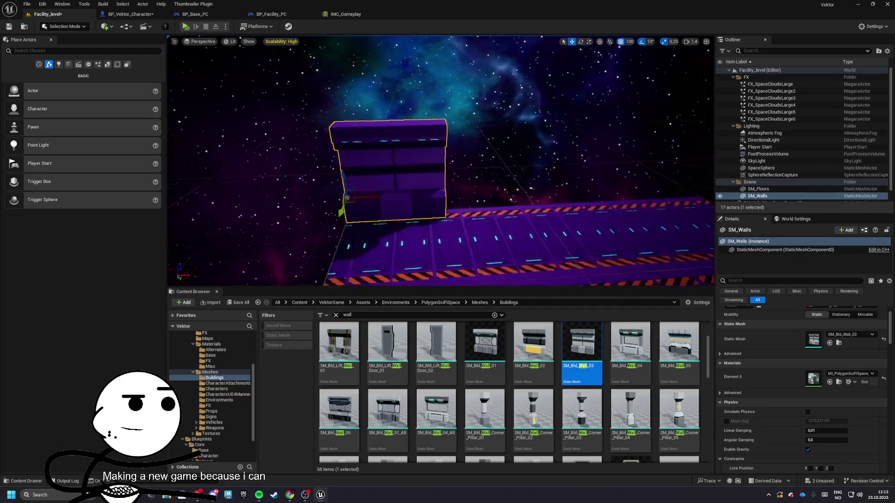
pyautogui.click(774, 250)
pyautogui.moveTo(373, 199); pyautogui.dragTo(550, 200)
pyautogui.press('f')
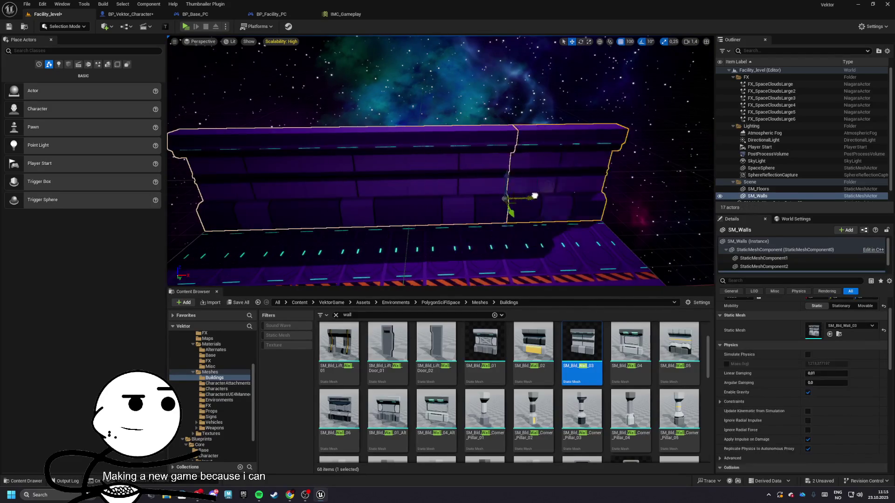
pyautogui.scroll(-3, 473, 186)
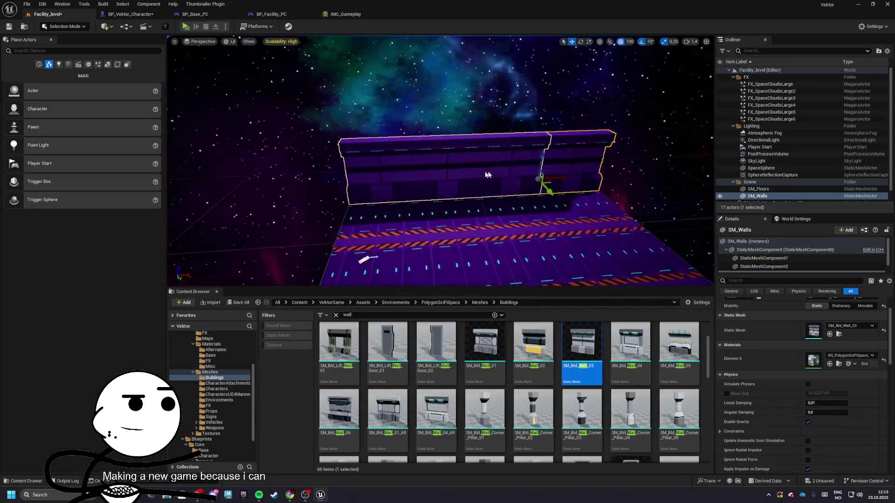
pyautogui.keyDown('ctrl'); pyautogui.click(380, 174); pyautogui.keyUp('ctrl')
pyautogui.moveTo(380, 175); pyautogui.dragTo(373, 202)
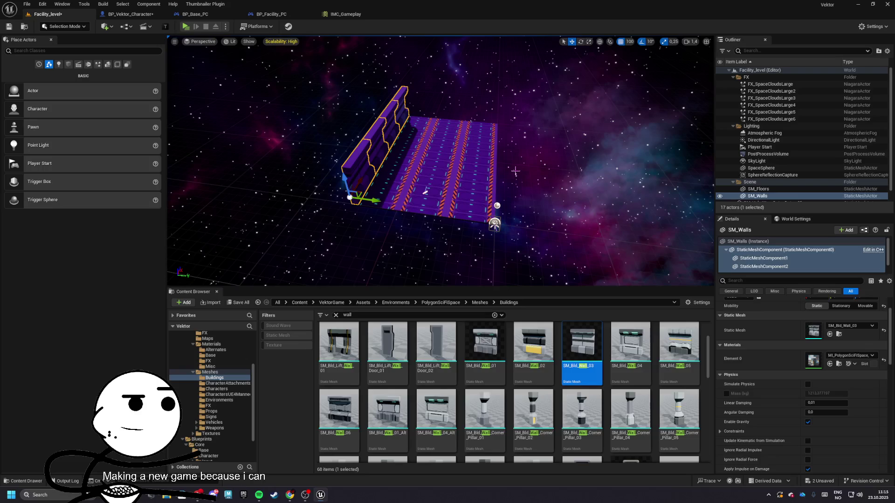
# Step: Copy a wall to the floor's right edge, undo a wrong rotation, and slide it into place along X
pyautogui.moveTo(376, 200); pyautogui.dragTo(523, 200)
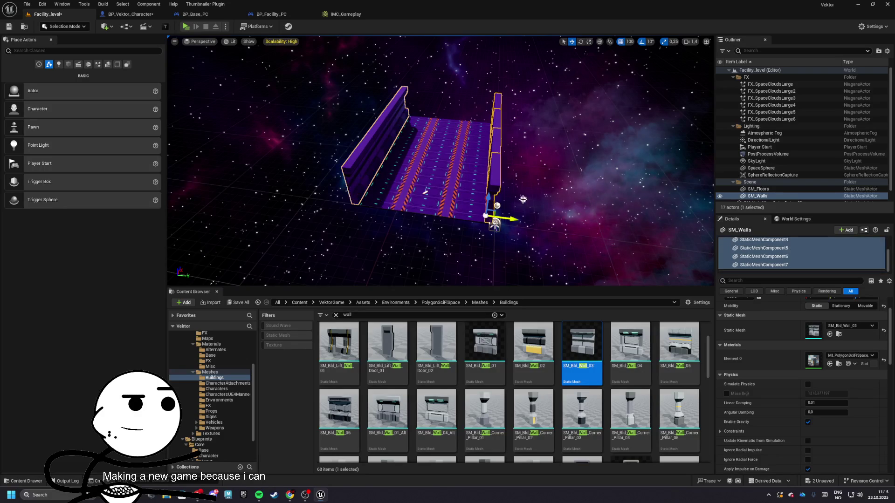
pyautogui.moveTo(488, 231); pyautogui.dragTo(518, 249)
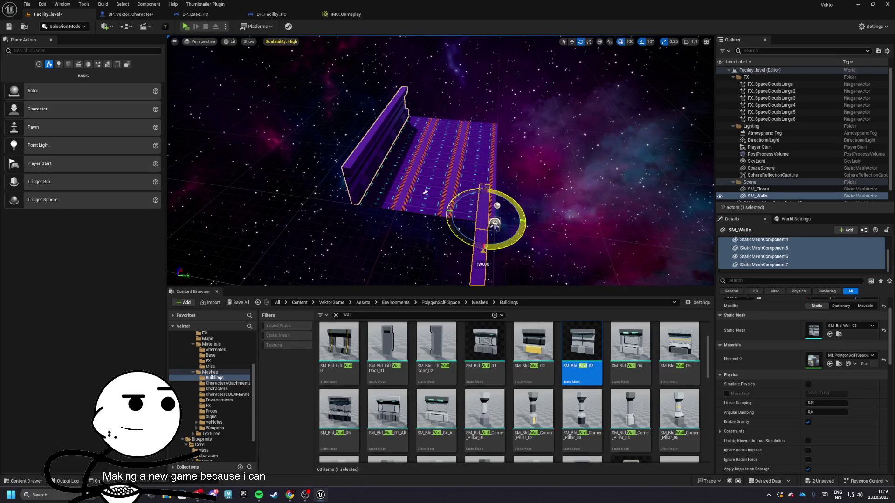
pyautogui.press('f')
pyautogui.hotkey('ctrl', 'z')
pyautogui.press('w')
pyautogui.moveTo(471, 161)
pyautogui.mouseDown()
pyautogui.moveTo(307, 170)
pyautogui.moveTo(319, 172)
pyautogui.mouseUp()
pyautogui.moveTo(492, 214)
pyautogui.mouseDown()
pyautogui.moveTo(441, 110)
pyautogui.moveTo(447, 76)
pyautogui.mouseUp()
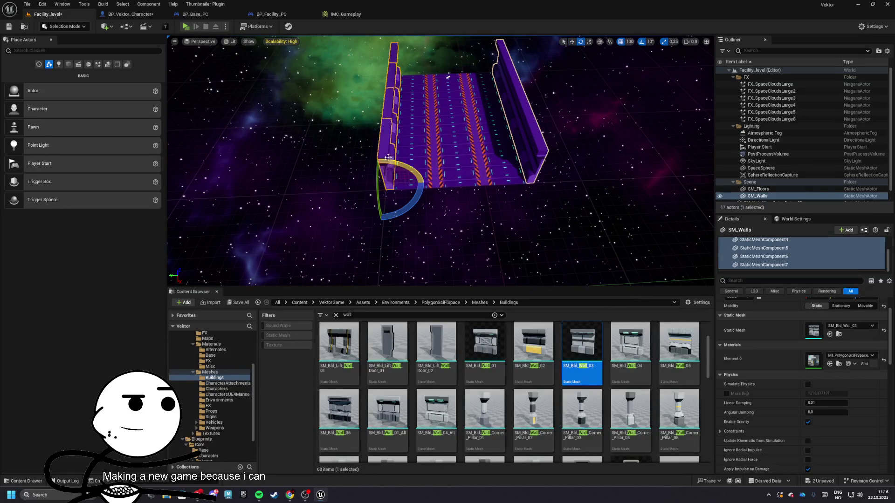
# Step: Copy and turn two left-wall segments to form the far wall, then duplicate one to extend it
pyautogui.click(388, 159)
pyautogui.keyDown('ctrl'); pyautogui.click(406, 164); pyautogui.keyUp('ctrl')
pyautogui.moveTo(410, 170)
pyautogui.mouseDown()
pyautogui.moveTo(428, 141)
pyautogui.moveTo(373, 176)
pyautogui.moveTo(345, 150)
pyautogui.moveTo(426, 70)
pyautogui.mouseUp()
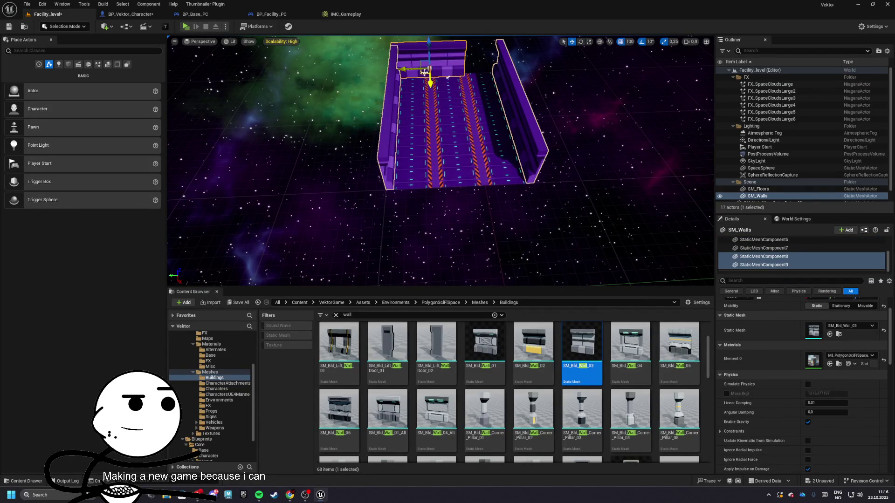
pyautogui.click(447, 68)
pyautogui.hotkey('ctrl', 'd')
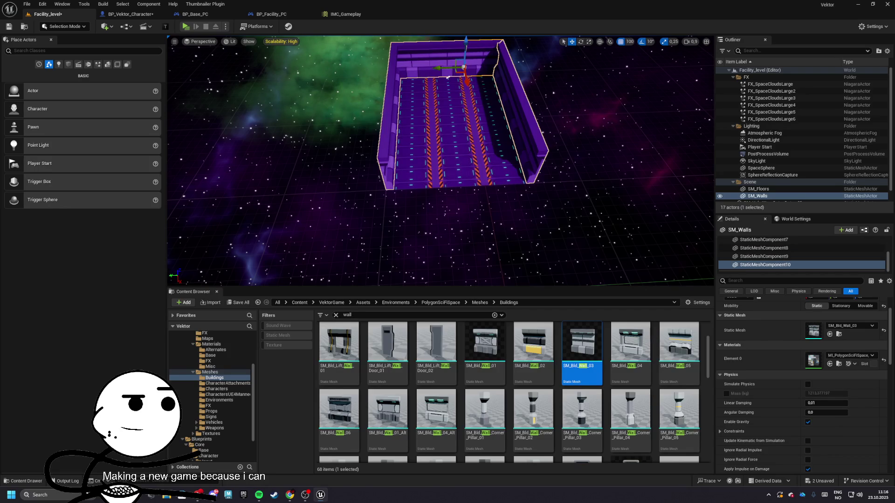
pyautogui.click(446, 76)
pyautogui.press('f')
pyautogui.moveTo(373, 177)
pyautogui.mouseDown()
pyautogui.moveTo(391, 170)
pyautogui.moveTo(382, 177)
pyautogui.moveTo(382, 140)
pyautogui.mouseUp()
pyautogui.moveTo(461, 143); pyautogui.dragTo(461, 143)
# Step: Select the Player Start, test-play the level, then return to BP_Vektor_Character
pyautogui.click(462, 142)
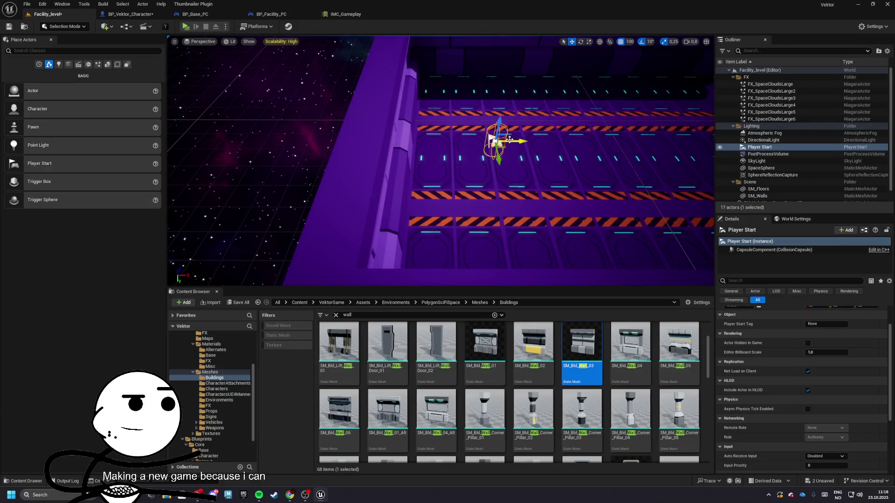
pyautogui.click(183, 26)
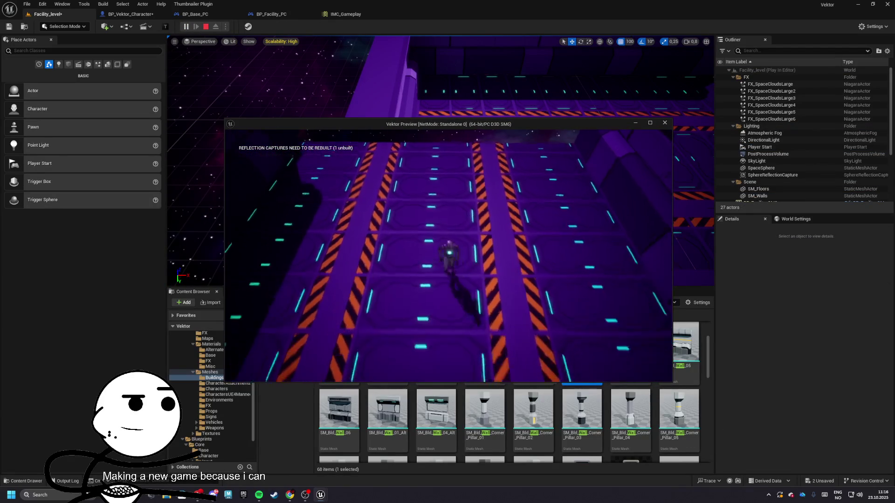
pyautogui.press('Escape')
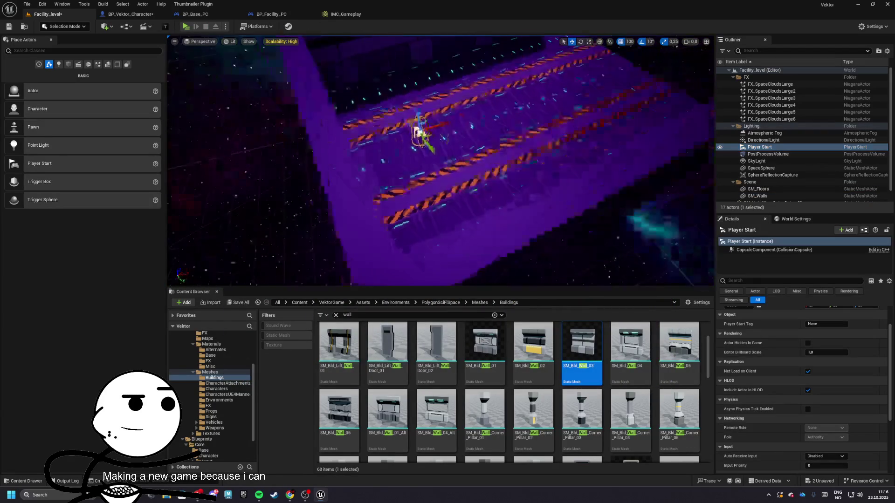
pyautogui.click(282, 15)
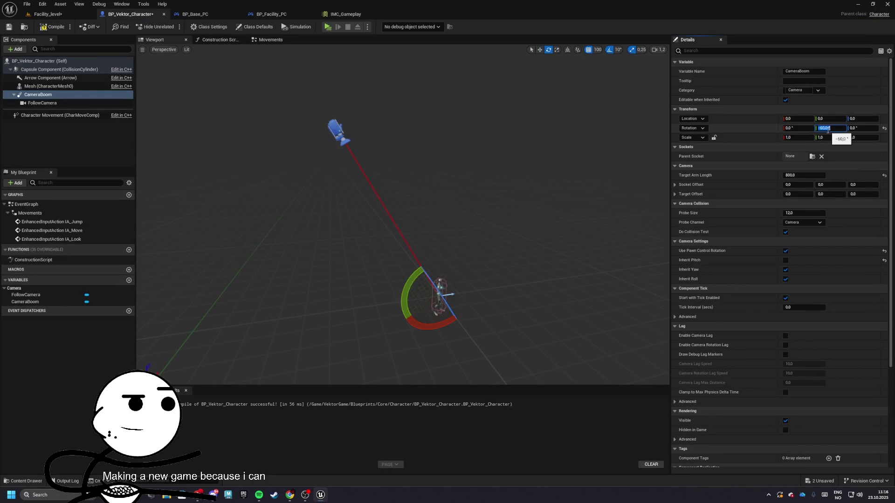
# Step: Play-test the level twice to check the current camera view
pyautogui.click(327, 27)
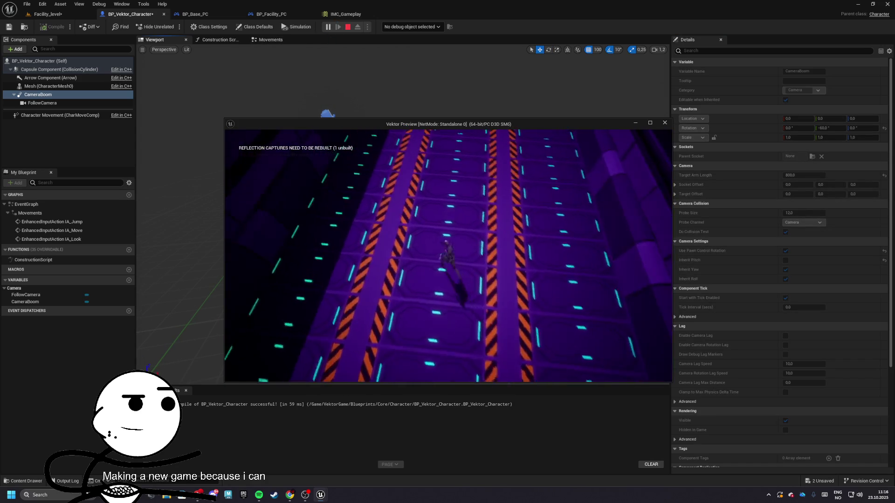
pyautogui.press('Escape')
pyautogui.click(327, 27)
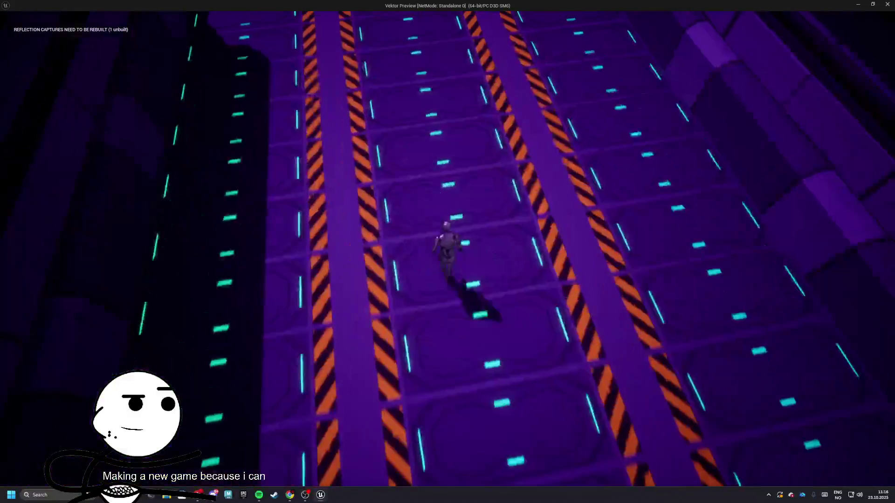
pyautogui.press('Escape')
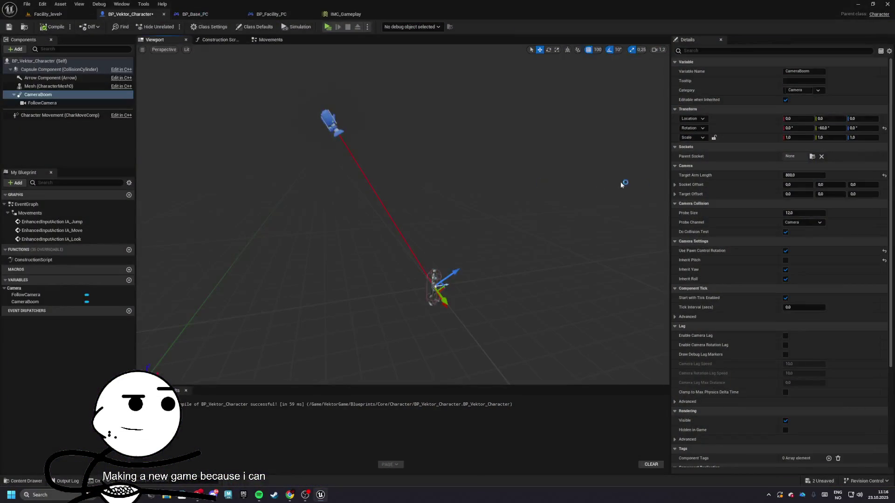
# Step: Set the CameraBoom probe size to 32, compile, and play-test the new camera angle
pyautogui.click(796, 215)
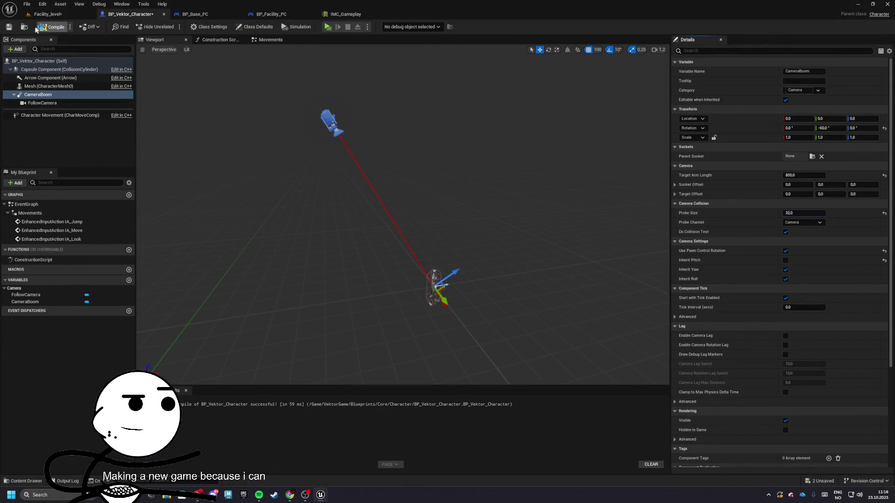
pyautogui.click(48, 14)
pyautogui.click(192, 28)
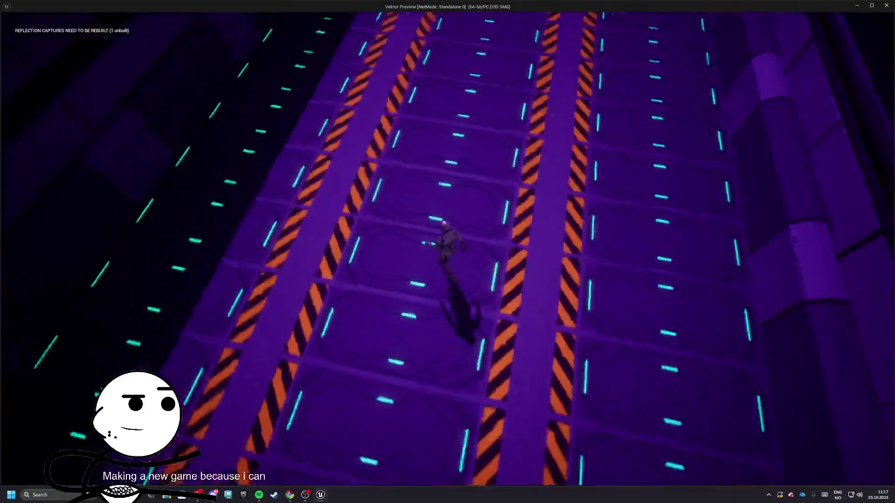
pyautogui.press('Escape')
pyautogui.click(126, 14)
pyautogui.click(47, 14)
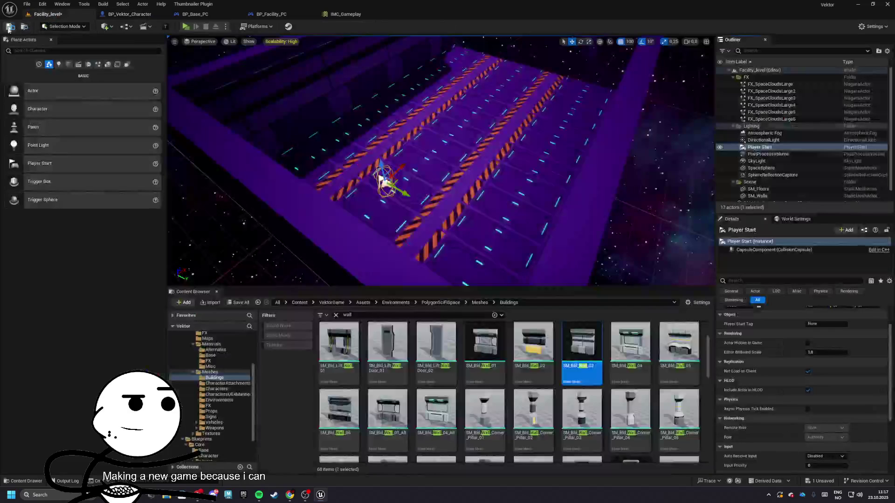
# Step: Set Character Movement rotation rate yaw to 360 and play-test the character's turning several times
pyautogui.click(190, 14)
pyautogui.click(125, 14)
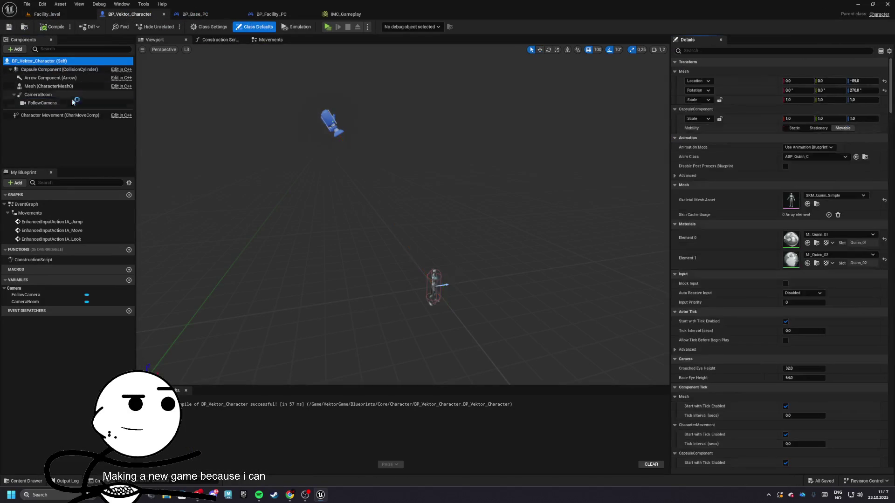
pyautogui.scroll(-5, 801, 298)
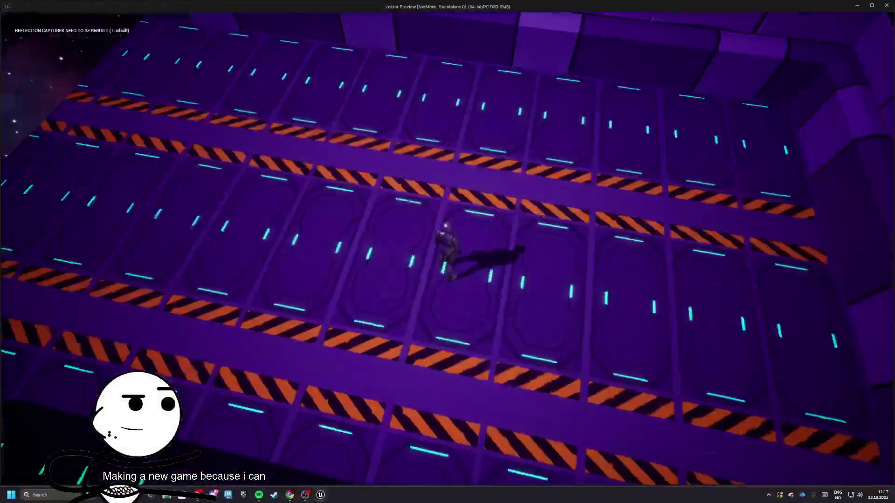
pyautogui.press('Escape')
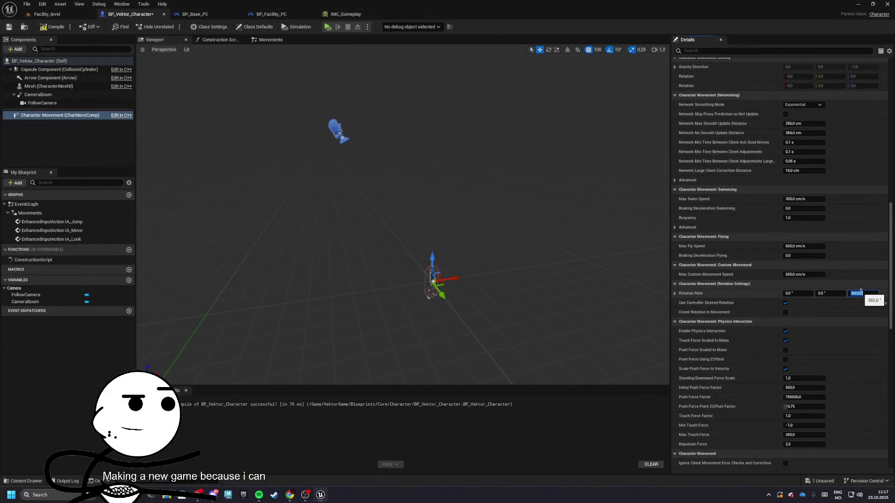
pyautogui.click(328, 28)
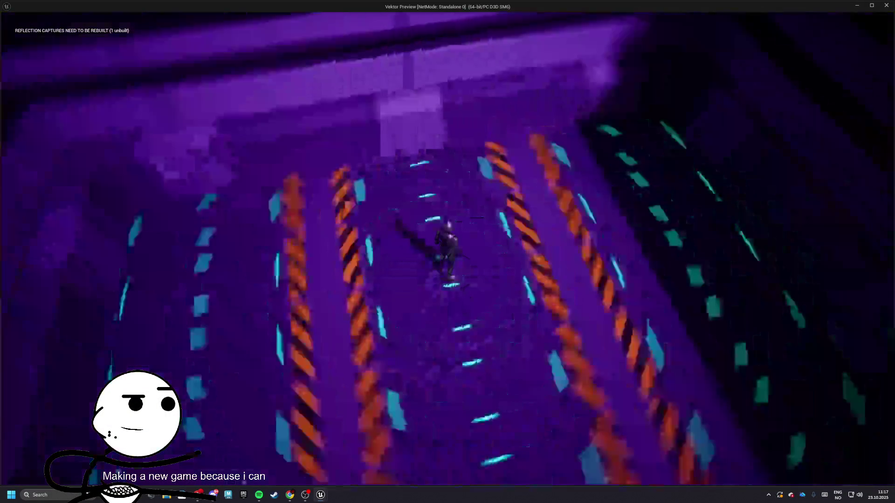
pyautogui.press('Escape')
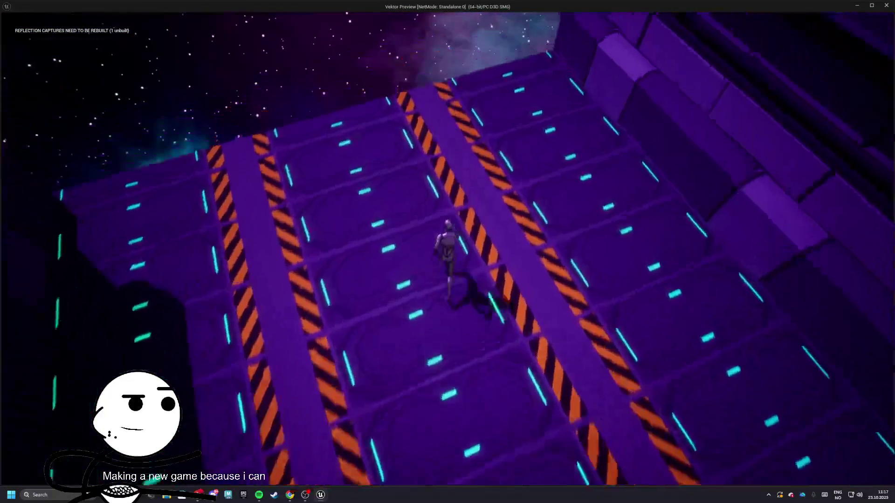
pyautogui.press('Escape')
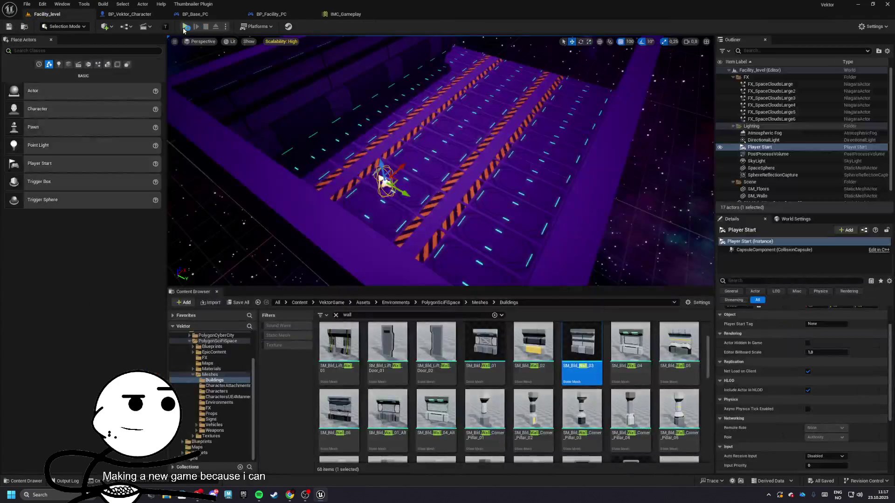
pyautogui.click(184, 28)
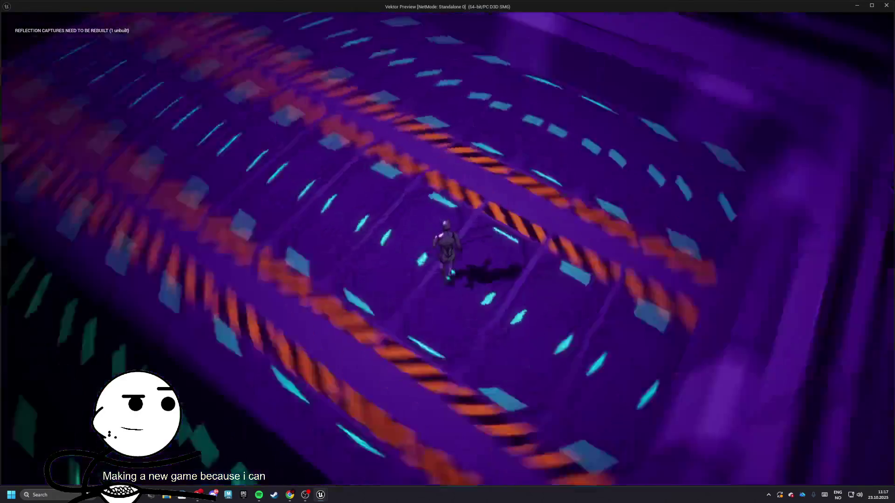
pyautogui.press('Escape')
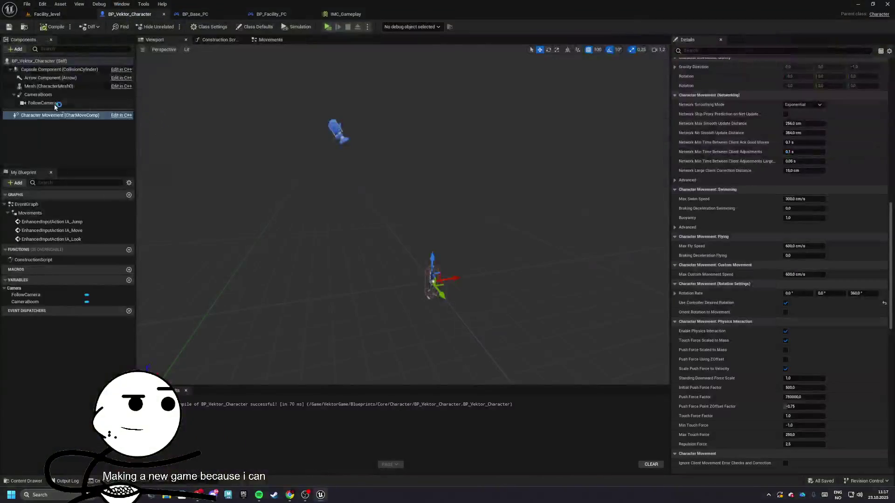
# Step: Select the character's Mesh component and open its Skeletal Mesh Asset list
pyautogui.click(55, 104)
pyautogui.click(49, 86)
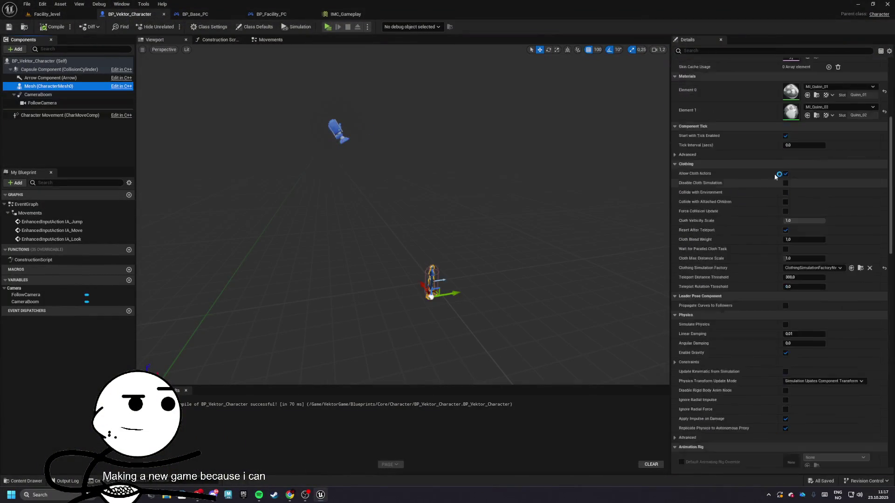
pyautogui.click(835, 115)
pyautogui.scroll(-5, 843, 228)
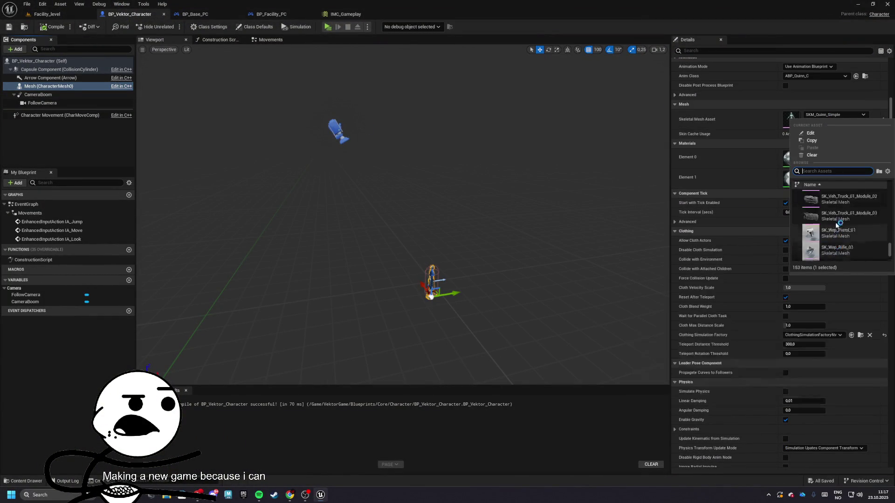
pyautogui.scroll(-6, 829, 231)
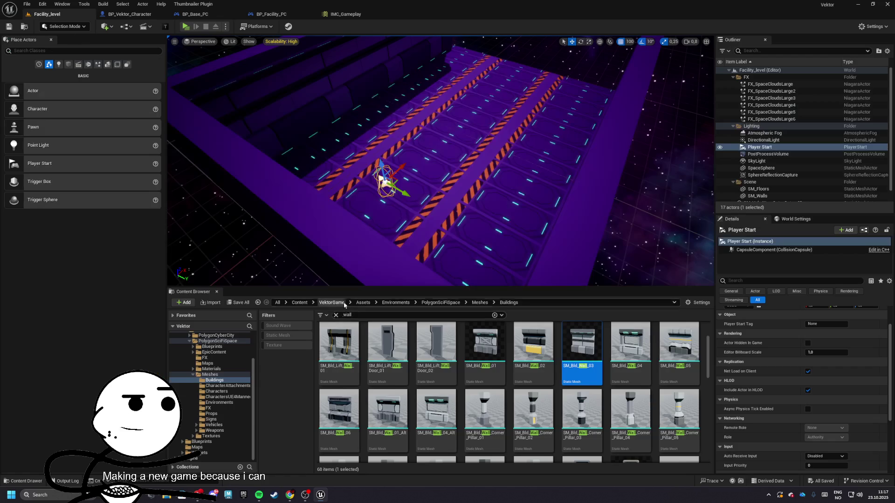
# Step: Clear the wall search and browse Content into Assets > Environments > PolygonCyberCity
pyautogui.click(344, 303)
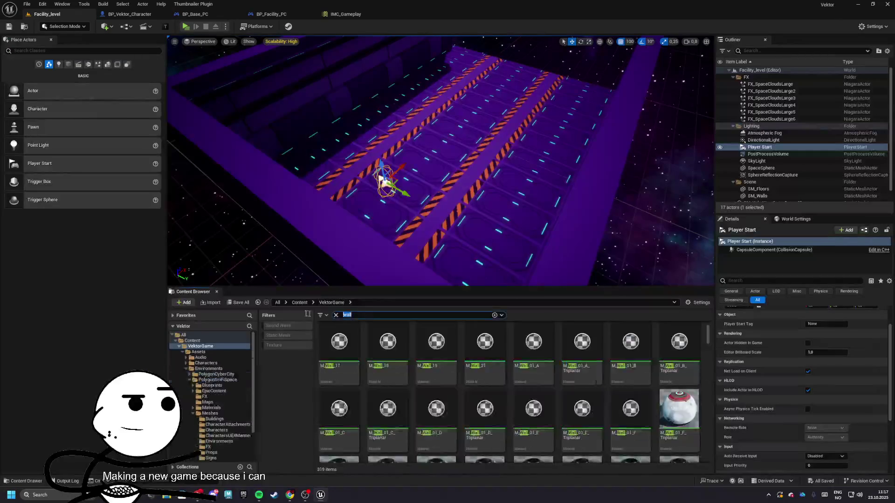
pyautogui.click(335, 315)
pyautogui.click(344, 355)
pyautogui.doubleClick(344, 354)
pyautogui.click(384, 356)
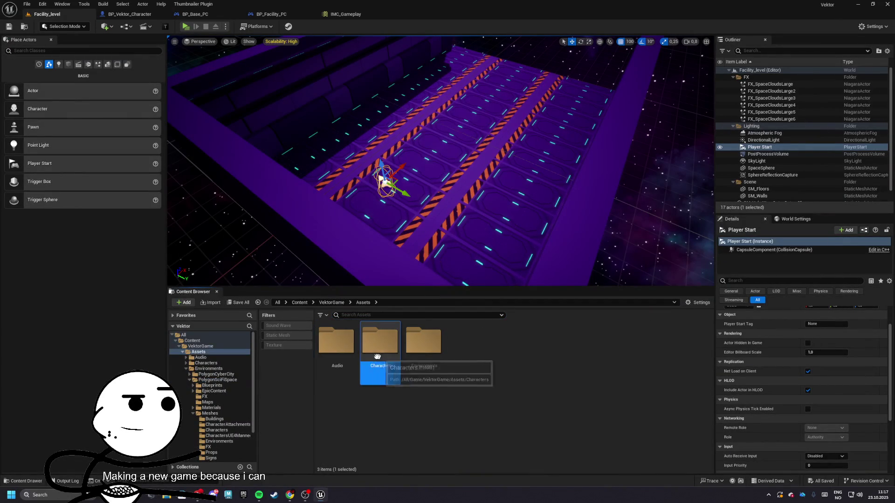
pyautogui.doubleClick(423, 344)
pyautogui.click(341, 353)
pyautogui.doubleClick(341, 352)
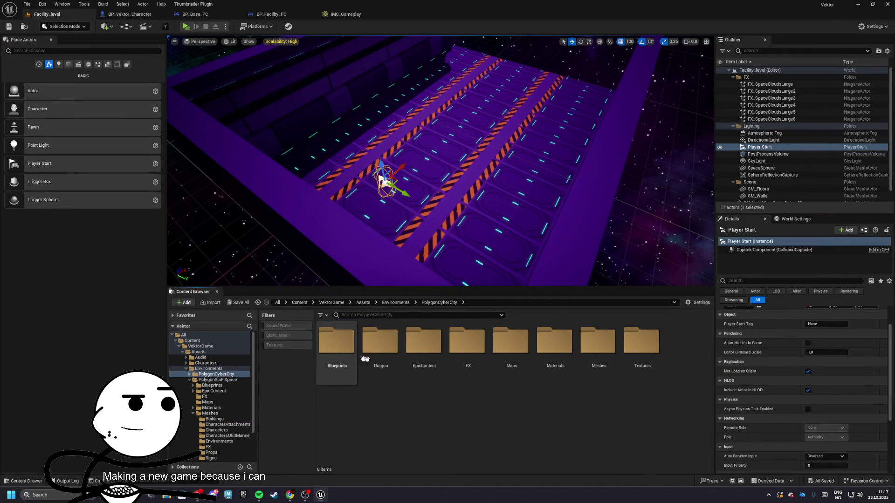
# Step: Go into Meshes > Characters and open SK_Chr_Male_Soldier_01 in its own editor
pyautogui.doubleClick(604, 366)
pyautogui.doubleClick(424, 345)
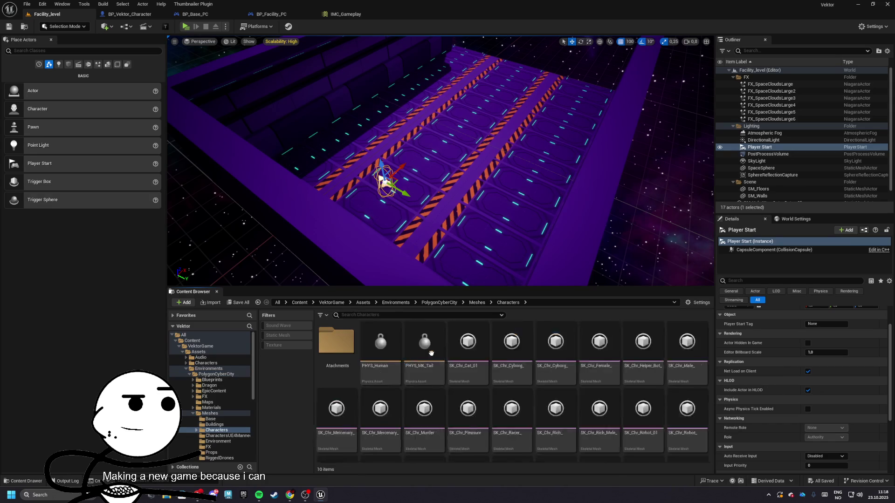
pyautogui.scroll(-1, 527, 355)
pyautogui.scroll(-3, 527, 356)
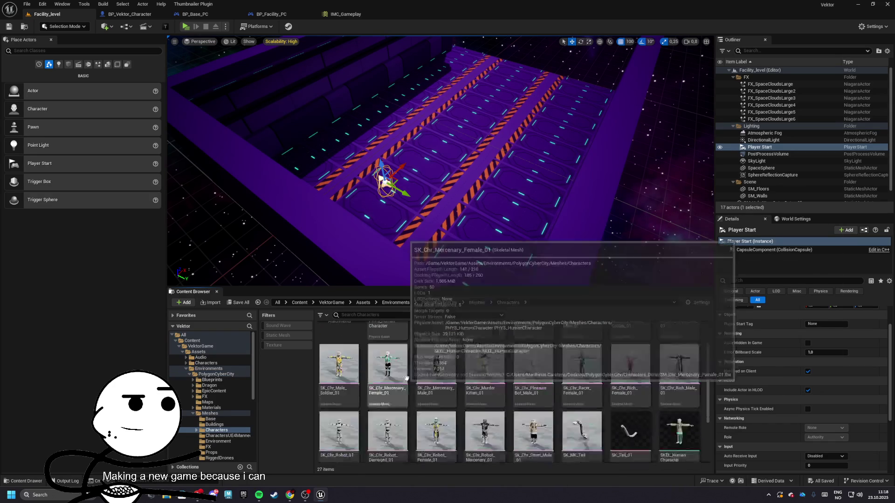
pyautogui.moveTo(468, 287); pyautogui.dragTo(468, 215)
pyautogui.scroll(1, 463, 342)
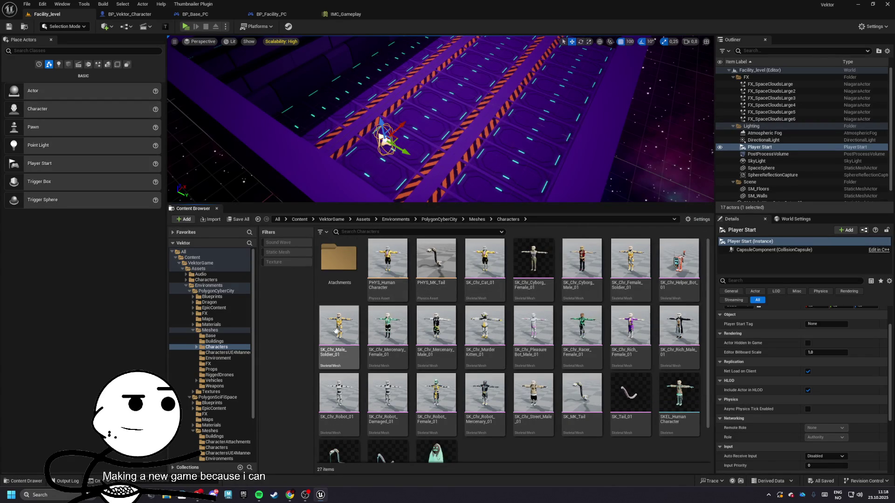
pyautogui.press('Return')
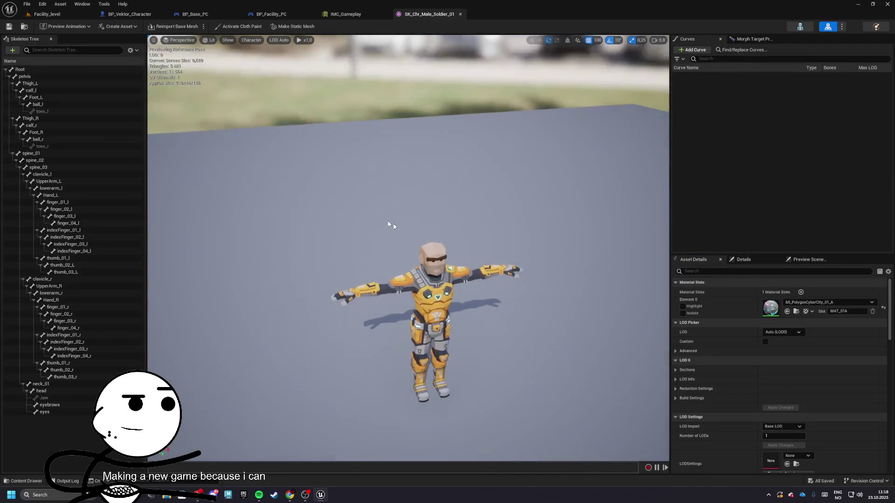
# Step: Assign SK_Chr_Male_Soldier_01 as BP_Vektor_Character's skeletal mesh asset
pyautogui.click(275, 13)
pyautogui.click(145, 14)
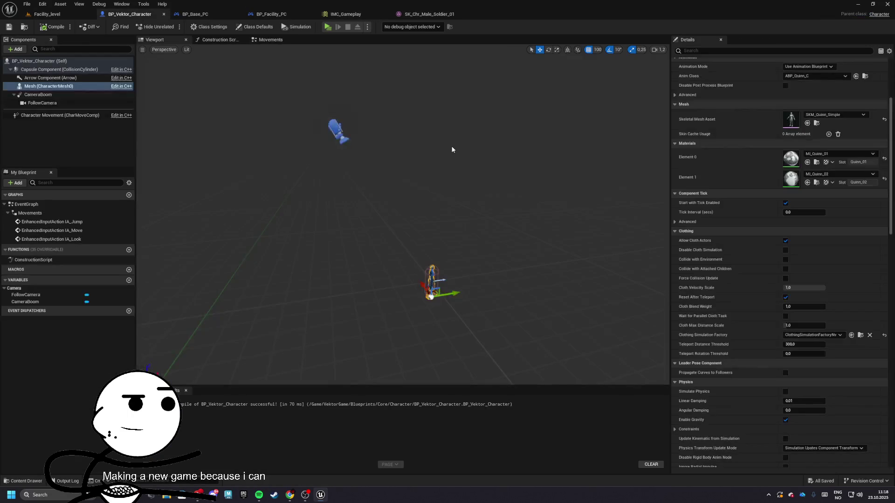
pyautogui.click(808, 123)
pyautogui.scroll(6, 490, 214)
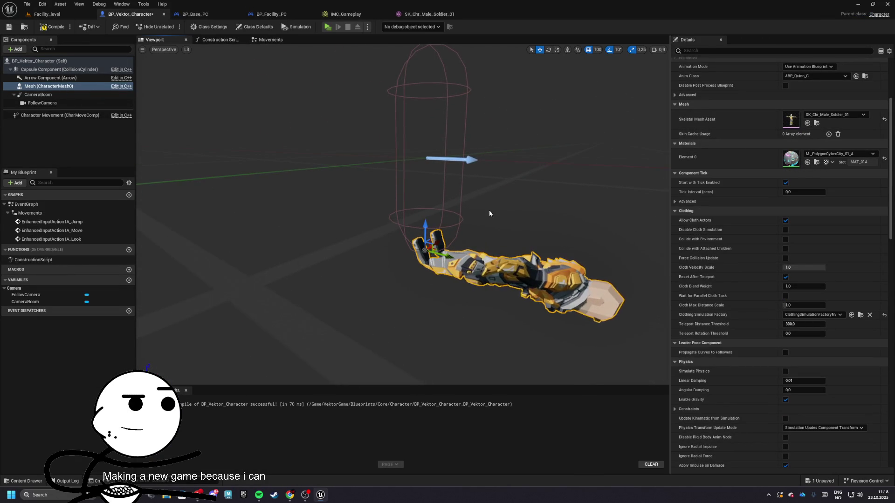
# Step: Try ThirdPerson_AnimBP and TutorialTPP_AnimBlueprint as the mesh's anim class
pyautogui.click(815, 76)
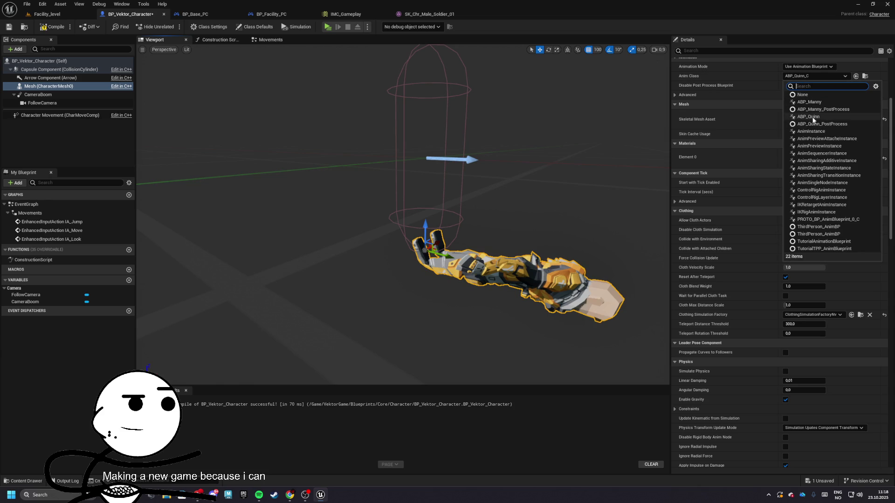
pyautogui.click(817, 230)
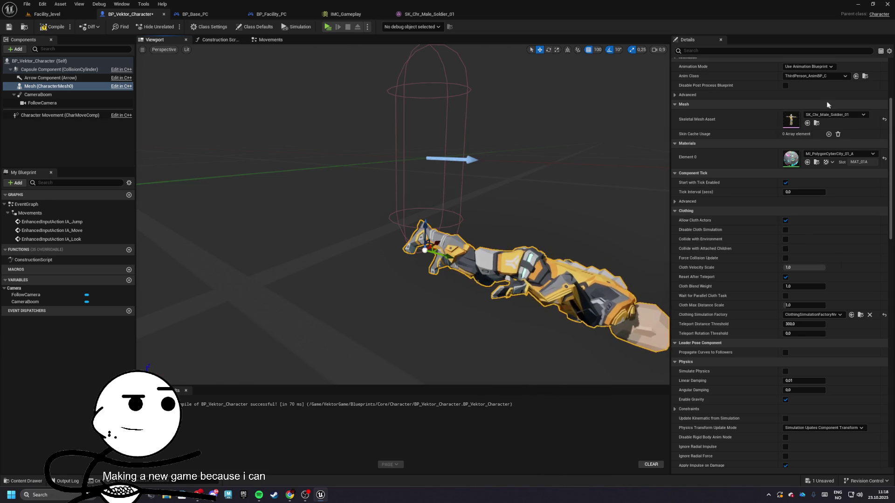
pyautogui.click(818, 76)
pyautogui.click(815, 228)
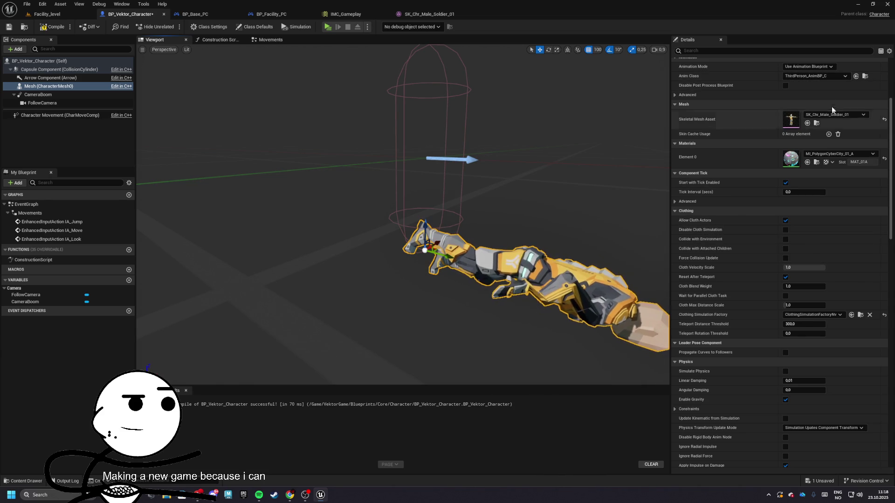
pyautogui.click(821, 77)
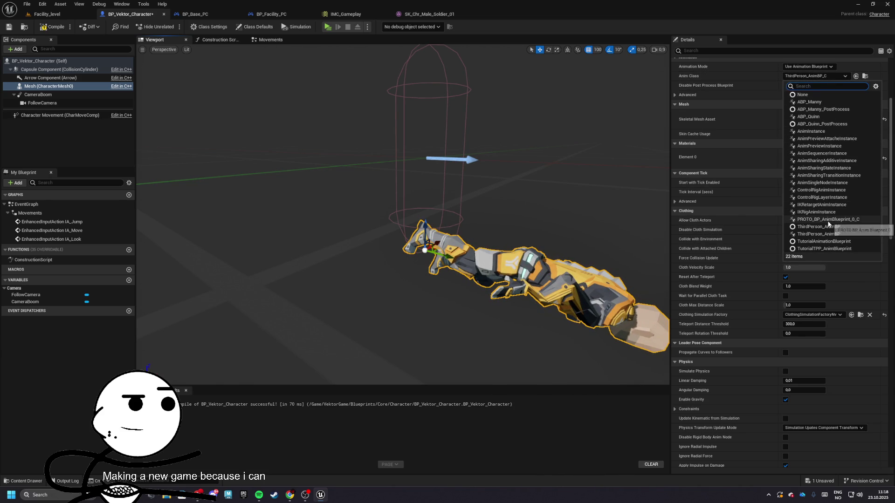
pyautogui.click(823, 248)
pyautogui.click(816, 76)
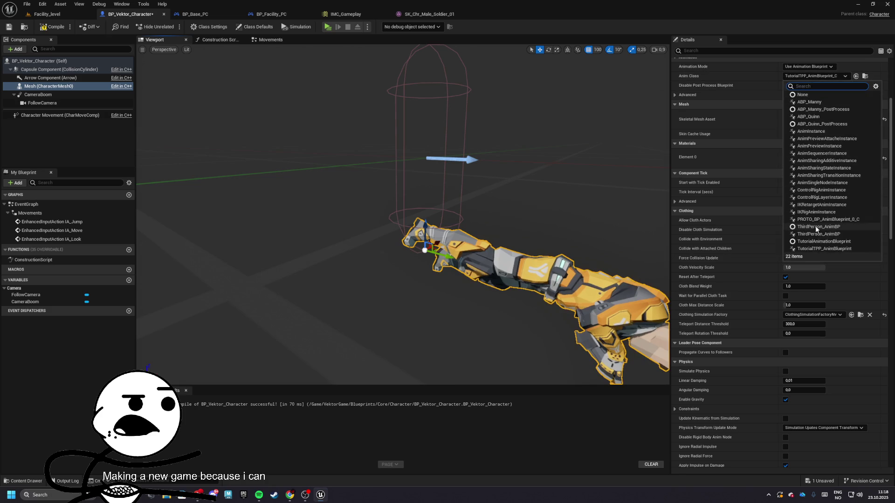
pyautogui.click(815, 235)
pyautogui.click(816, 76)
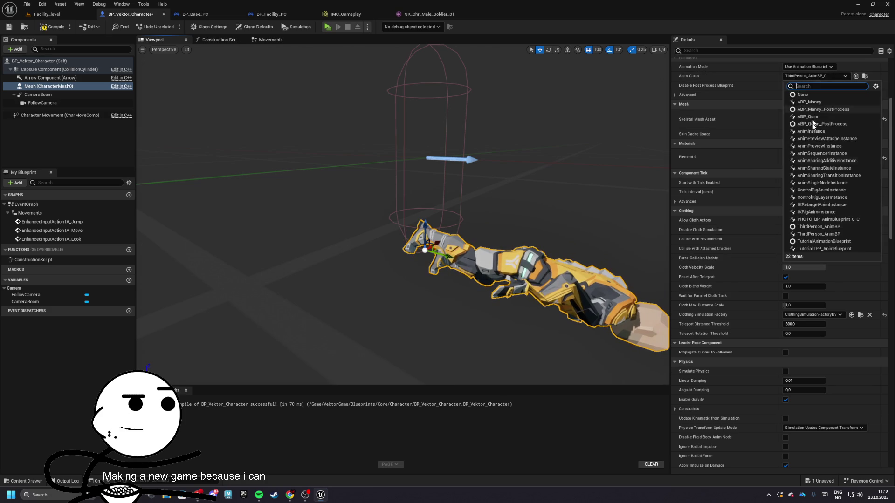
pyautogui.click(811, 228)
pyautogui.click(816, 76)
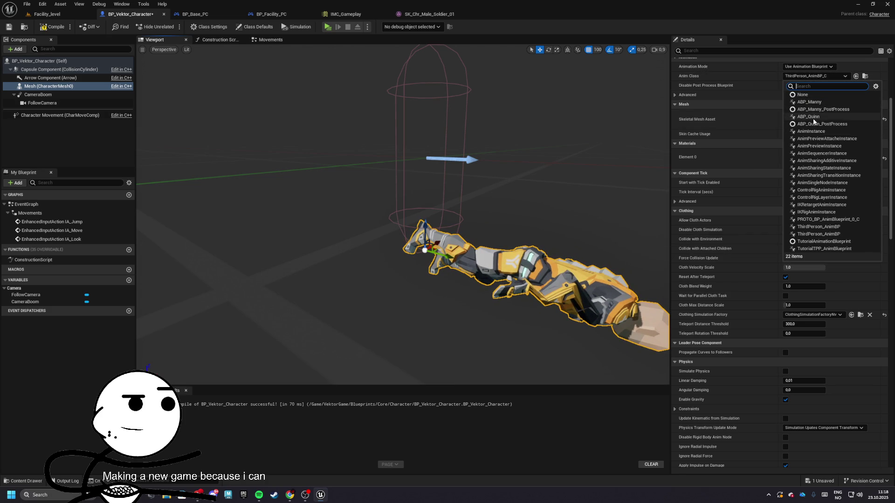
pyautogui.click(694, 157)
# Step: Set the anim class to ABP_Manny and play-test Facility_level with the soldier
pyautogui.scroll(-3, 561, 161)
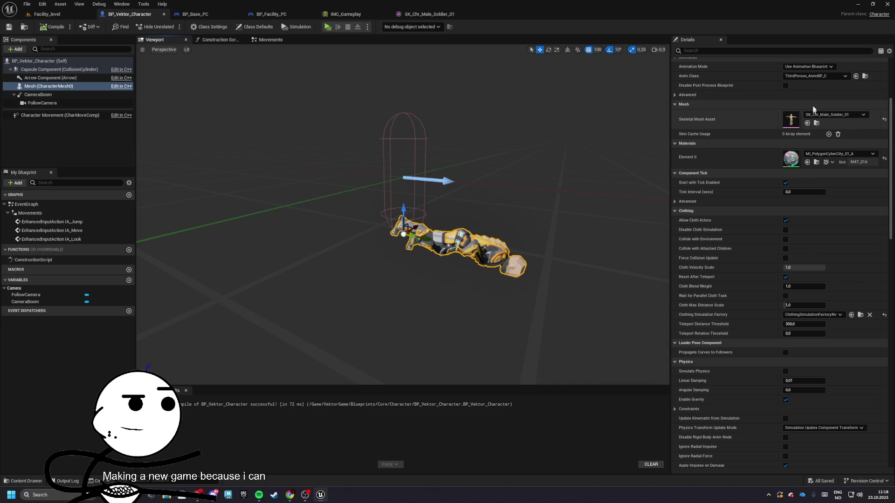
pyautogui.click(811, 76)
pyautogui.click(808, 102)
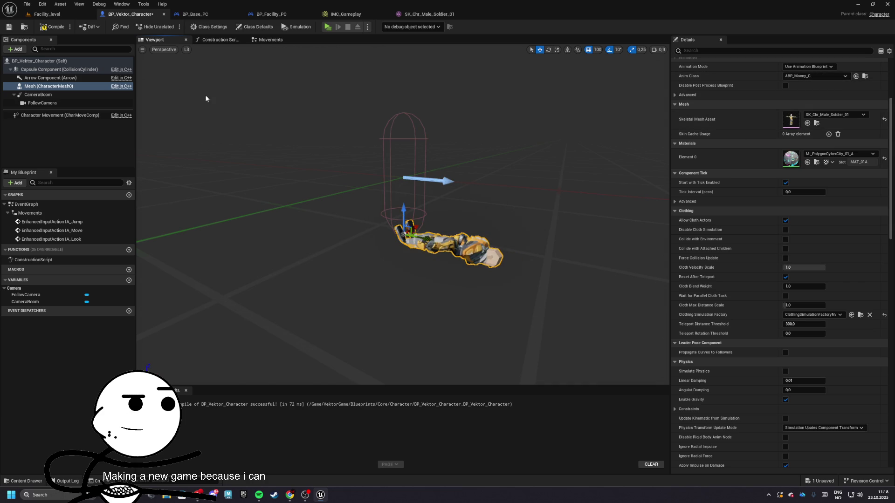
pyautogui.scroll(5, 206, 98)
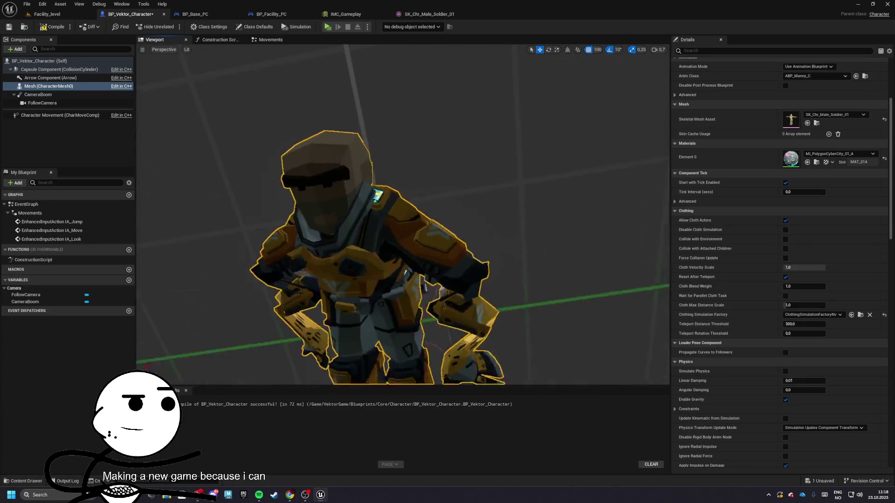
pyautogui.click(47, 14)
pyautogui.click(185, 26)
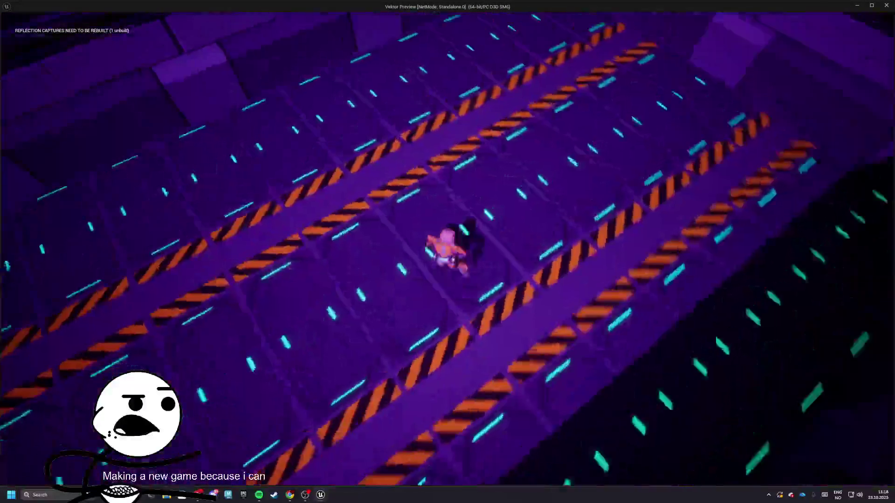
pyautogui.press('Escape')
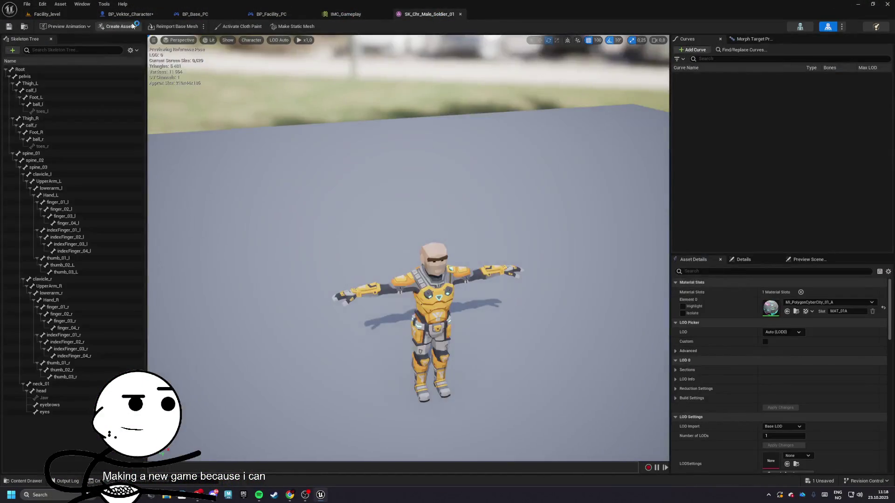
# Step: Zero the soldier mesh's Z rotation and set its anim class to None
pyautogui.click(130, 14)
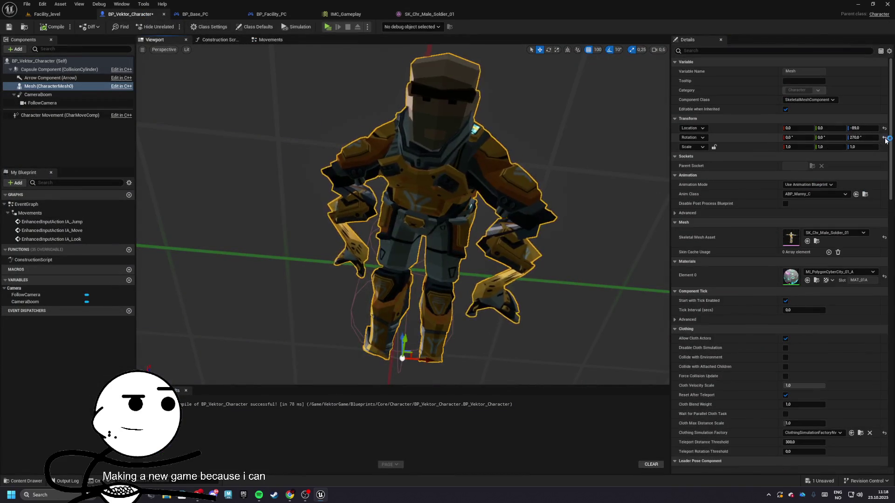
pyautogui.write('0')
pyautogui.press('Return')
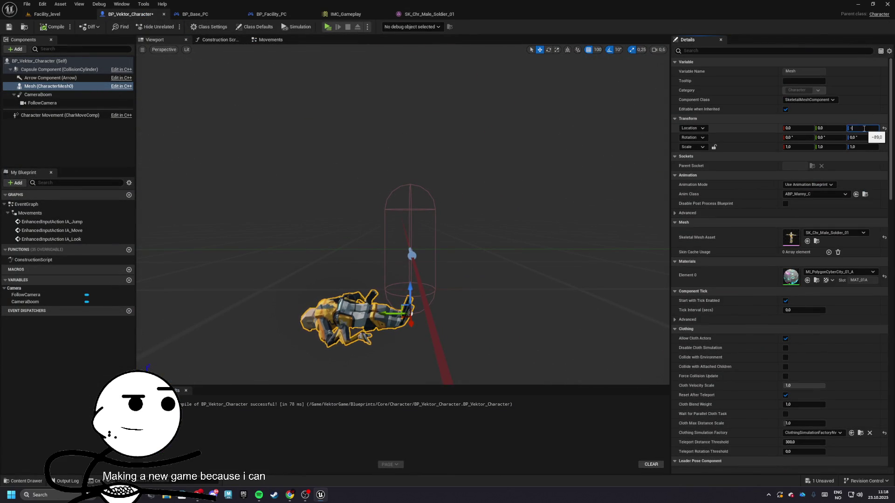
pyautogui.write('-90')
pyautogui.click(846, 194)
pyautogui.click(798, 209)
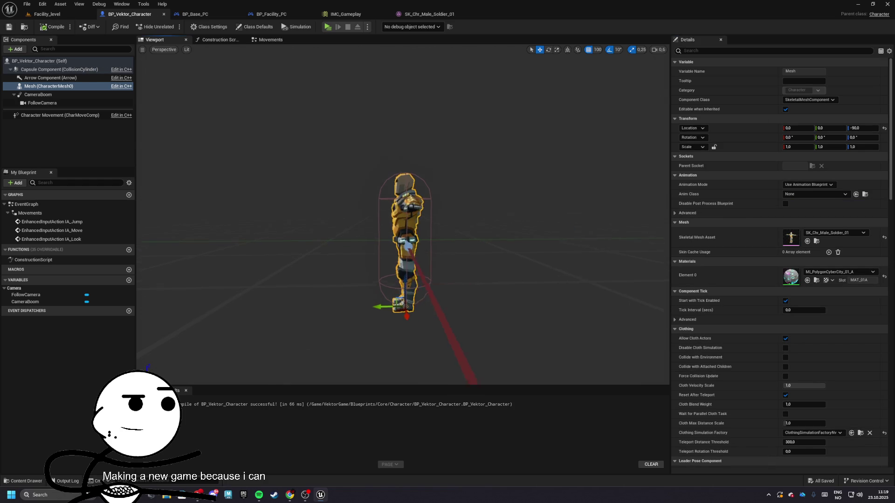
# Step: Rotate the soldier mesh to yaw -90 so it faces forward in the capsule
pyautogui.press('e')
pyautogui.moveTo(394, 255); pyautogui.dragTo(413, 277)
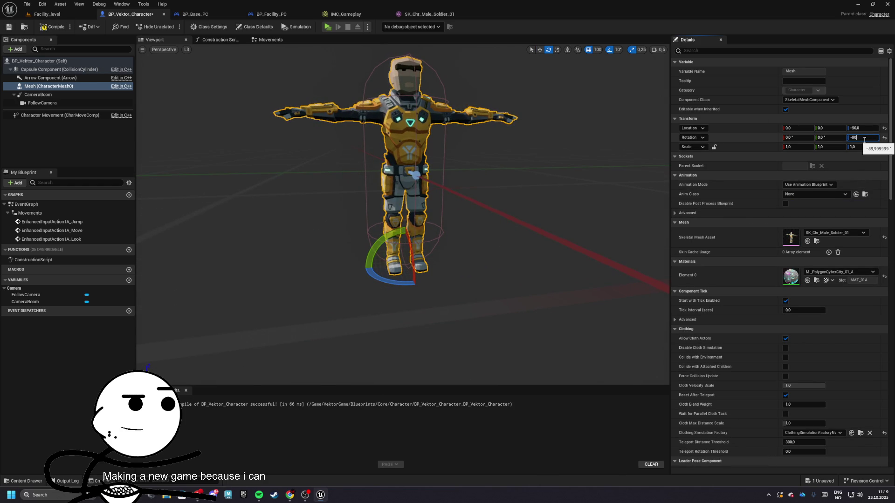
pyautogui.scroll(-1, 746, 275)
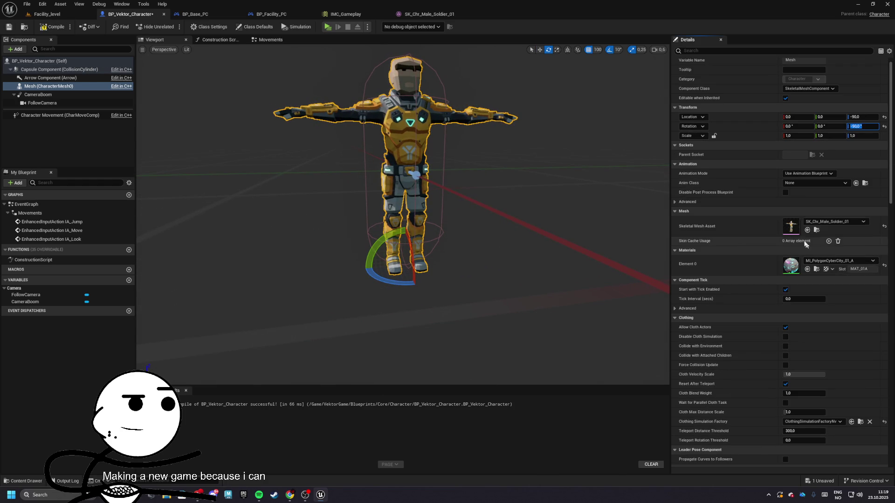
pyautogui.click(805, 184)
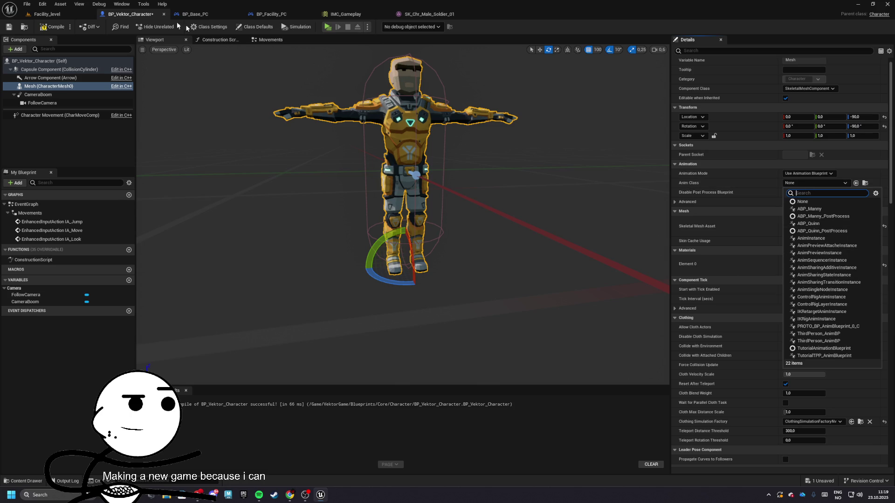
pyautogui.click(43, 5)
pyautogui.click(29, 18)
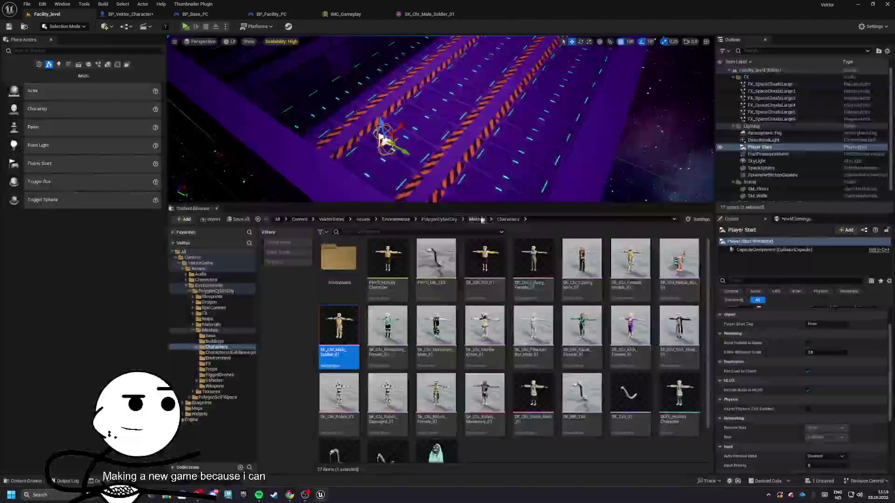
# Step: Close the soldier mesh editor and preview the soldier meshes in CharactersUE4Mannequin
pyautogui.doubleClick(336, 329)
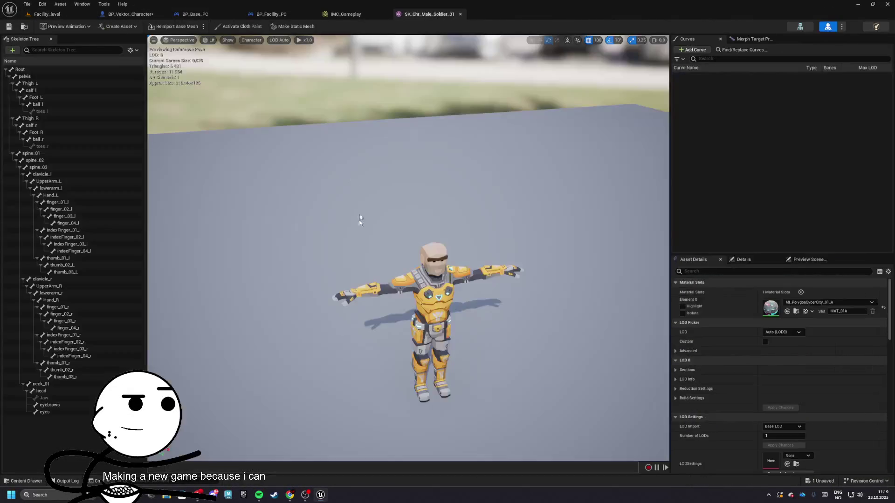
pyautogui.click(460, 15)
pyautogui.click(478, 220)
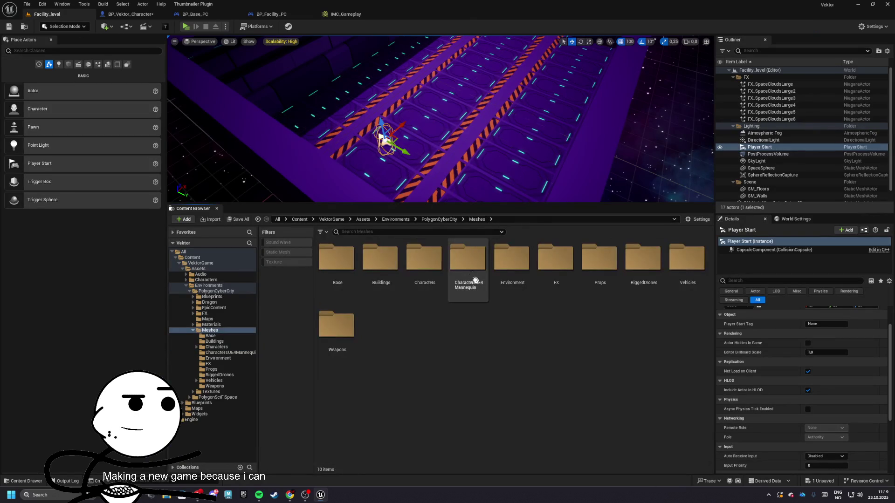
pyautogui.doubleClick(466, 277)
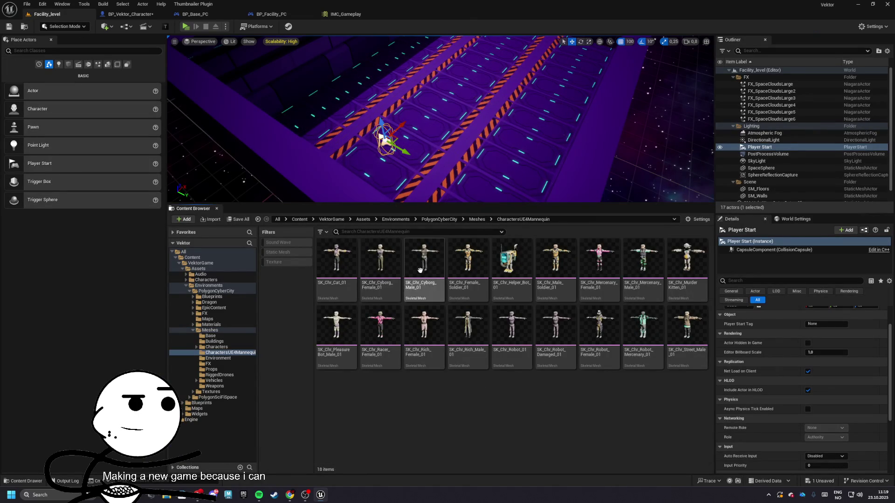
pyautogui.click(488, 273)
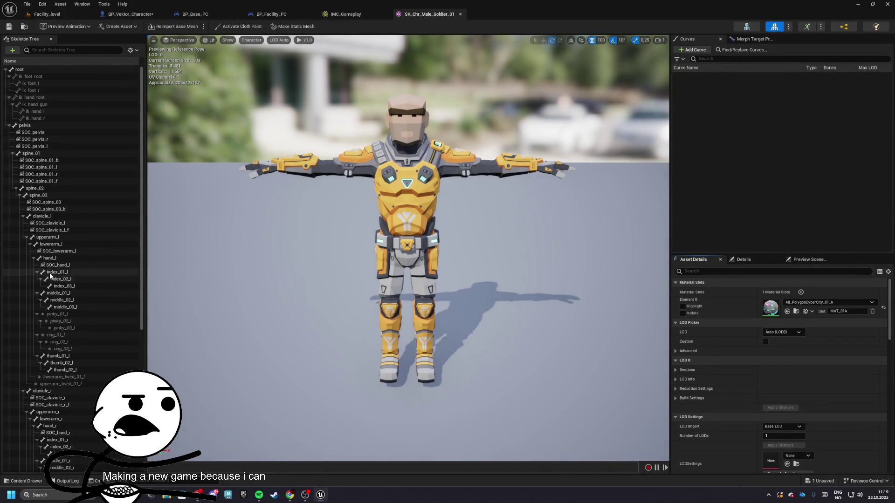
pyautogui.click(460, 14)
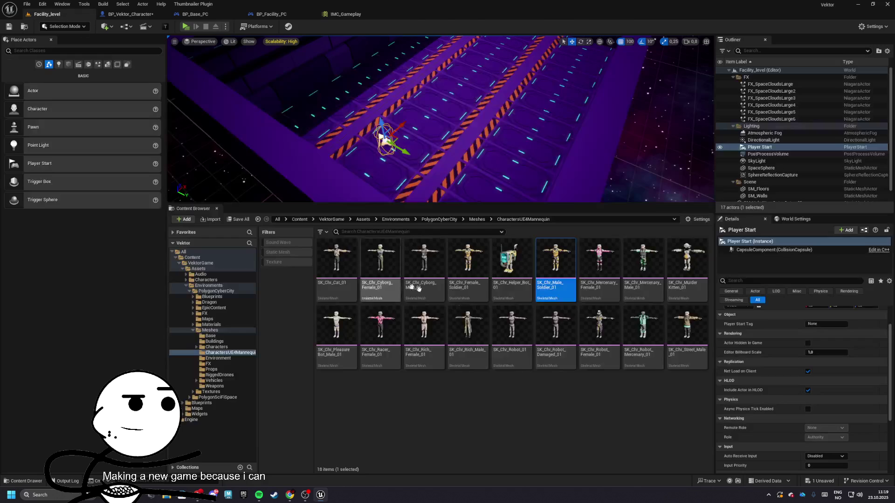
# Step: Preview and close the SK_Chr_Cat_01 mesh from the Characters folder
pyautogui.click(476, 219)
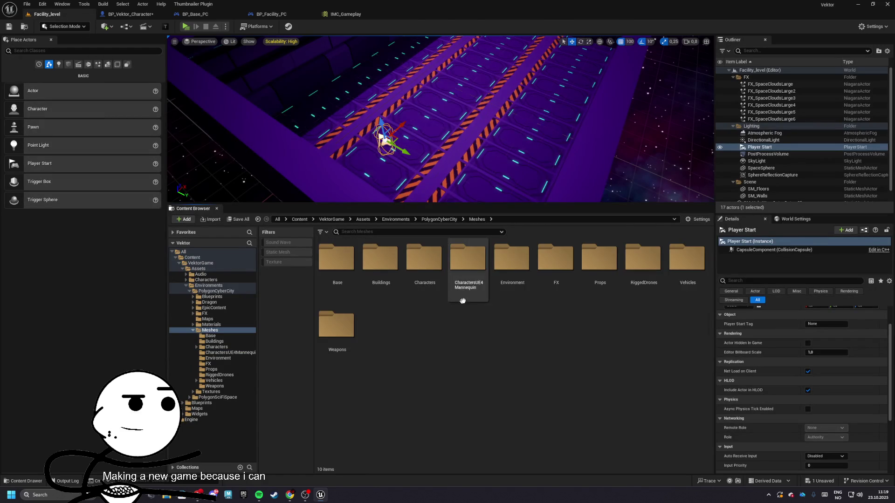
pyautogui.doubleClick(425, 262)
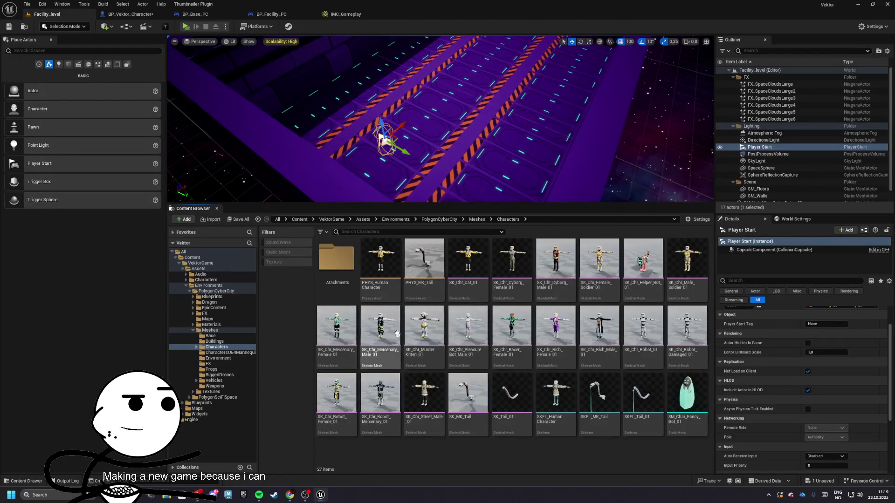
pyautogui.doubleClick(461, 264)
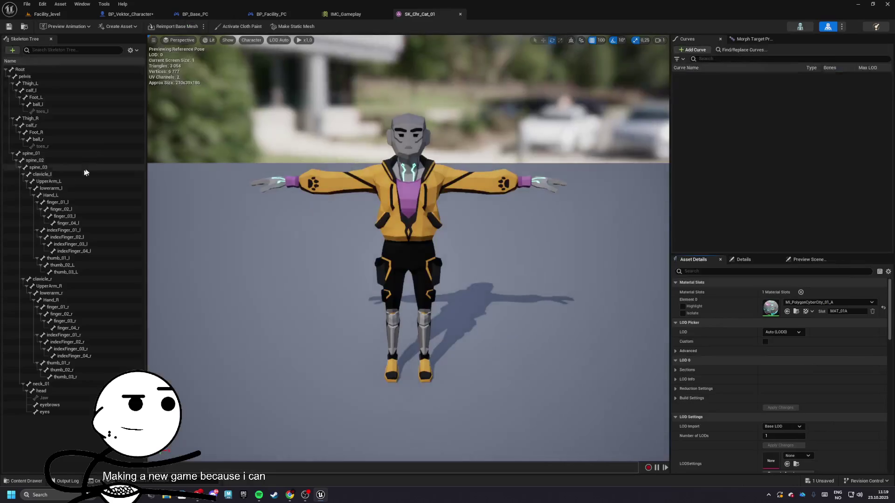
pyautogui.click(460, 14)
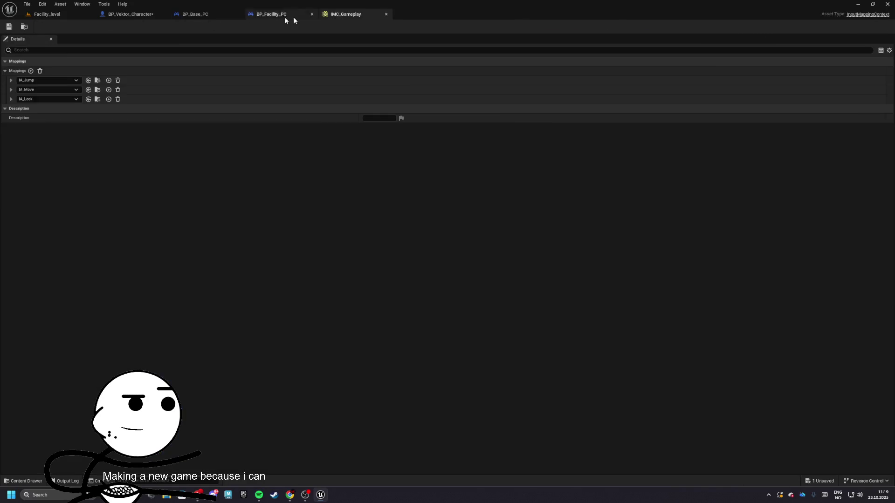
# Step: Browse back through Environments into PolygonCyberCity's CharactersUE4Mannequin folder and return
pyautogui.click(475, 219)
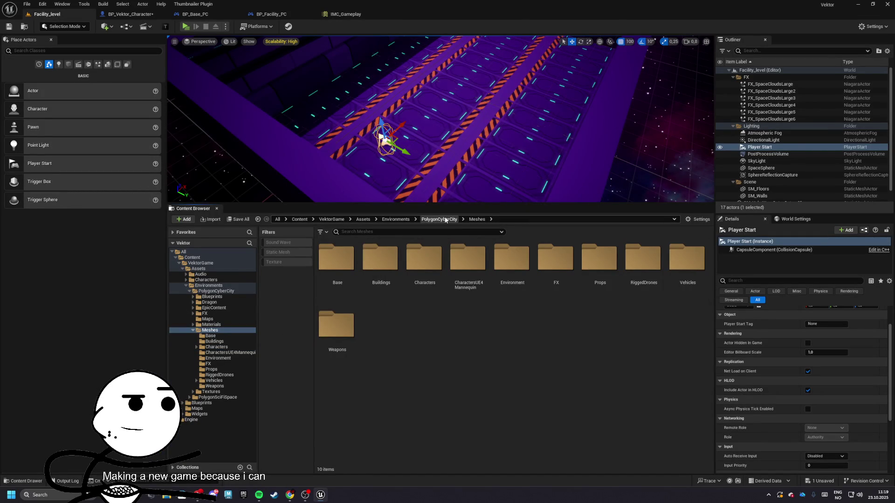
pyautogui.click(446, 219)
pyautogui.click(396, 220)
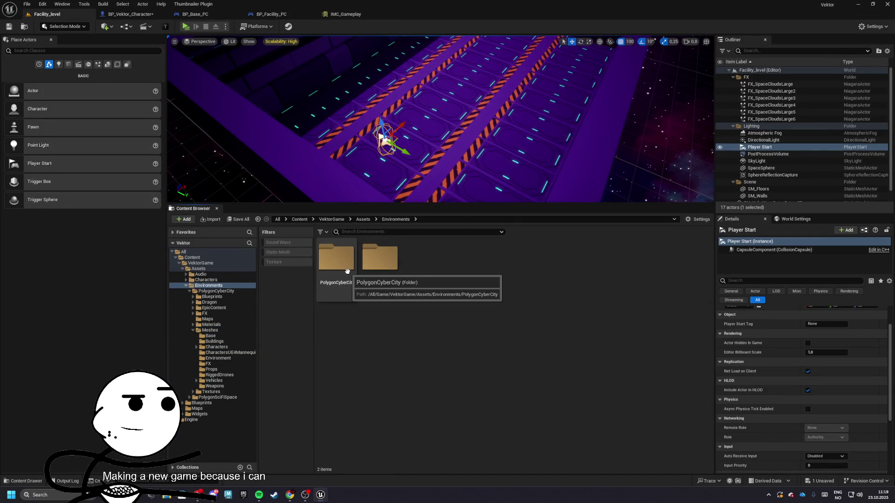
pyautogui.doubleClick(348, 272)
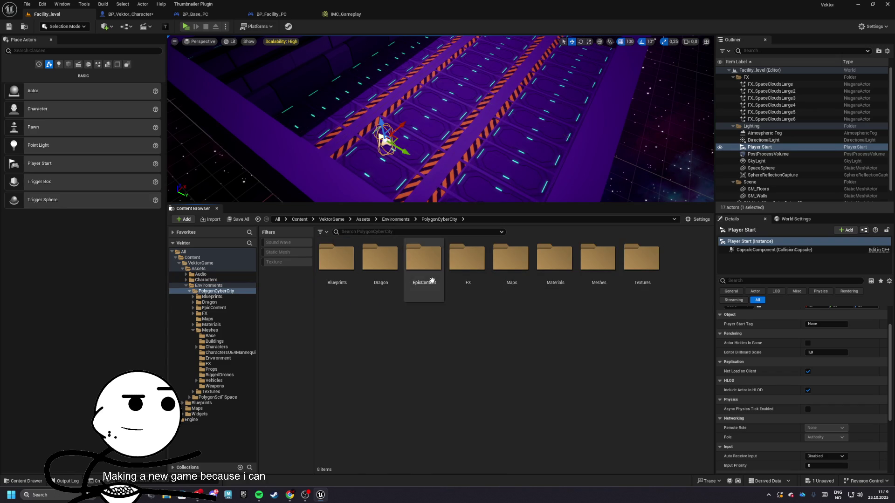
pyautogui.doubleClick(598, 261)
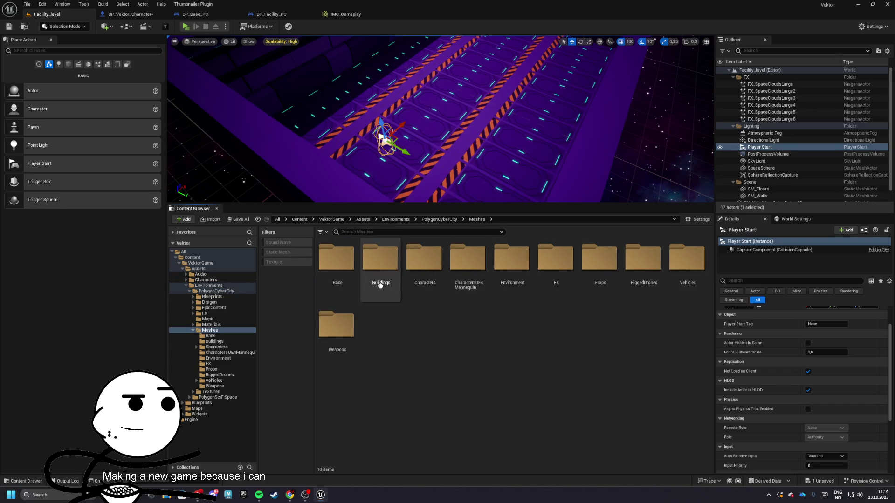
pyautogui.doubleClick(467, 261)
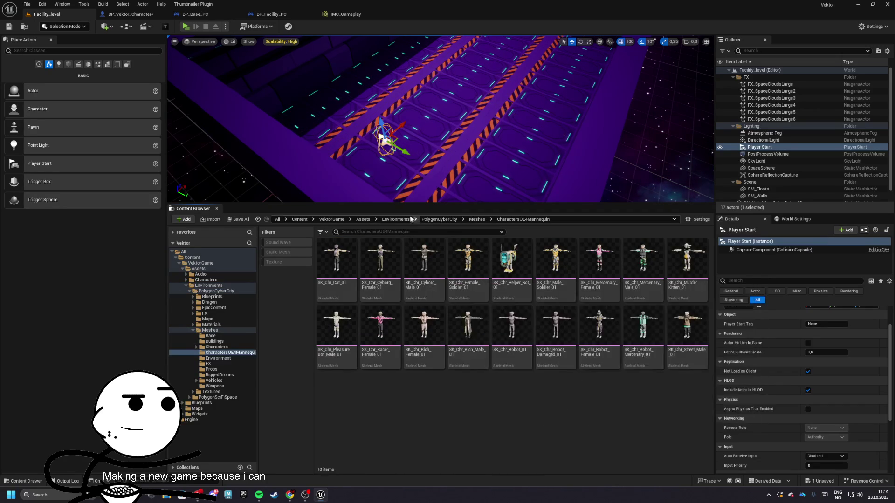
pyautogui.click(438, 219)
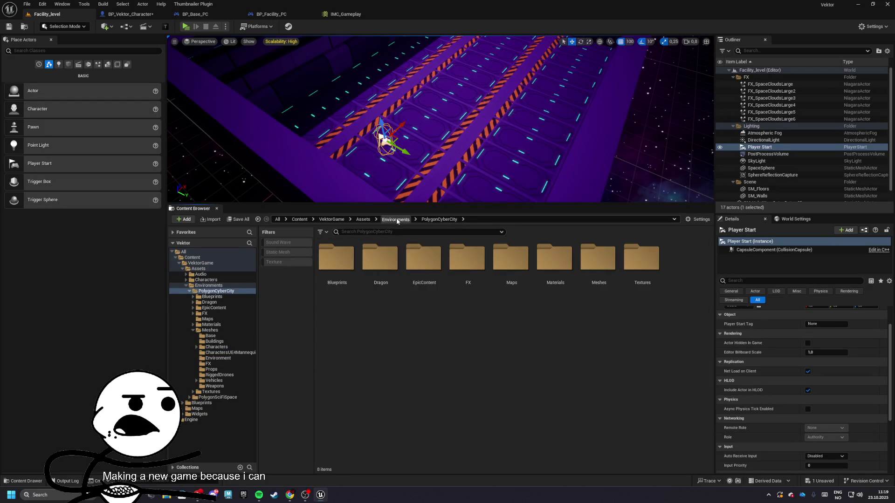
pyautogui.click(397, 220)
# Step: Preview SK_Chr_BR_Space_Soldier_Male_01 from PolygonSciFiSpace, then bring up the Epic Games Launcher
pyautogui.doubleClick(380, 259)
pyautogui.doubleClick(555, 259)
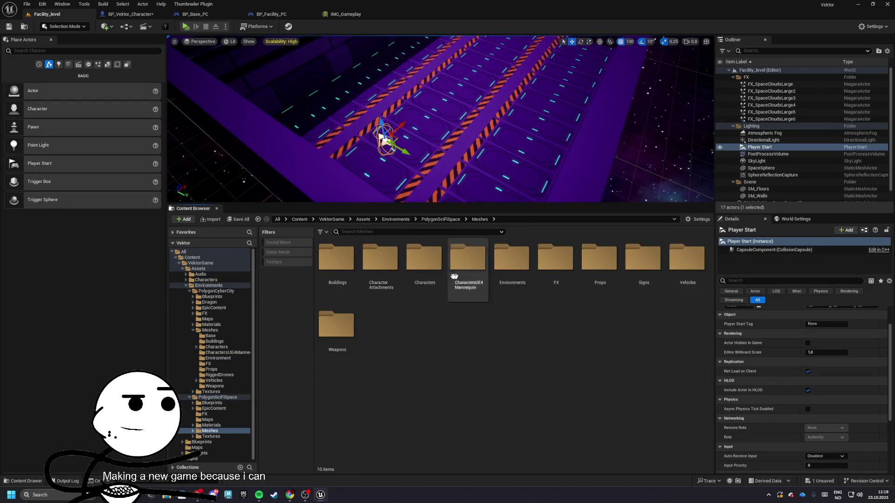
pyautogui.doubleClick(424, 261)
pyautogui.doubleClick(533, 258)
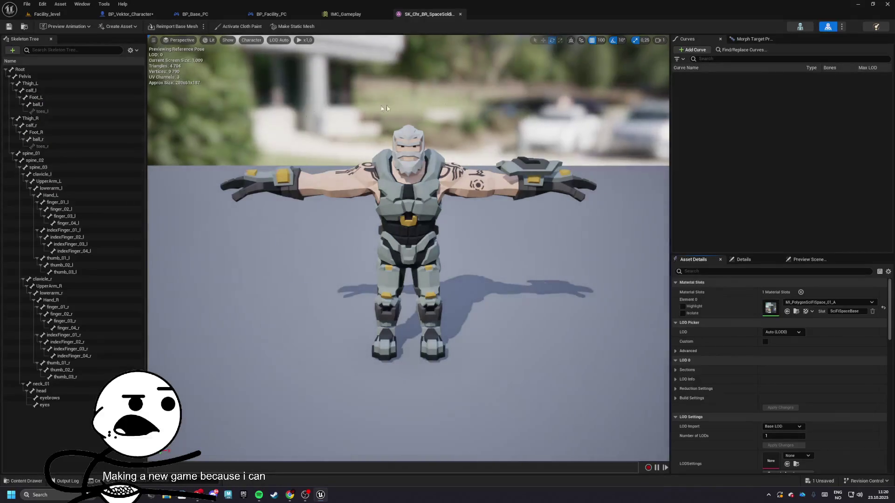
pyautogui.click(460, 14)
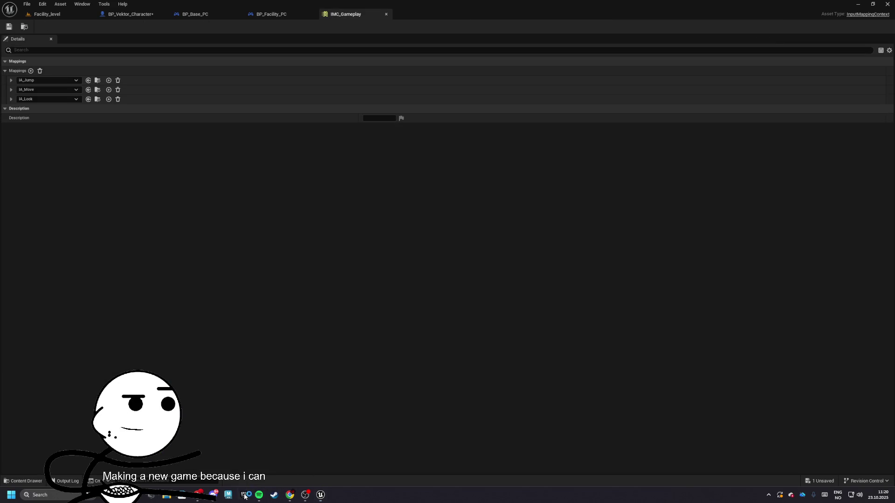
pyautogui.click(244, 496)
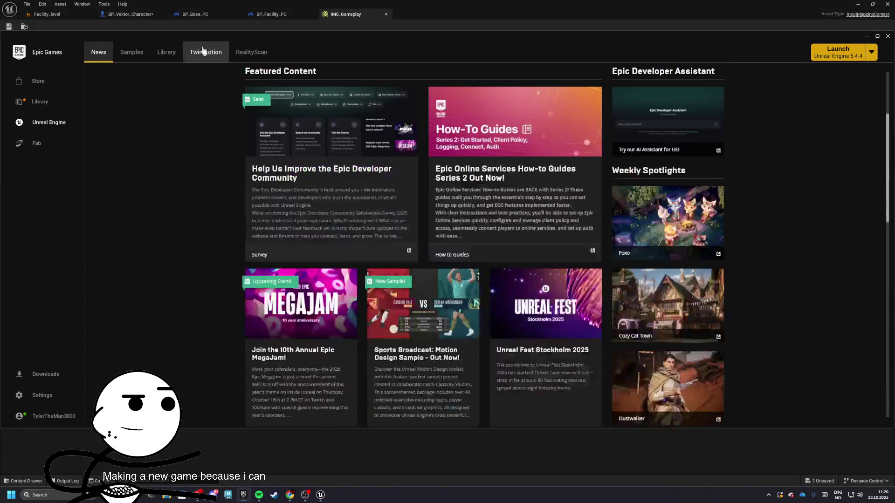
# Step: Search the Fab library for 'loco' to find the Locomotion Animations pack
pyautogui.click(166, 52)
pyautogui.click(792, 351)
pyautogui.write('loco')
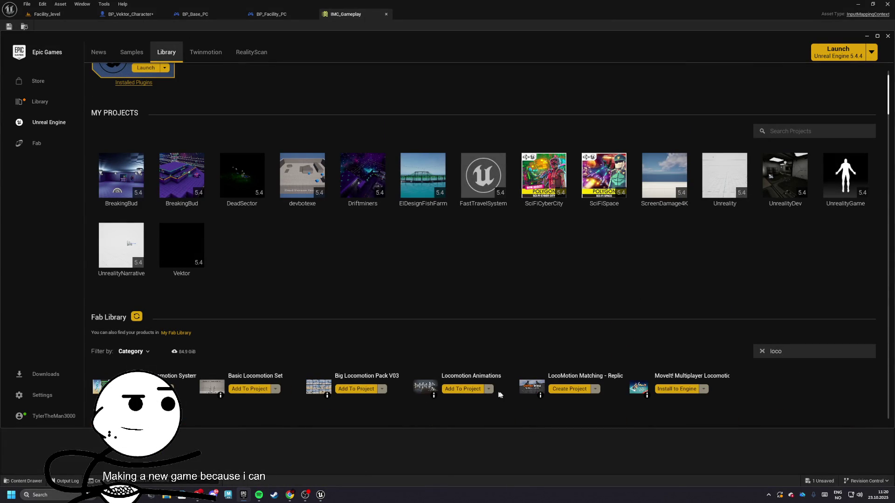
# Step: Add the Locomotion Animations pack to the Vektor project, then return to Unreal
pyautogui.click(474, 391)
pyautogui.scroll(-2, 429, 264)
pyautogui.scroll(-1, 430, 264)
pyautogui.click(511, 271)
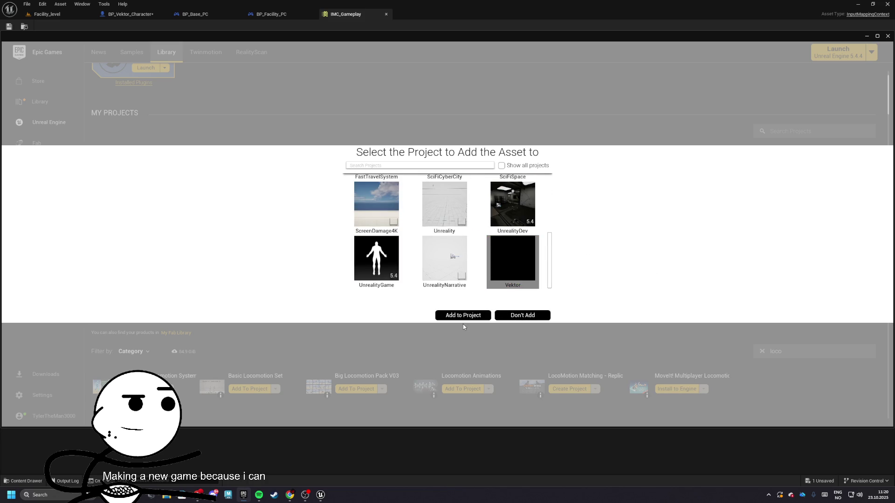
pyautogui.click(463, 319)
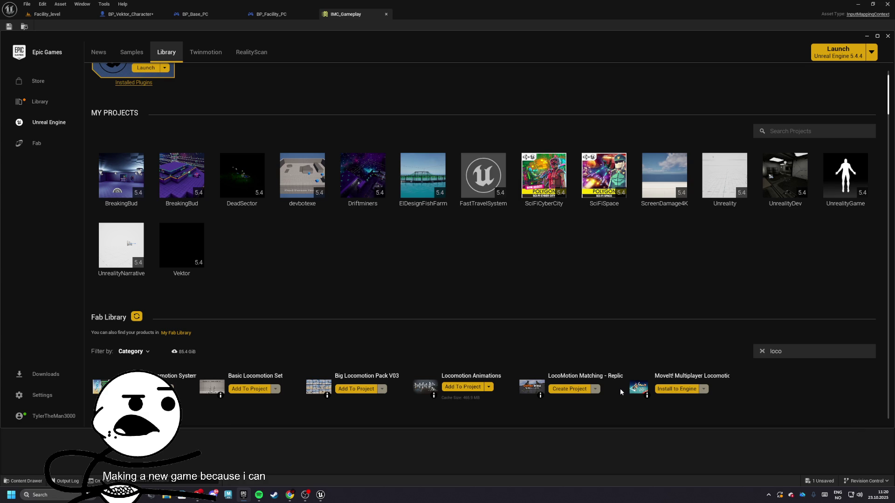
pyautogui.click(320, 495)
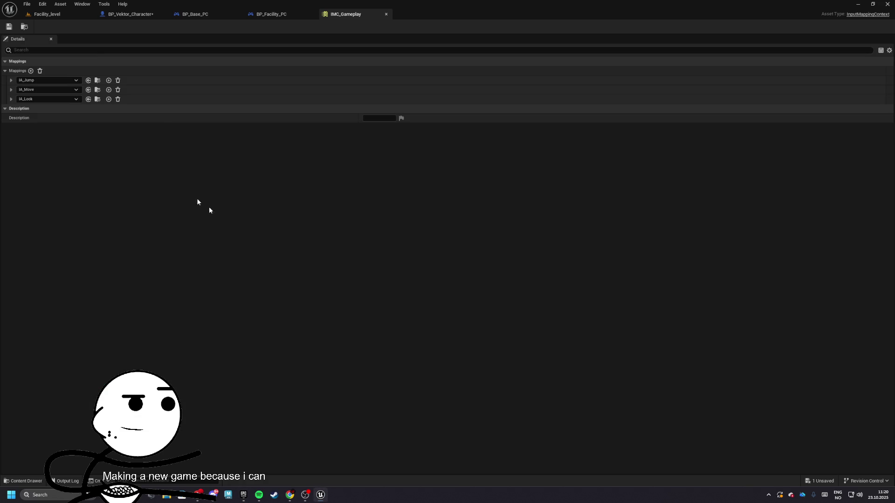
# Step: Browse to the VektorGame > Assets folder in the Content Browser
pyautogui.click(47, 14)
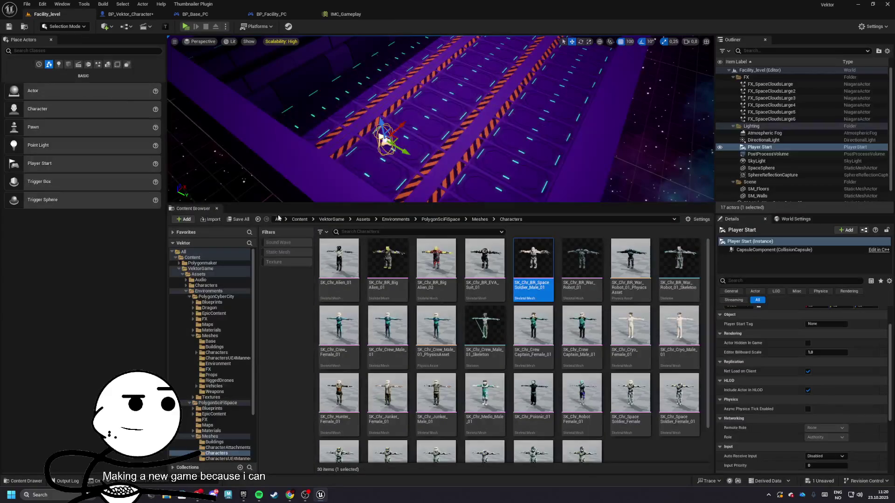
pyautogui.click(300, 219)
pyautogui.click(379, 278)
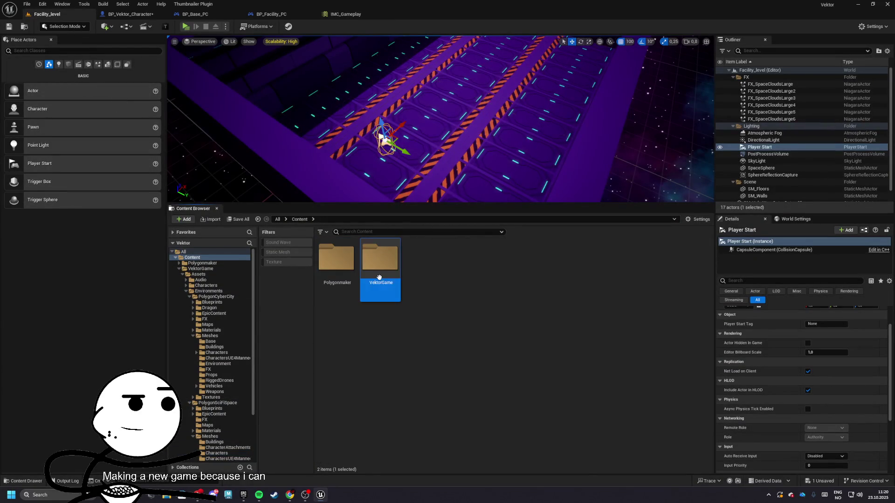
pyautogui.doubleClick(378, 279)
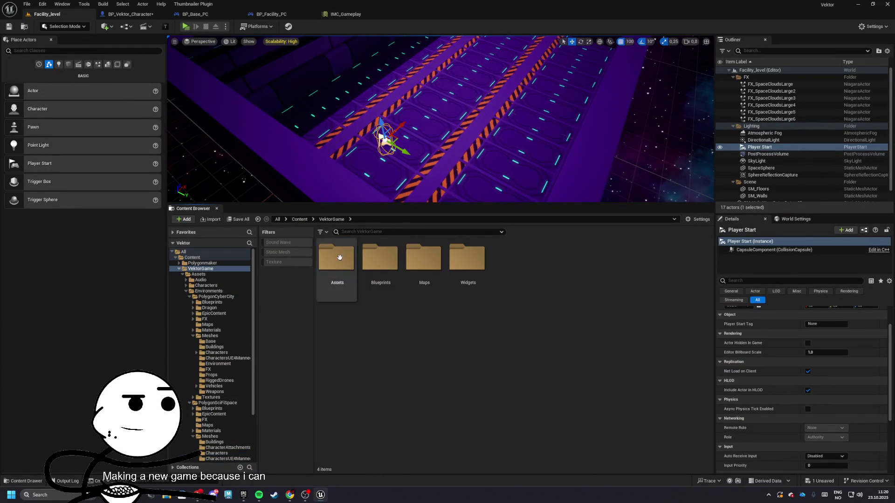
pyautogui.click(187, 291)
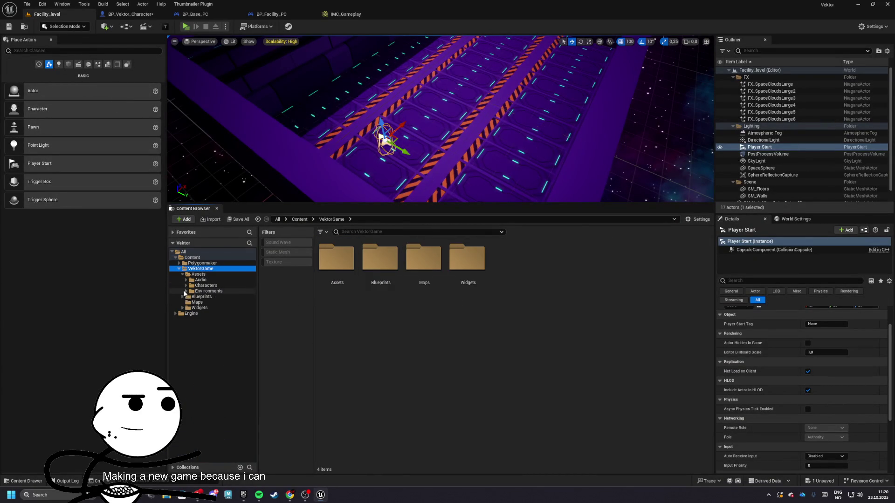
pyautogui.doubleClick(336, 259)
# Step: Create an 'Animations' folder in Assets and move the Polygonmaker folder into it
pyautogui.rightClick(490, 155)
pyautogui.press('Escape')
pyautogui.write('Animations')
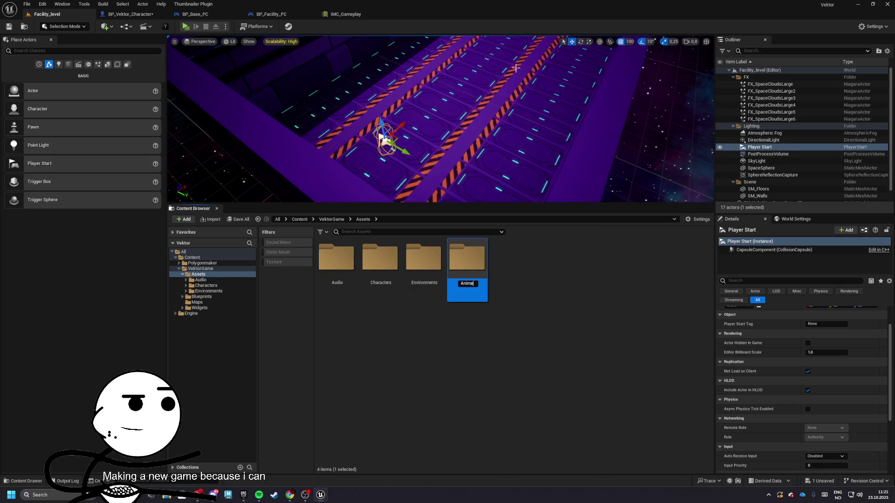
pyautogui.press('Return')
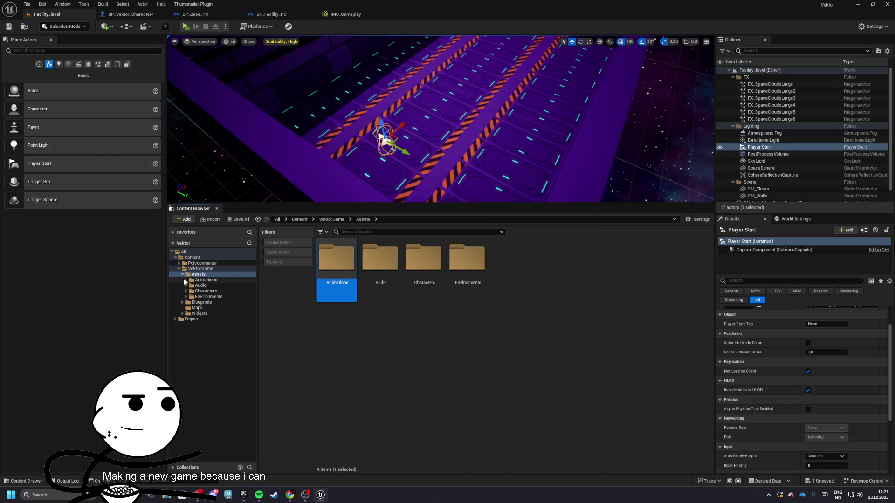
pyautogui.moveTo(195, 264)
pyautogui.mouseDown()
pyautogui.moveTo(234, 293)
pyautogui.moveTo(208, 291)
pyautogui.moveTo(206, 281)
pyautogui.mouseUp()
pyautogui.click(236, 296)
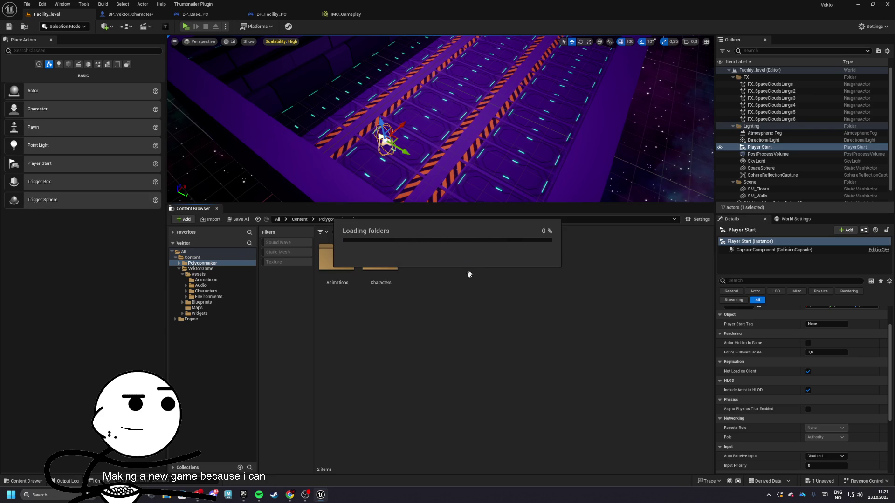
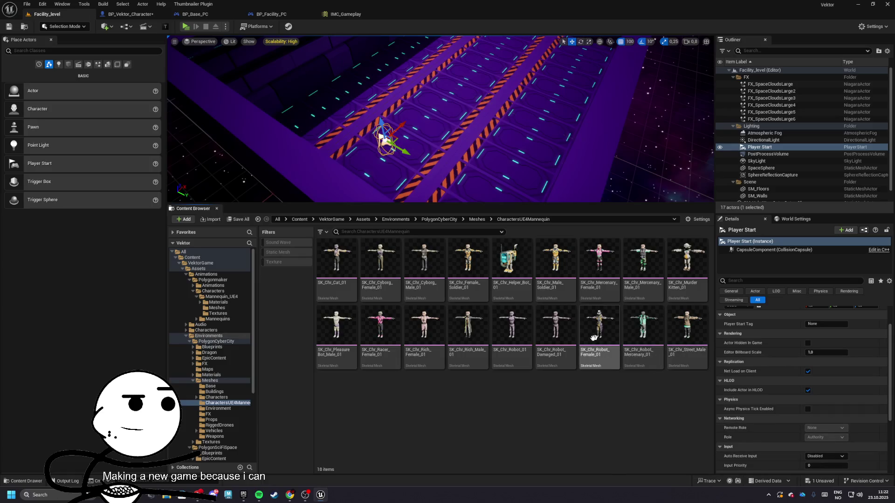
# Step: Open the PolygonCyberCity Meshes > Characters folder and inspect the SKEL_HumanCharacter skeleton
pyautogui.click(477, 219)
pyautogui.doubleClick(427, 263)
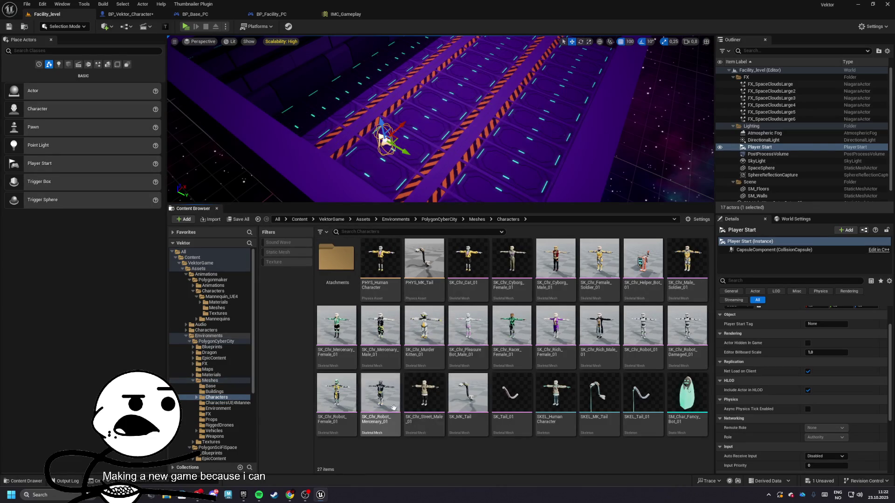
pyautogui.doubleClick(548, 388)
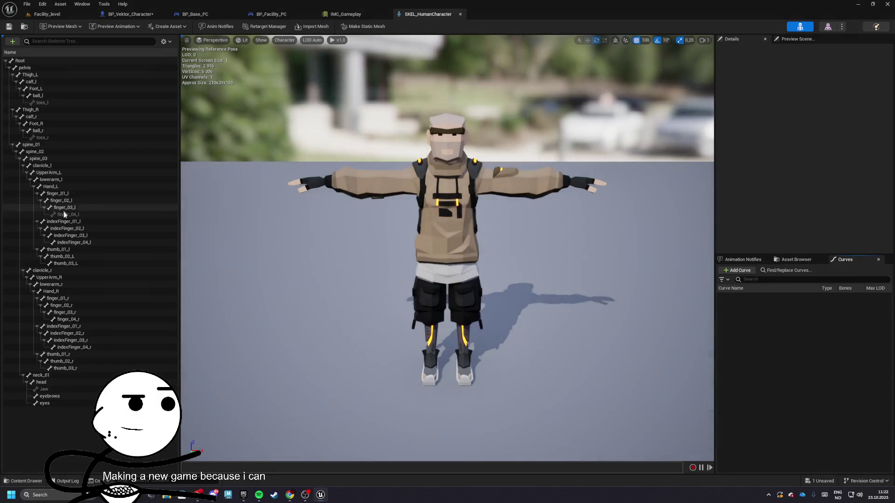
pyautogui.click(461, 14)
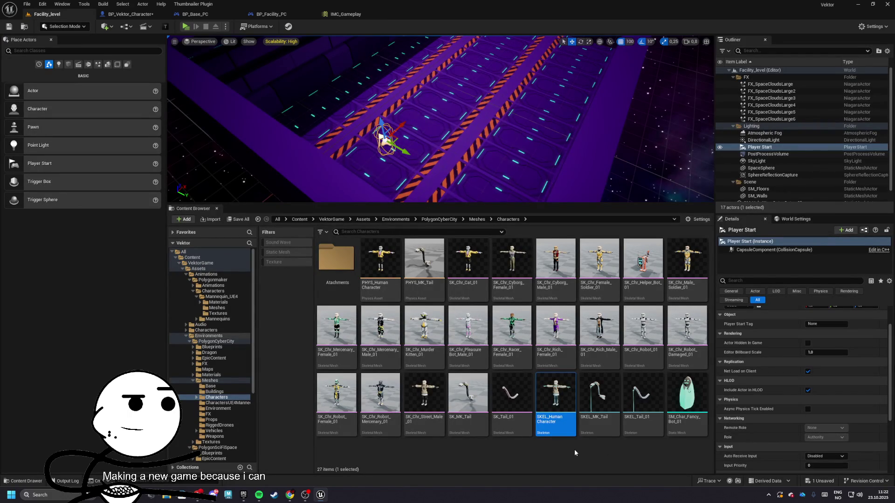
# Step: Start deleting SKEL_HumanCharacter and bring up its replacement skeleton list
pyautogui.moveTo(556, 397); pyautogui.dragTo(565, 411)
pyautogui.press('Escape')
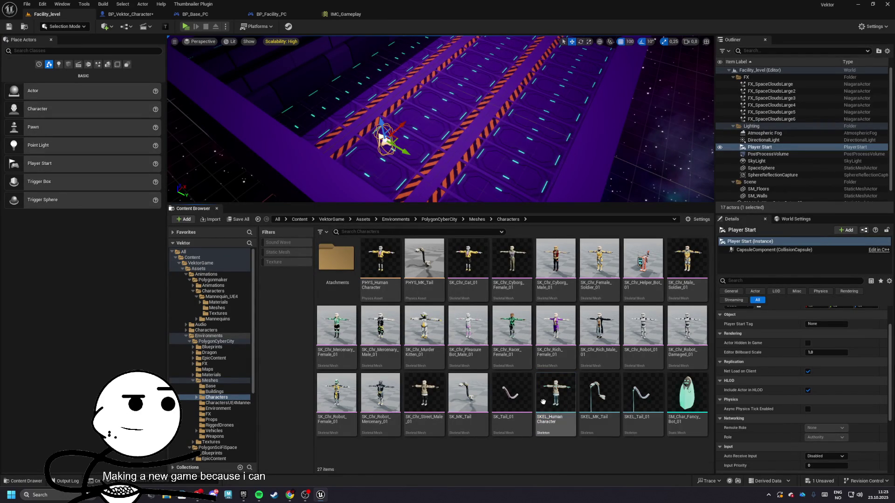
pyautogui.press('Delete')
pyautogui.click(405, 349)
# Step: Redirect SKEL_HumanCharacter's references to SK_Mannequin_Skeleton, delete it, and save the four changed assets
pyautogui.write('th')
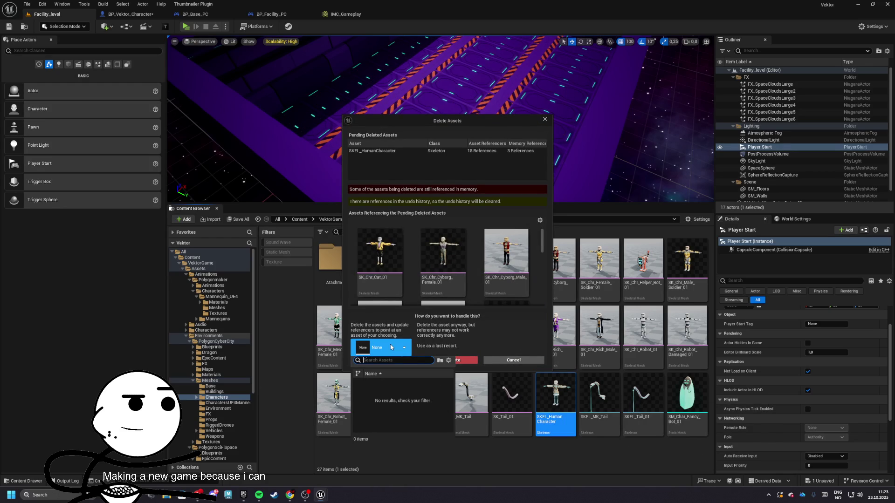
pyautogui.press('BackSpace')
pyautogui.write('SKM')
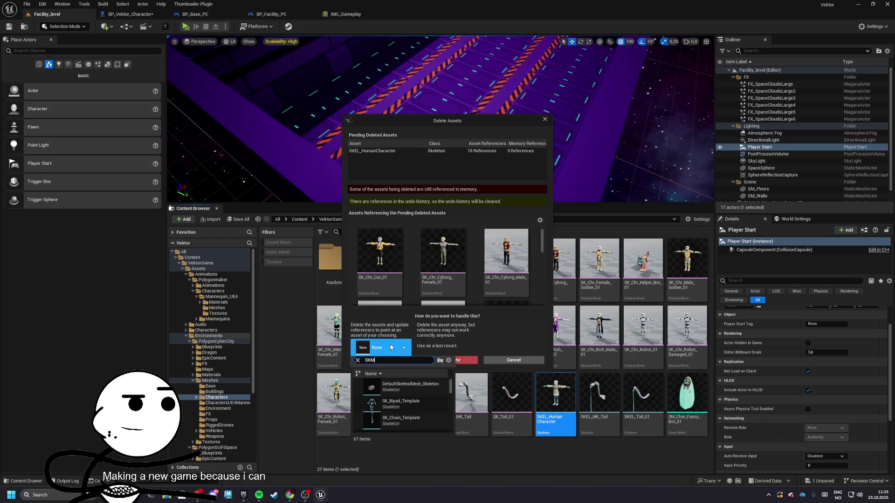
pyautogui.press('BackSpace')
pyautogui.press('BackSpace')
pyautogui.press('BackSpace')
pyautogui.scroll(-5, 408, 414)
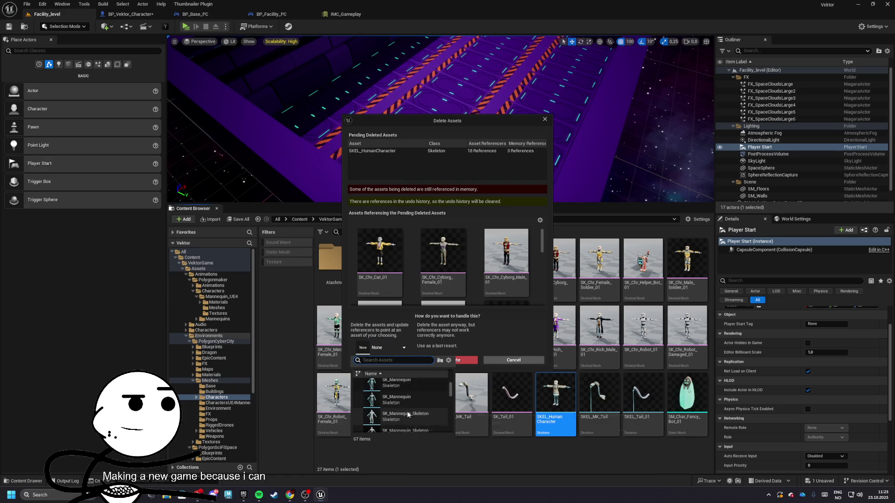
pyautogui.scroll(-1, 403, 408)
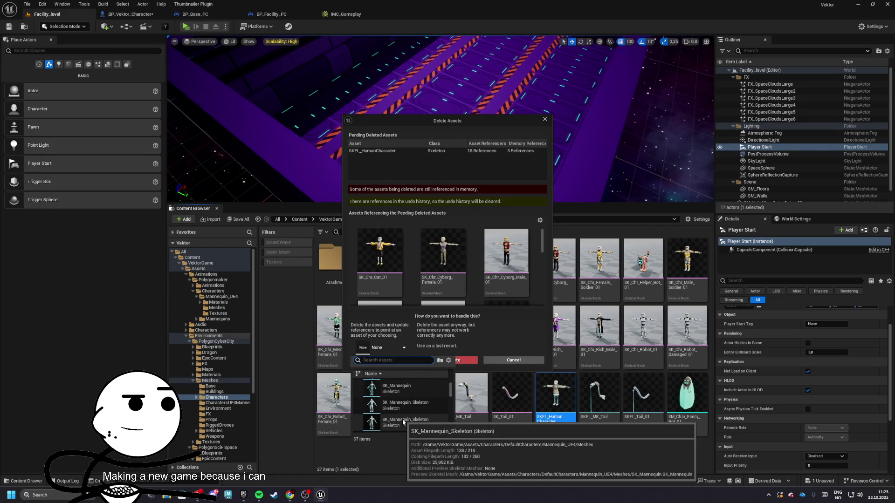
pyautogui.click(413, 421)
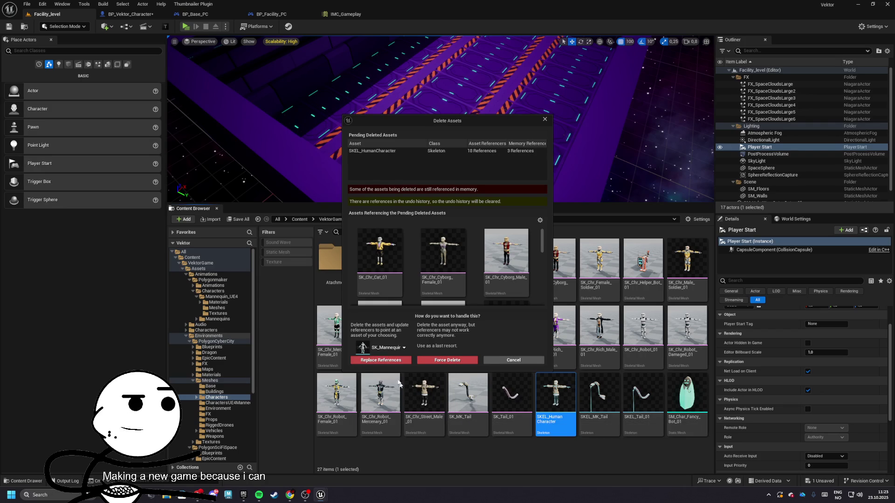
pyautogui.click(381, 360)
pyautogui.hotkey('ctrl', 'shift', 's')
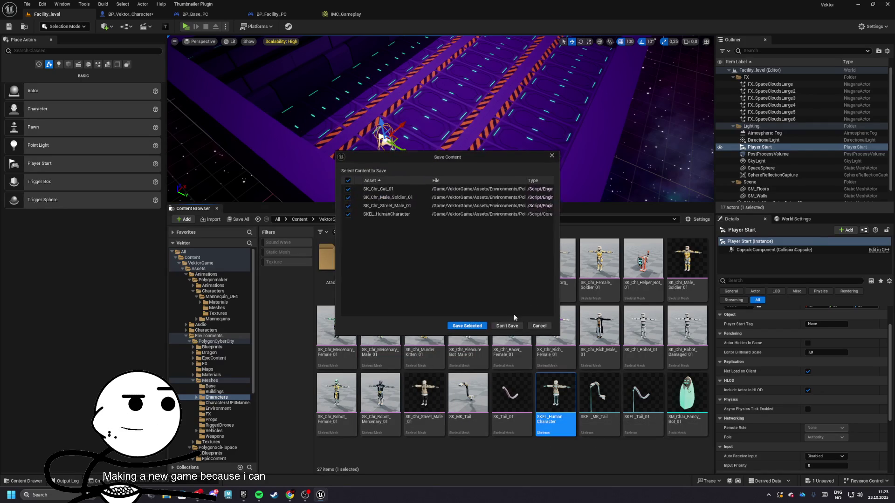
pyautogui.click(459, 326)
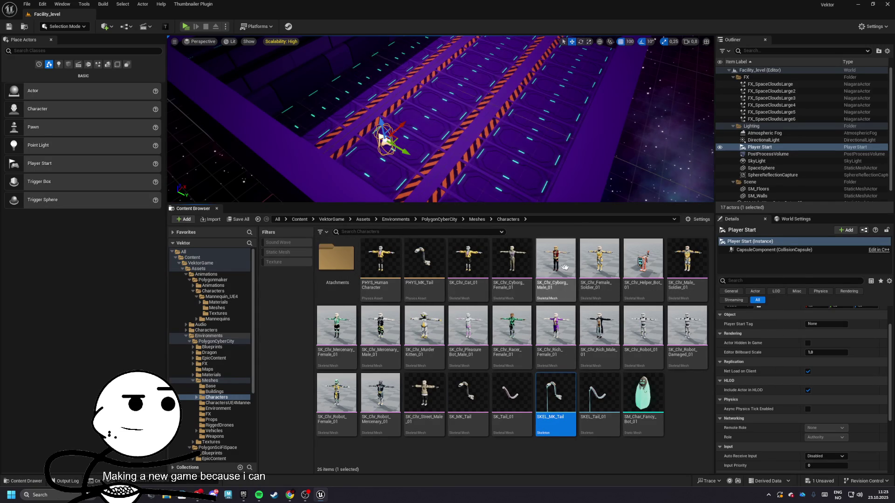
pyautogui.click(478, 219)
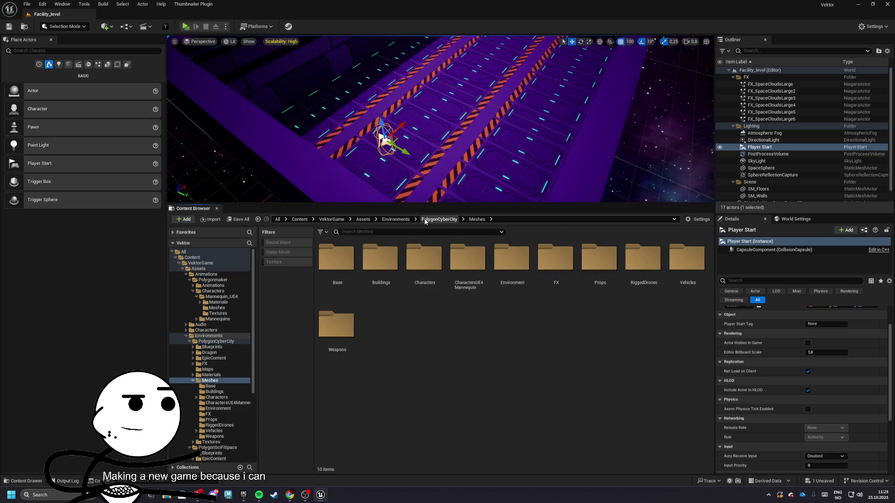
# Step: Browse to PolygonSciFiSpace > Meshes and look through the CharactersUE4Mannequin folder
pyautogui.click(396, 220)
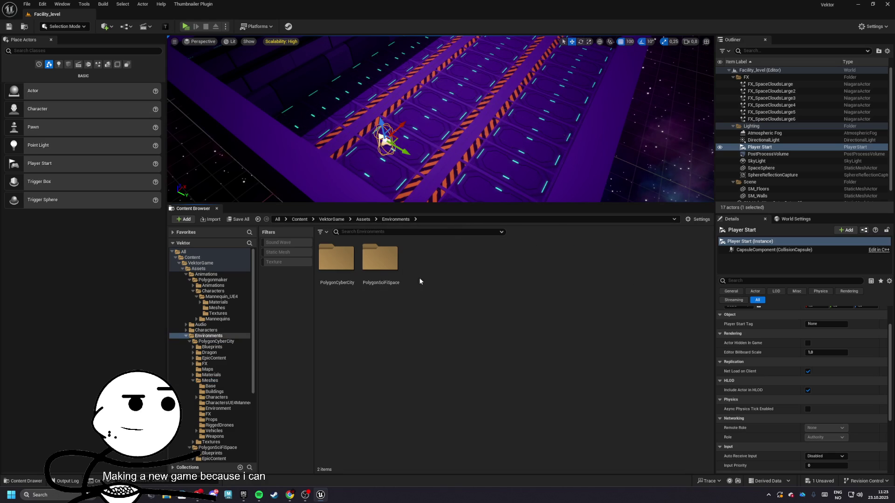
pyautogui.doubleClick(387, 261)
pyautogui.doubleClick(555, 259)
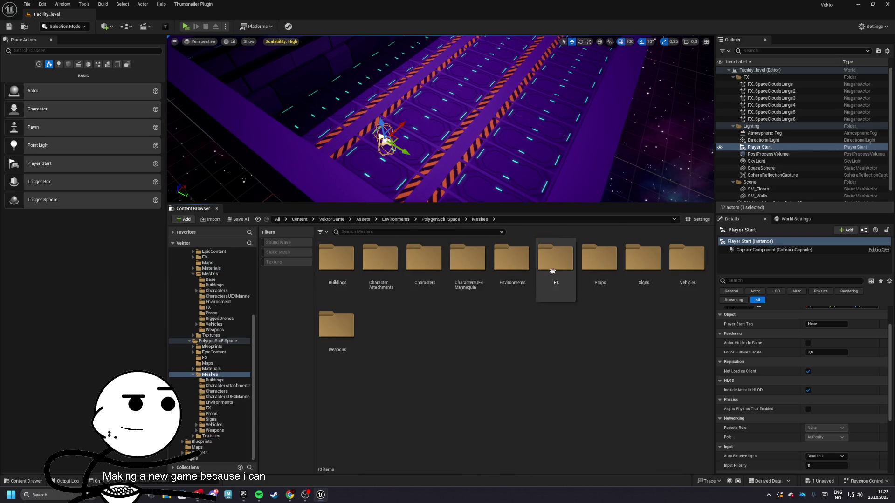
pyautogui.doubleClick(483, 269)
pyautogui.scroll(-3, 587, 359)
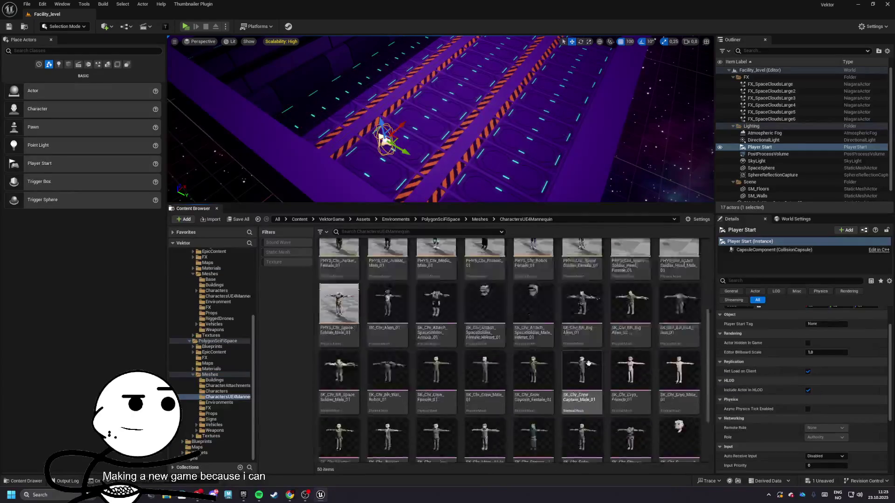
pyautogui.scroll(-1, 587, 359)
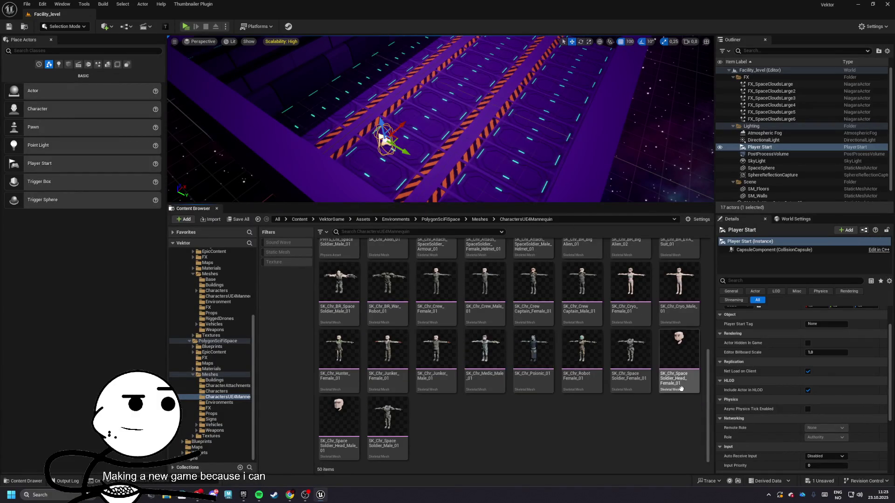
pyautogui.scroll(5, 398, 340)
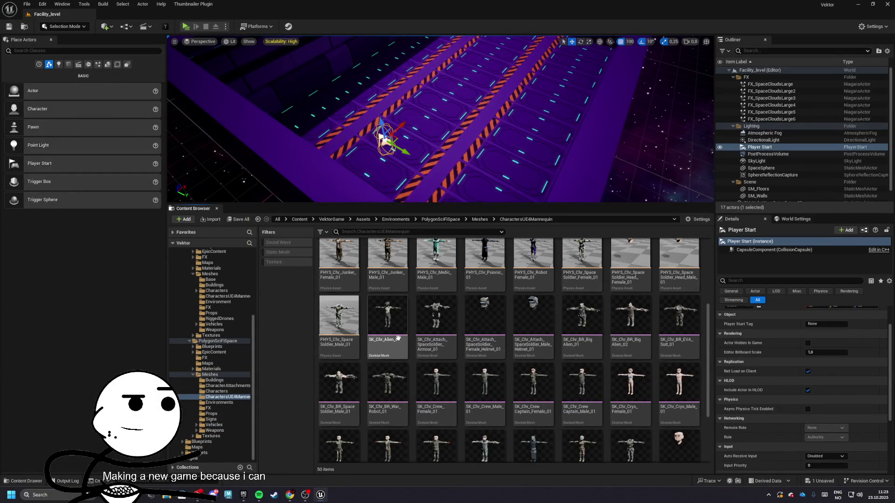
pyautogui.scroll(7, 398, 340)
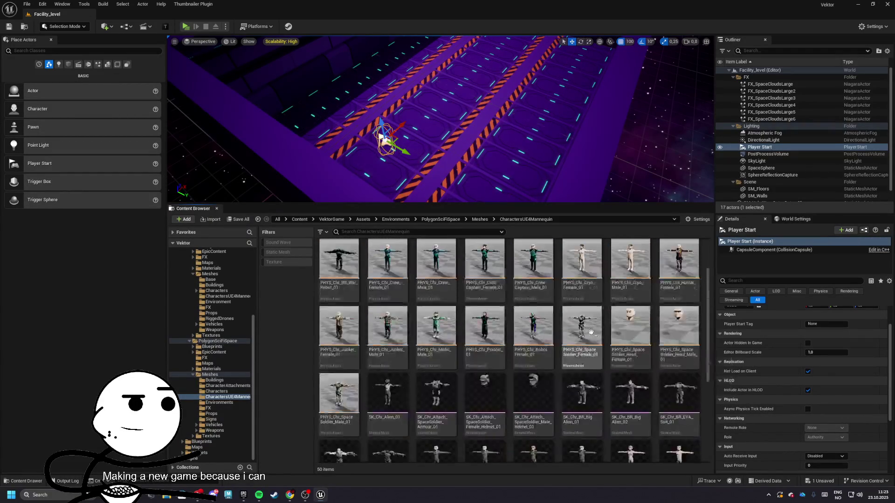
pyautogui.scroll(-5, 410, 358)
pyautogui.scroll(-2, 410, 358)
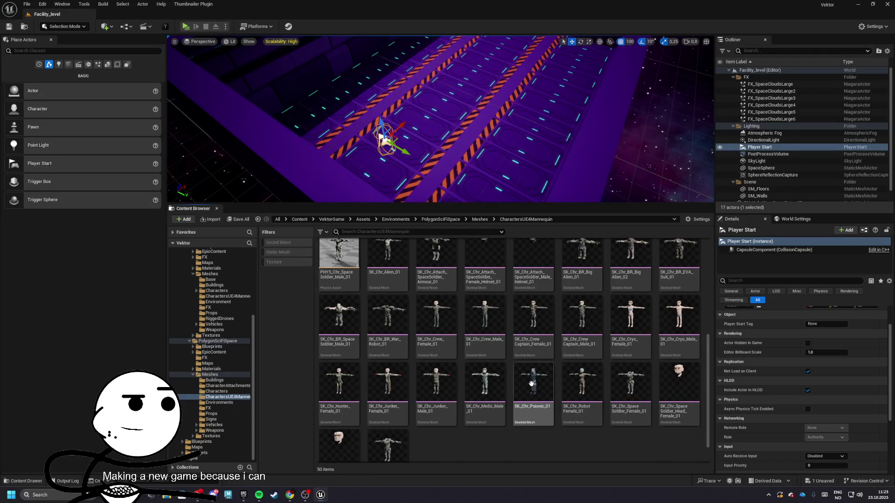
pyautogui.scroll(2, 521, 364)
pyautogui.scroll(8, 520, 364)
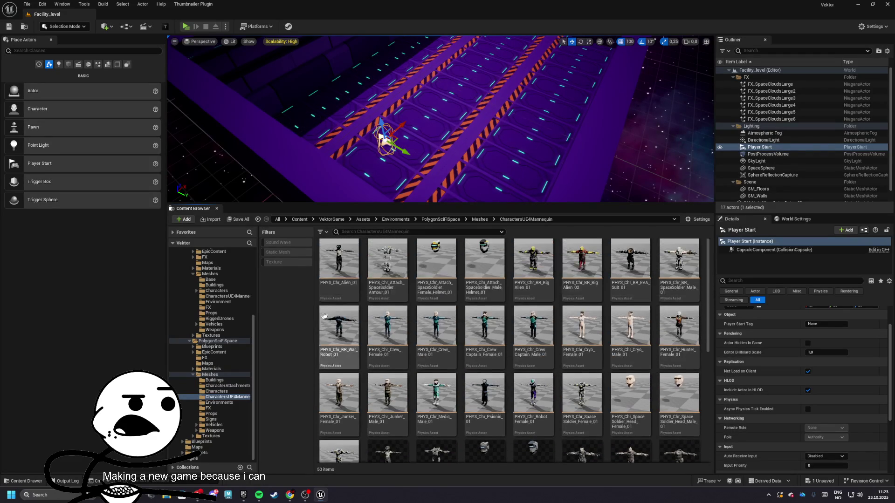
# Step: In the Characters folder, inspect SK_Chr_Crew_Male_01_Skeleton and start deleting it
pyautogui.click(480, 219)
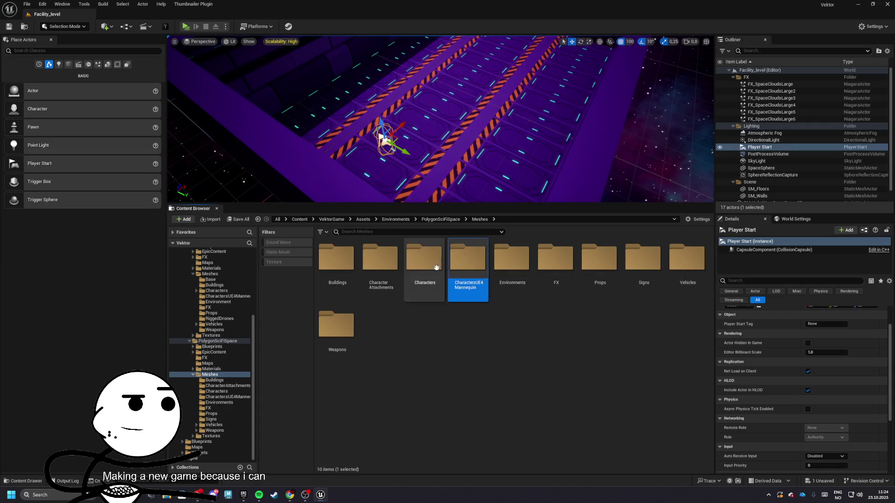
pyautogui.doubleClick(423, 256)
pyautogui.scroll(-1, 466, 317)
pyautogui.click(466, 317)
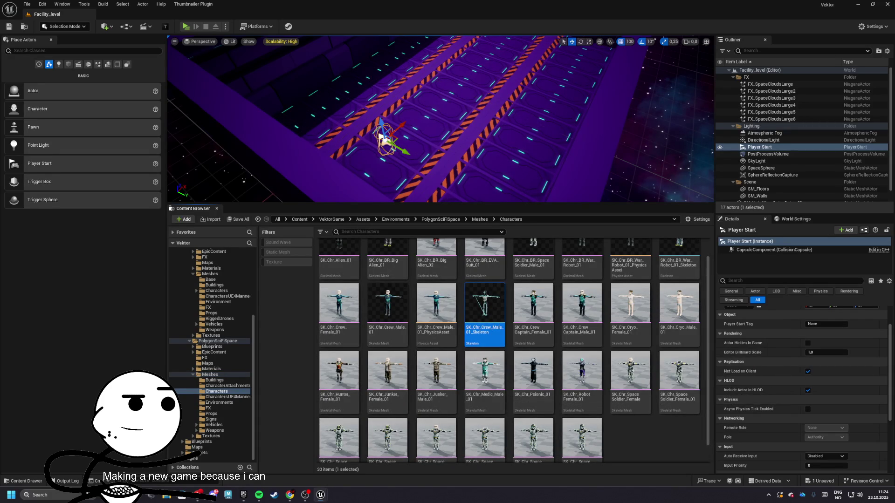
pyautogui.doubleClick(485, 303)
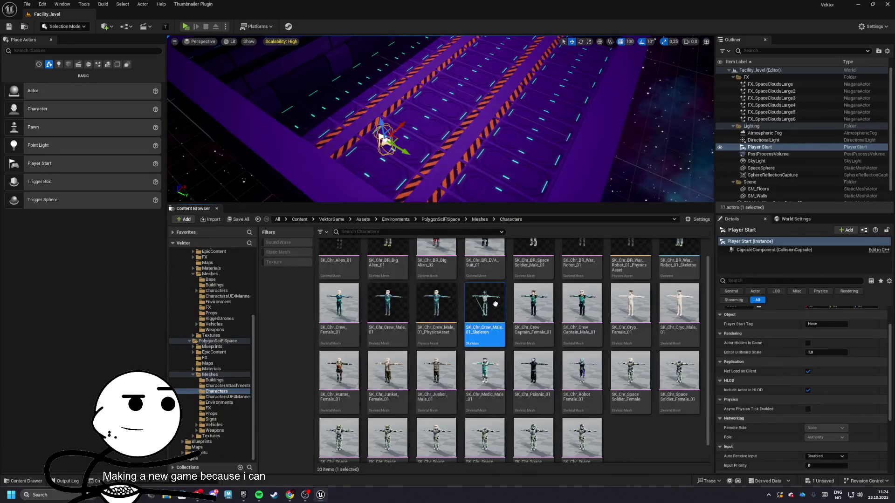
pyautogui.press('Delete')
# Step: Replace SK_Chr_Crew_Male_01_Skeleton's references with SK_Mannequin_Skeleton and confirm its deletion
pyautogui.click(385, 352)
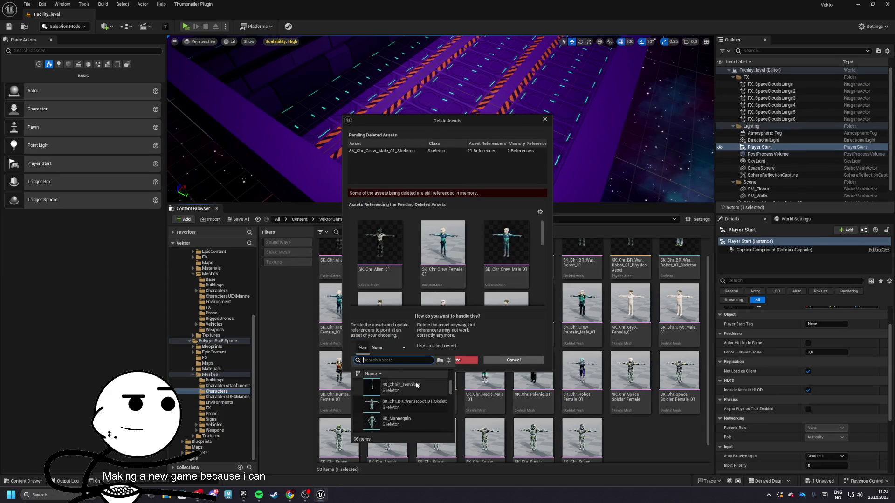
pyautogui.scroll(-1, 416, 405)
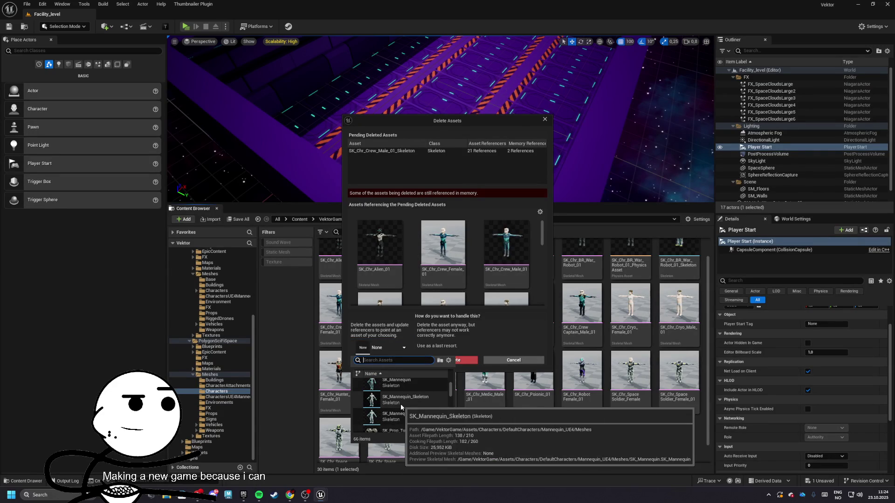
pyautogui.click(401, 403)
pyautogui.click(397, 361)
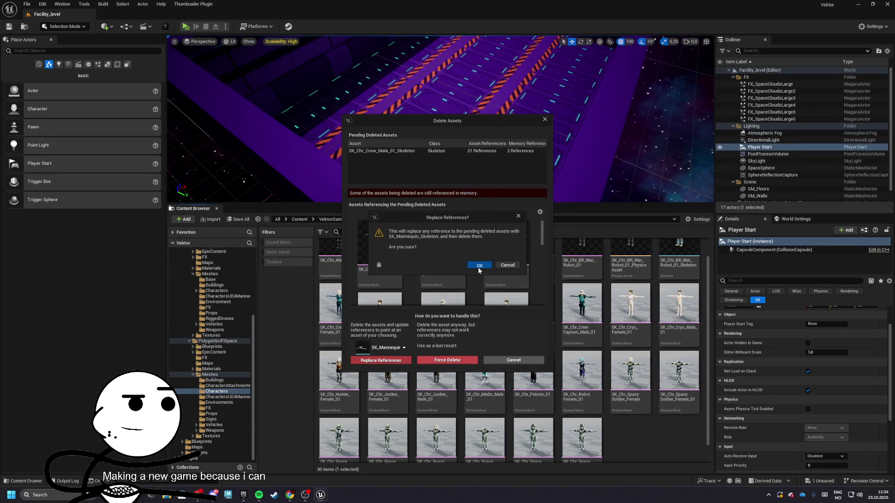
pyautogui.click(479, 264)
pyautogui.click(466, 329)
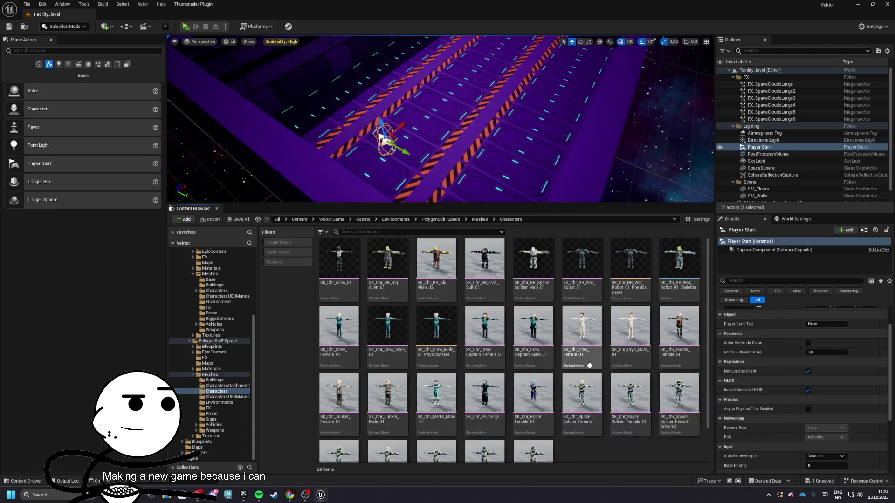
pyautogui.scroll(-1, 466, 326)
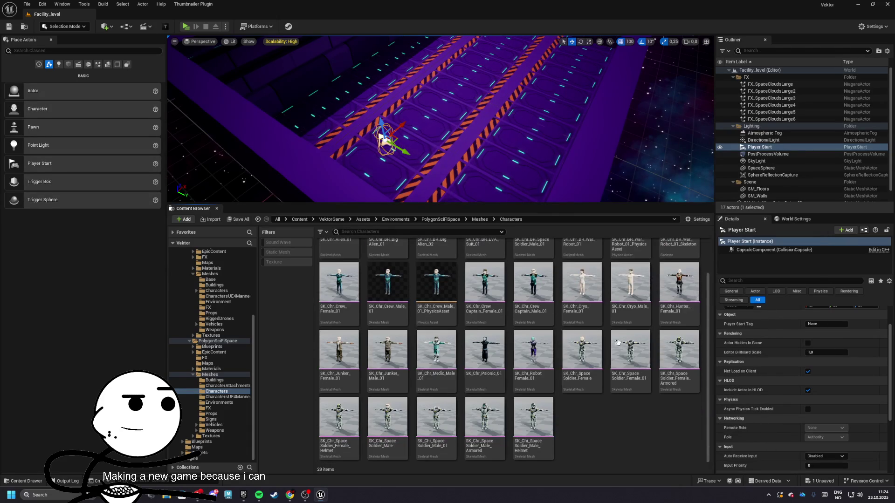
pyautogui.scroll(1, 457, 245)
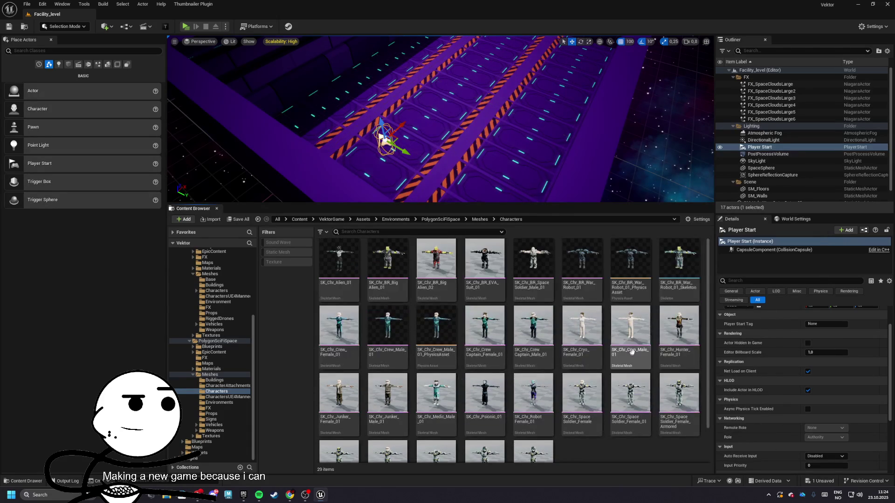
# Step: Inspect SK_Chr_BR_War_Robot_01_Skeleton in the skeletal mesh editor, then close the editor
pyautogui.doubleClick(667, 258)
pyautogui.scroll(-5, 271, 257)
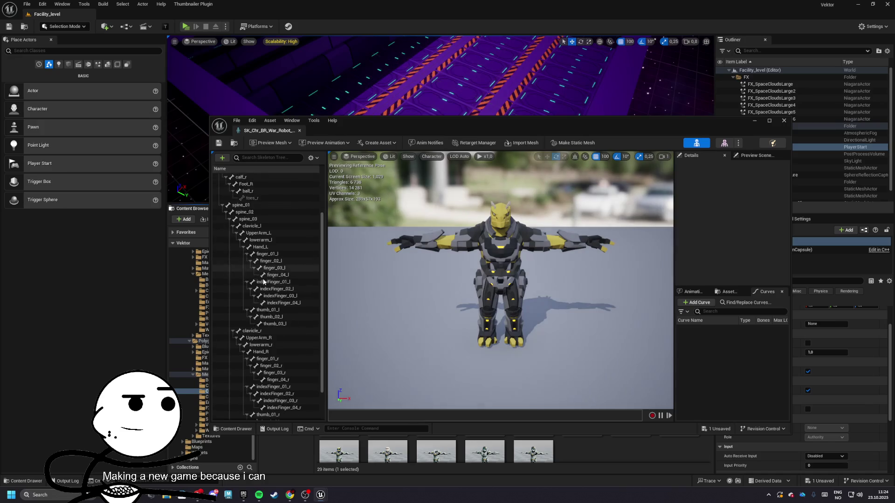
pyautogui.scroll(3, 267, 229)
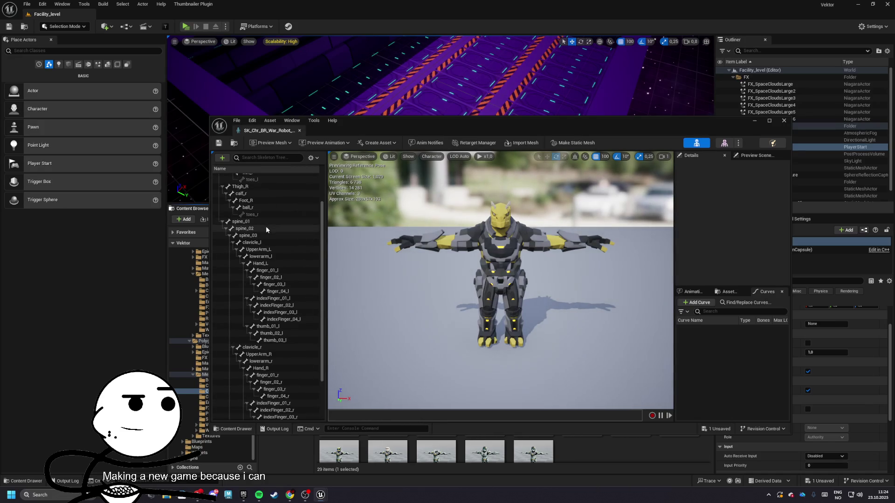
pyautogui.scroll(2, 270, 215)
pyautogui.click(299, 131)
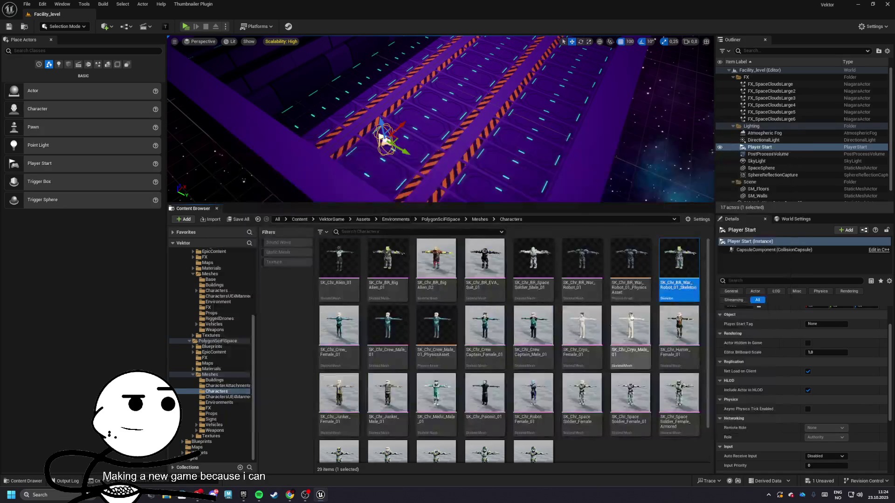
# Step: Delete the War Robot skeleton, redirecting references to SK_Mannequin_Skeleton, and save the modified assets
pyautogui.press('Delete')
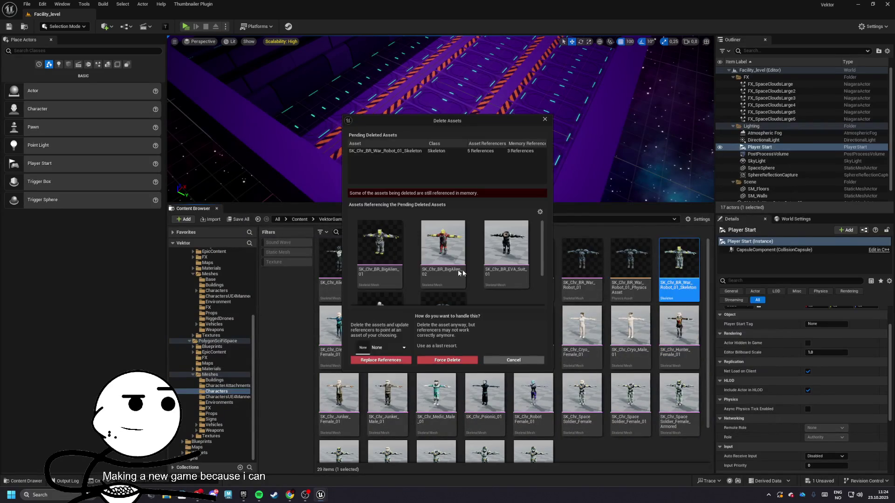
pyautogui.click(386, 352)
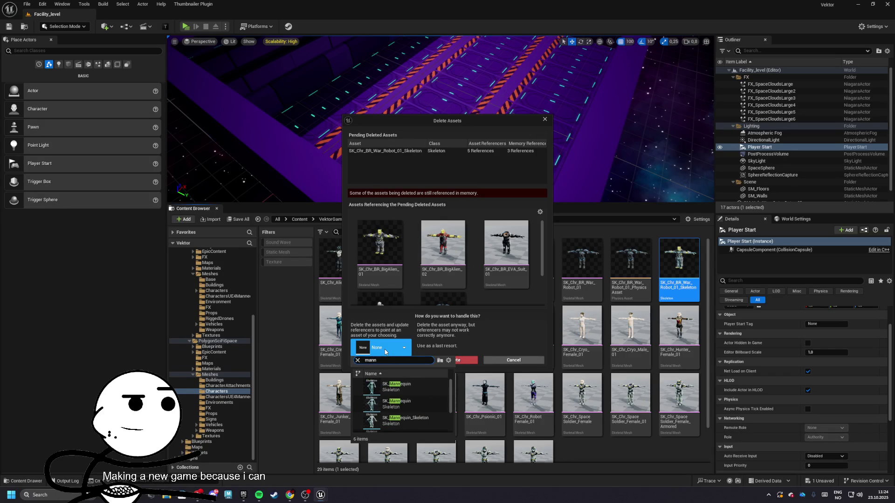
pyautogui.write('n')
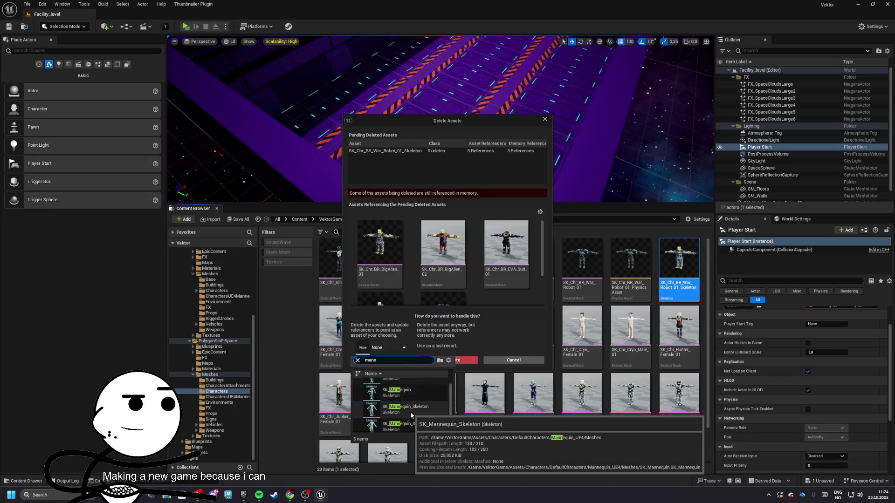
pyautogui.click(411, 413)
pyautogui.click(399, 361)
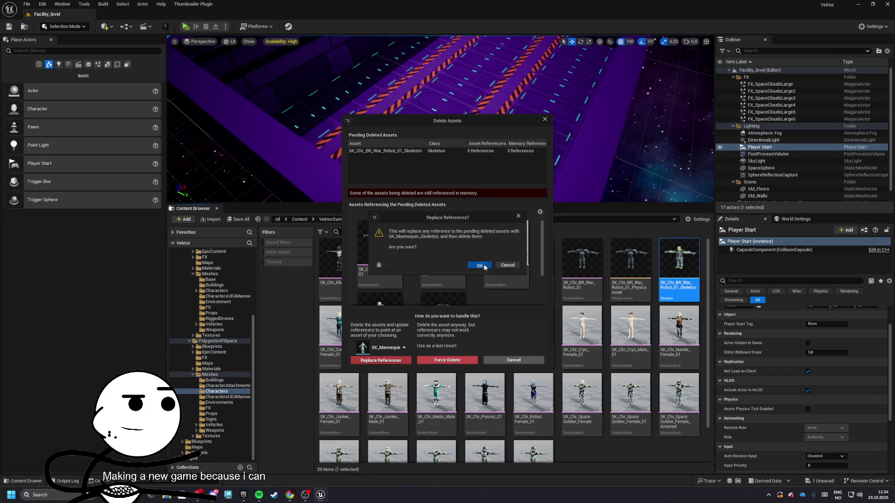
pyautogui.click(480, 266)
pyautogui.click(464, 326)
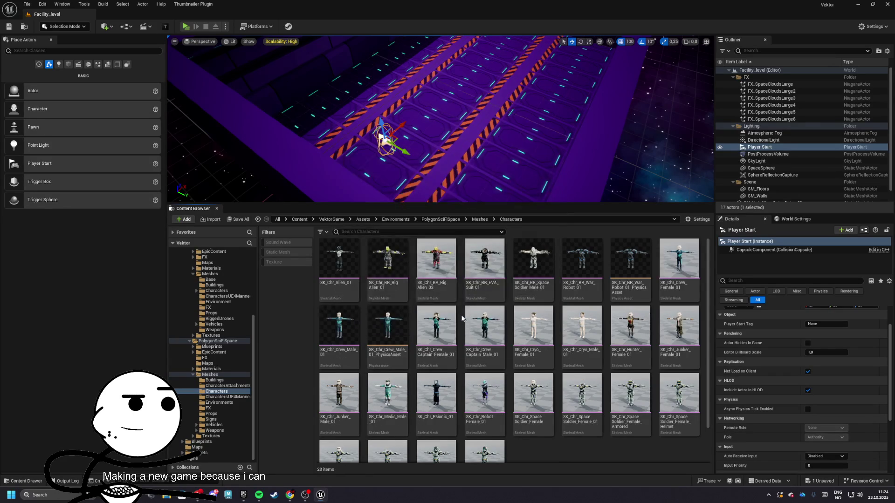
# Step: Save all remaining unsaved content and return to the VektorGame folder
pyautogui.click(247, 220)
pyautogui.click(503, 327)
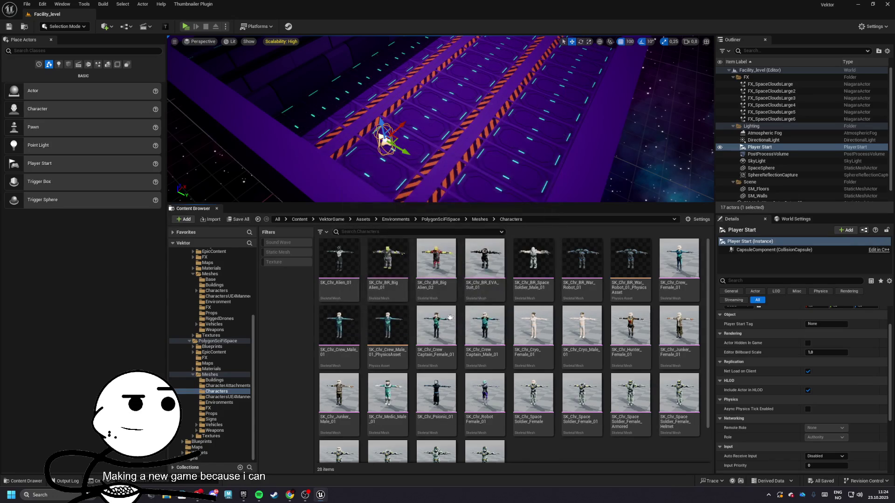
pyautogui.scroll(-2, 533, 331)
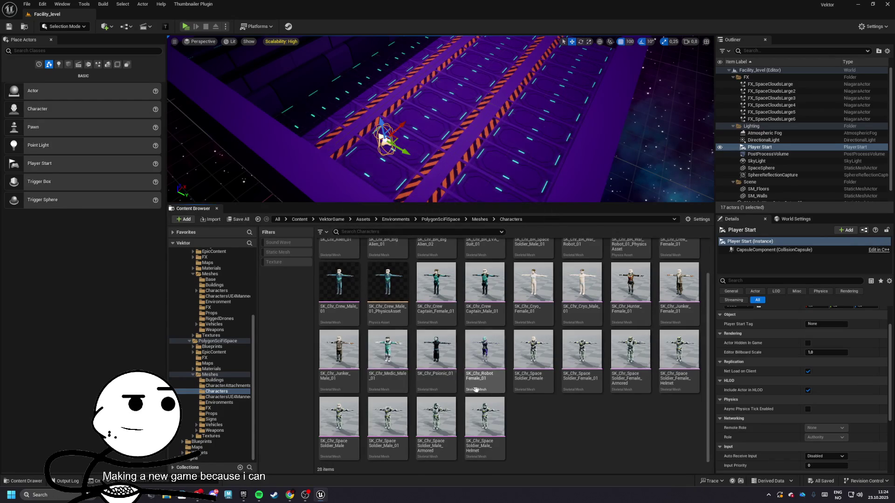
pyautogui.click(331, 219)
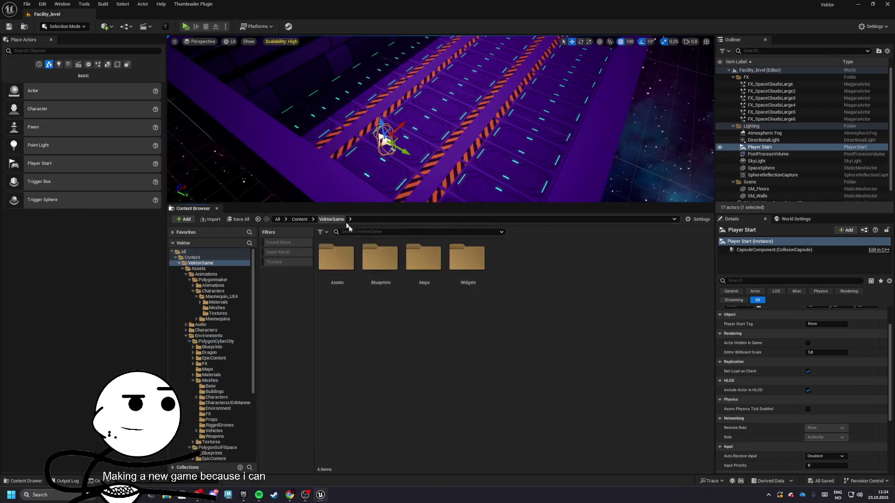
# Step: Navigate to Assets/Animations/Polygonmaker/Characters/Mannequin_UE4/Meshes
pyautogui.doubleClick(339, 255)
pyautogui.doubleClick(338, 256)
pyautogui.doubleClick(337, 257)
pyautogui.doubleClick(375, 259)
pyautogui.doubleClick(336, 256)
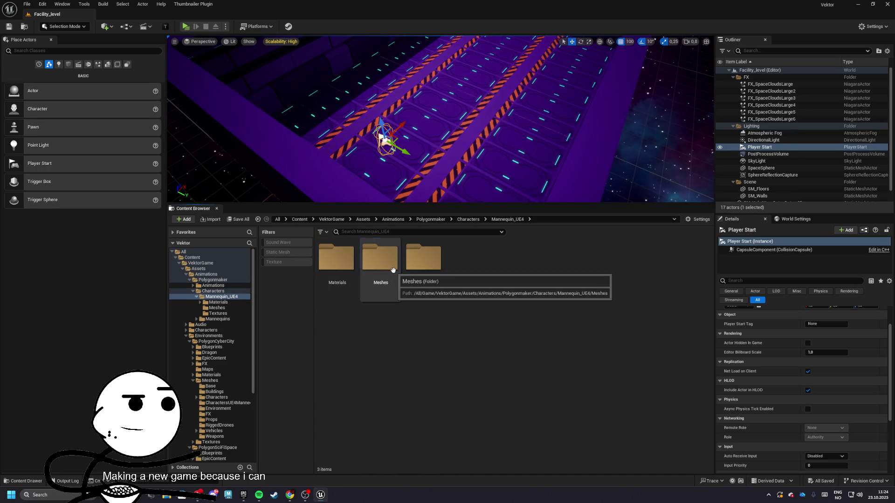
pyautogui.doubleClick(380, 257)
# Step: Delete SK_Mannequin_Skeleton, redirecting references to the default SK_Mannequin_Skeleton, and save the changes
pyautogui.click(434, 269)
pyautogui.press('Delete')
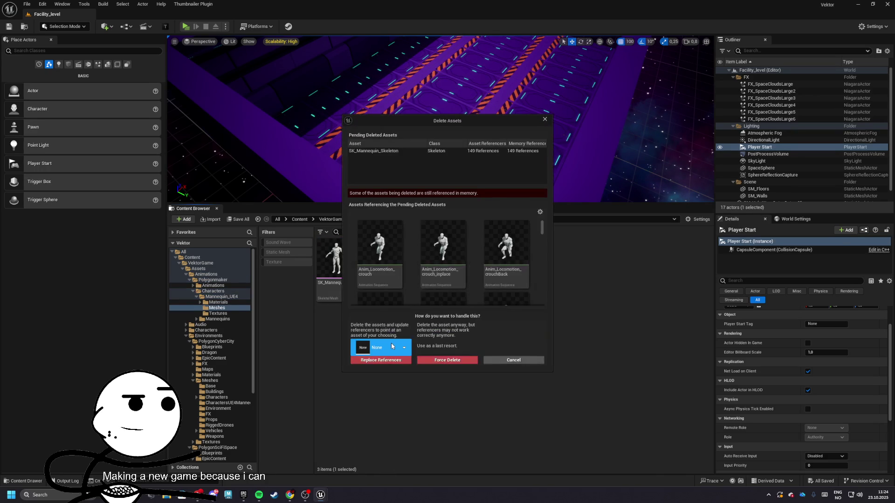
pyautogui.click(392, 346)
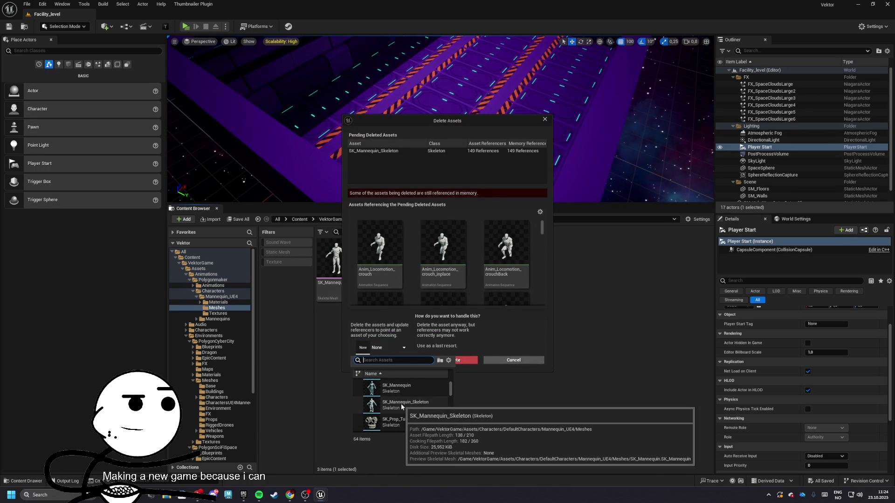
pyautogui.click(401, 407)
pyautogui.click(381, 360)
pyautogui.click(468, 265)
pyautogui.click(466, 321)
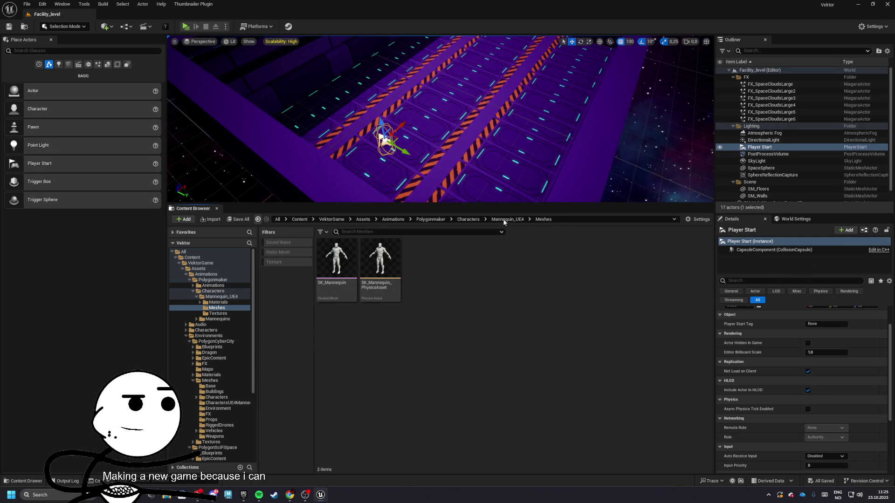
# Step: Go back up to Characters and open the Mannequins > Meshes folder
pyautogui.click(498, 223)
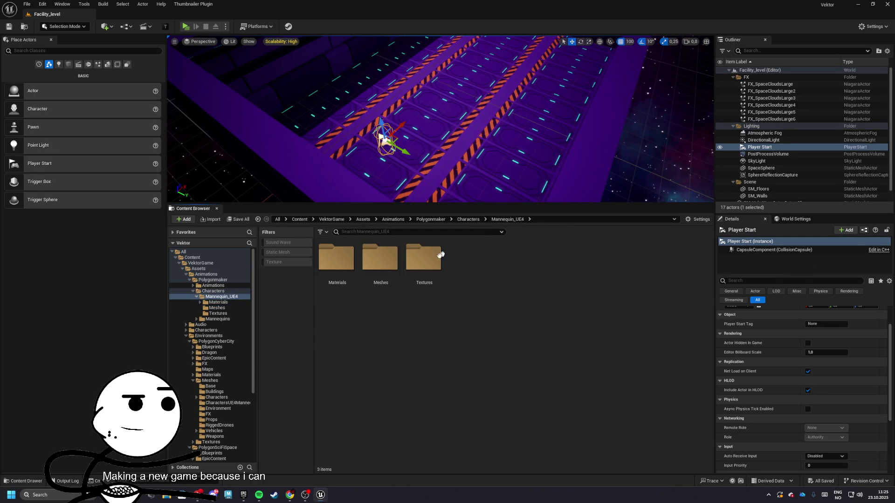
pyautogui.click(466, 219)
pyautogui.doubleClick(379, 261)
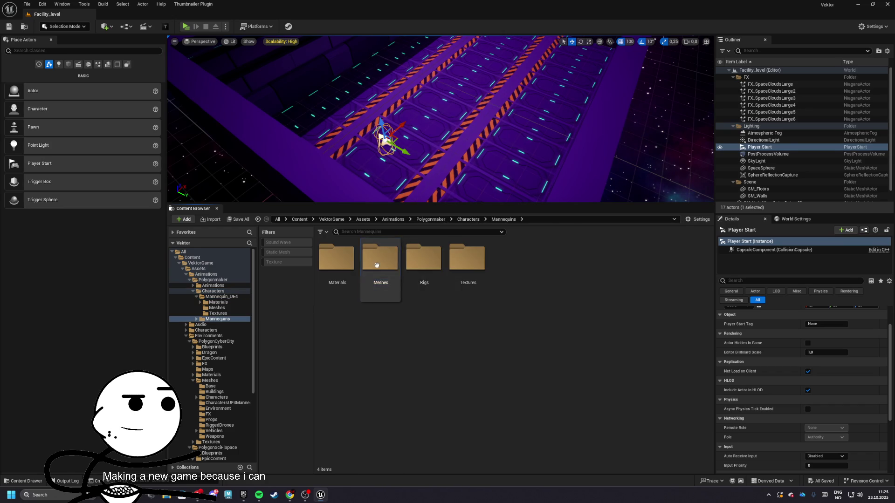
pyautogui.doubleClick(377, 261)
# Step: Delete the SK_Mannequin skeleton, replacing references with the default SK_Mannequin, and save
pyautogui.click(335, 266)
pyautogui.press('Delete')
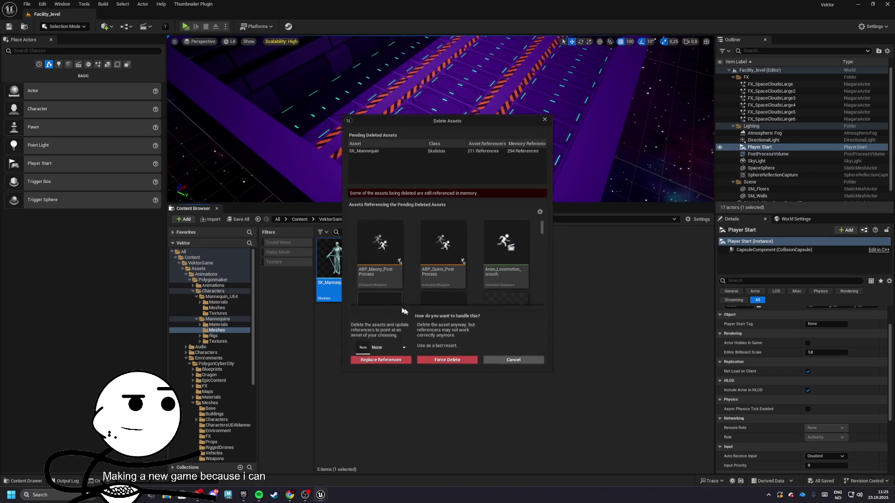
pyautogui.click(387, 347)
pyautogui.scroll(1, 402, 404)
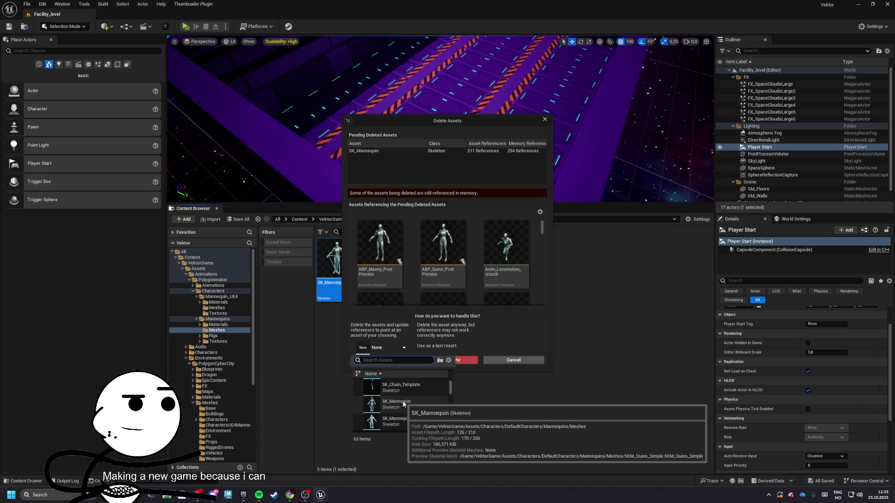
pyautogui.click(402, 401)
pyautogui.click(380, 360)
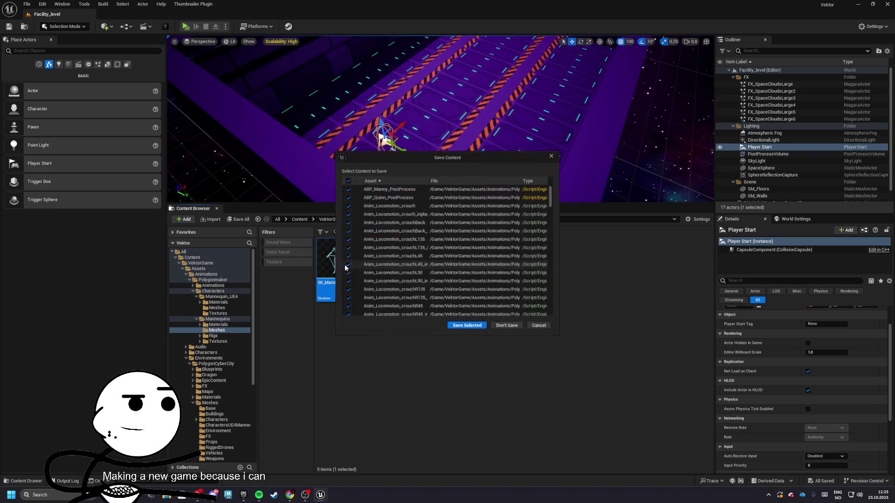
pyautogui.click(445, 319)
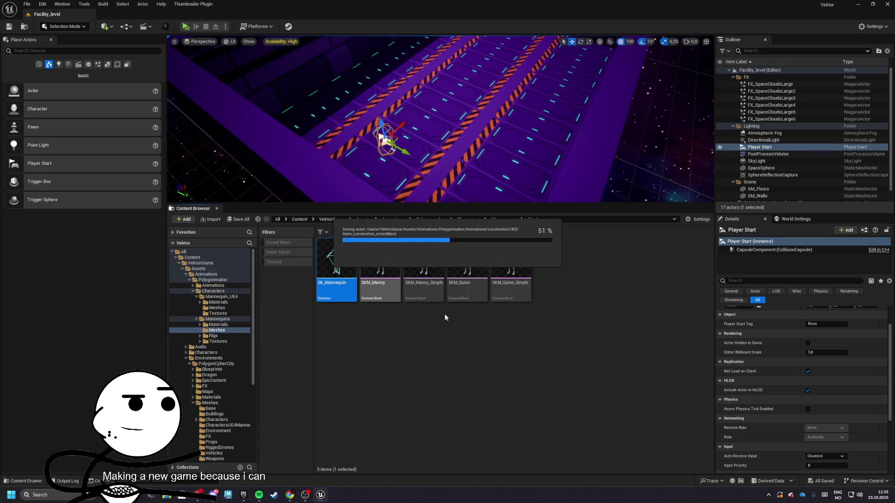
pyautogui.click(374, 275)
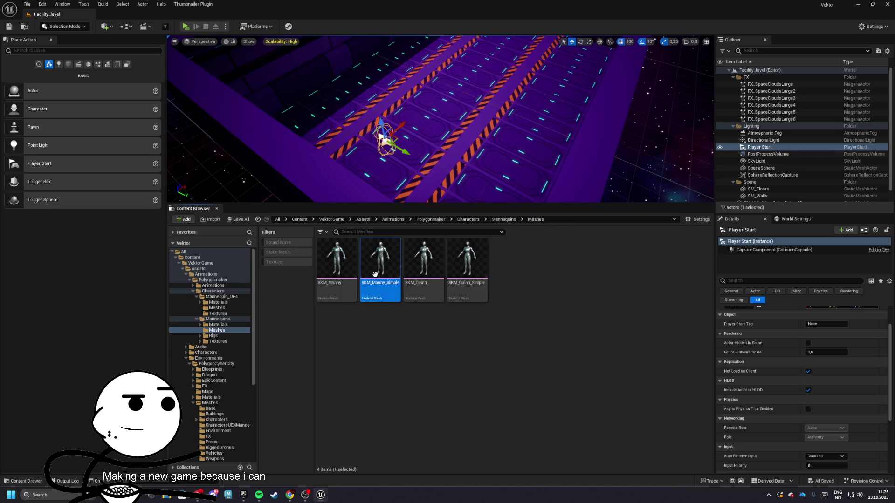
# Step: Cancel deleting all four meshes at once and start deleting only SKM_Manny
pyautogui.keyDown('shift'); pyautogui.click(456, 275); pyautogui.keyUp('shift')
pyautogui.press('Delete')
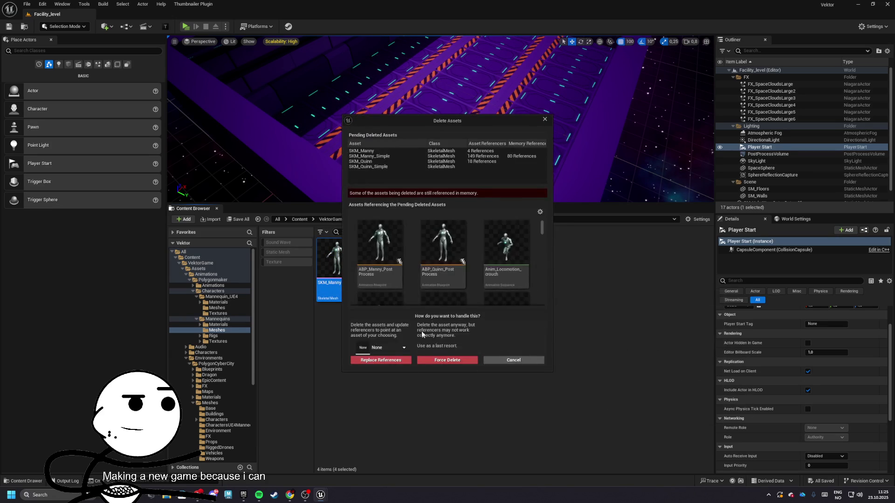
pyautogui.click(508, 361)
pyautogui.click(329, 264)
pyautogui.press('Delete')
# Step: Replace SKM_Manny's references with the default SKM_Manny and confirm its deletion
pyautogui.click(397, 348)
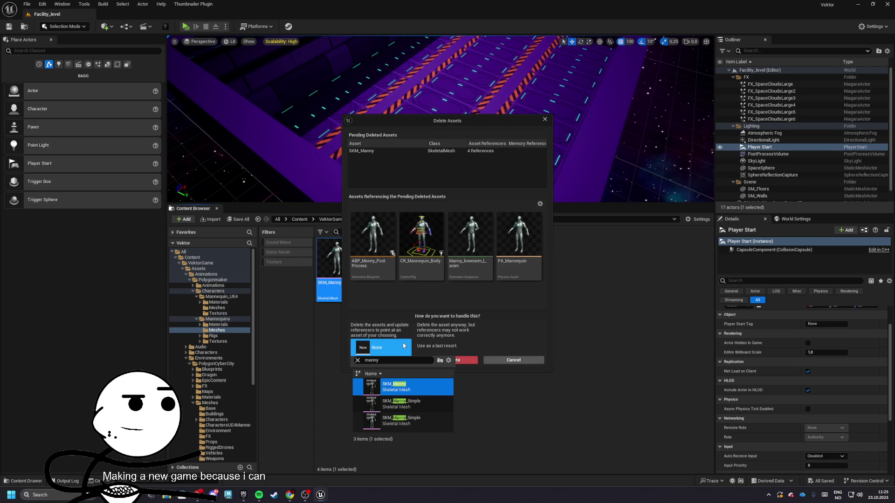
pyautogui.click(386, 351)
pyautogui.click(388, 350)
pyautogui.scroll(-3, 414, 405)
pyautogui.scroll(-6, 413, 399)
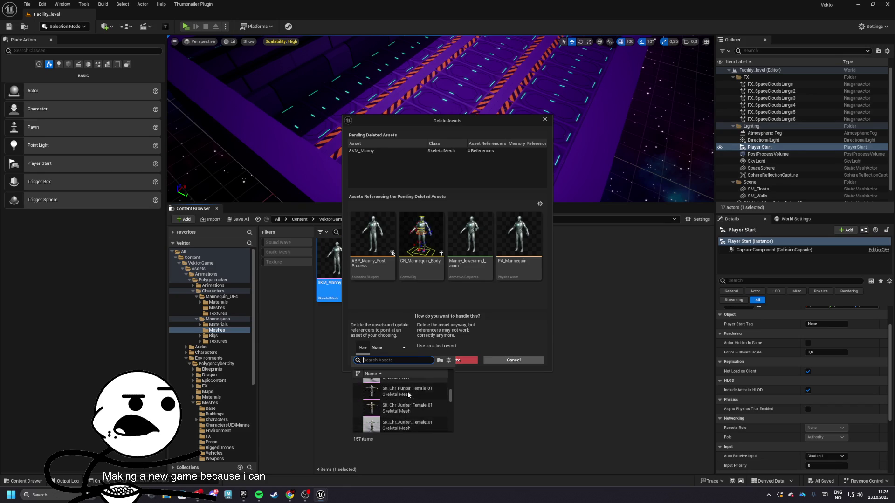
pyautogui.scroll(-3, 415, 396)
pyautogui.moveTo(450, 402); pyautogui.dragTo(452, 432)
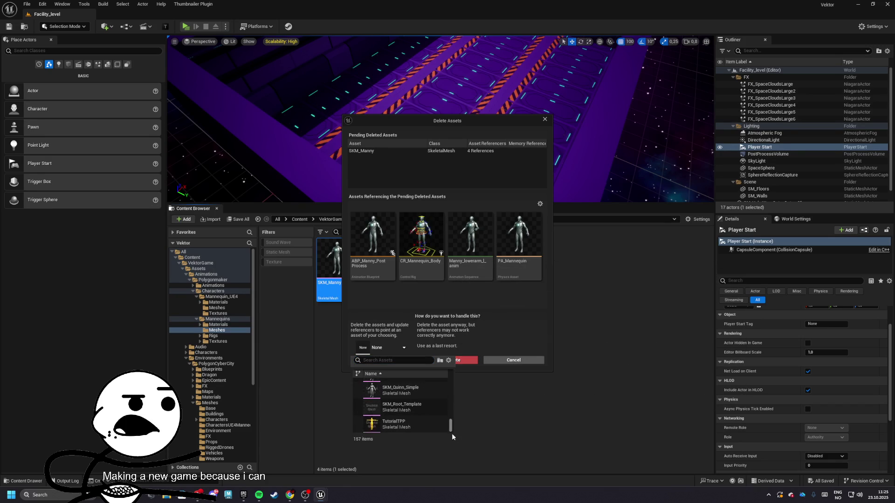
pyautogui.scroll(1, 398, 401)
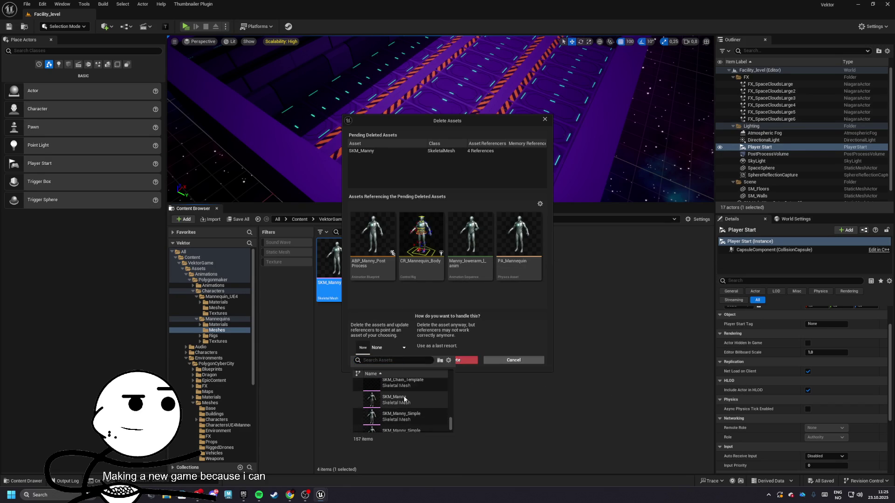
pyautogui.click(396, 398)
pyautogui.click(395, 364)
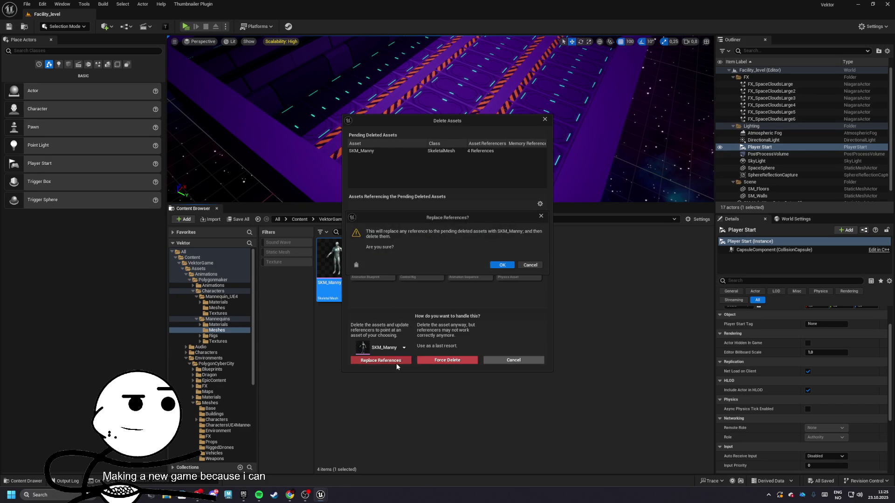
pyautogui.click(502, 266)
pyautogui.press('Delete')
# Step: Delete SKM_Manny_Simple, redirecting its references to a replacement mesh
pyautogui.click(467, 325)
pyautogui.press('Delete')
pyautogui.click(387, 348)
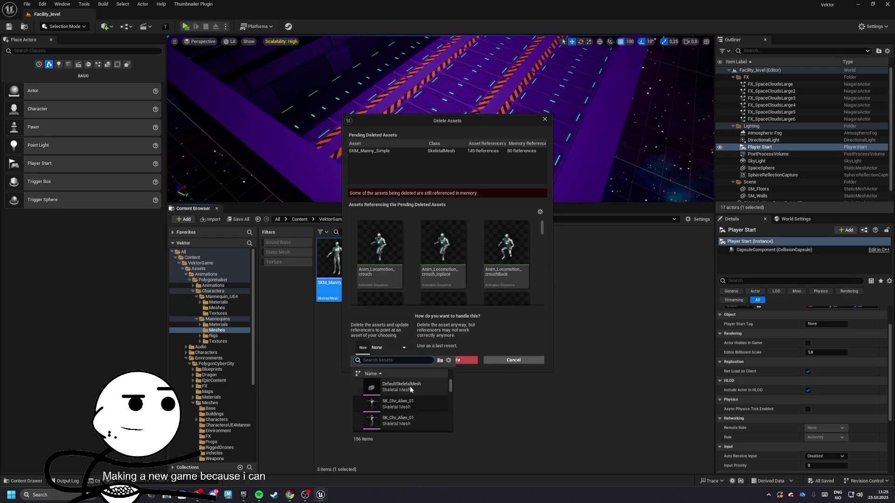
pyautogui.moveTo(451, 384); pyautogui.dragTo(451, 425)
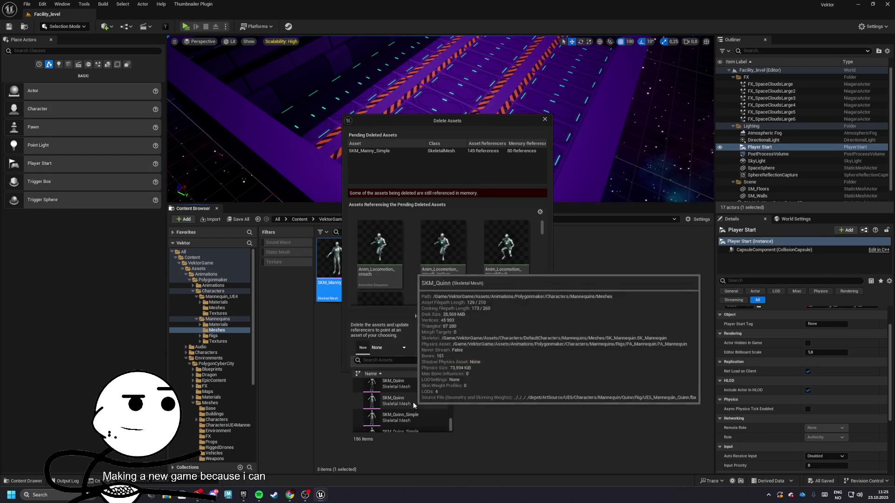
pyautogui.scroll(1, 411, 410)
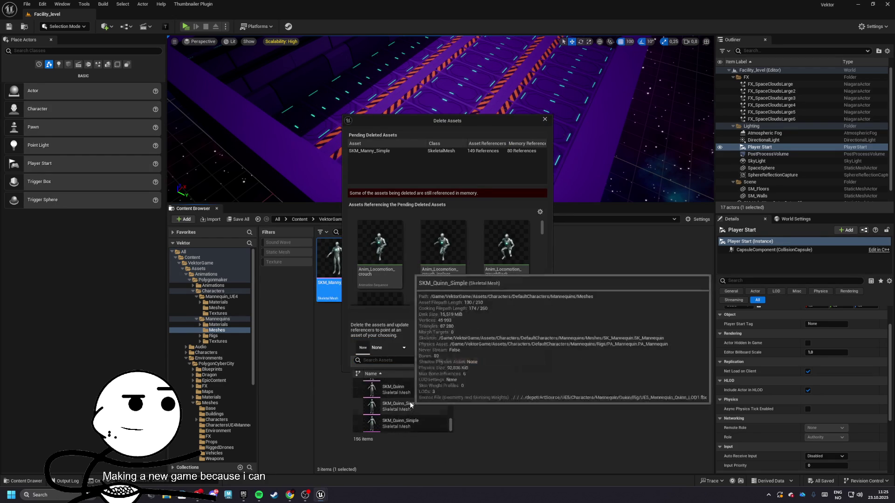
pyautogui.click(396, 388)
pyautogui.click(387, 360)
pyautogui.click(498, 268)
pyautogui.click(469, 328)
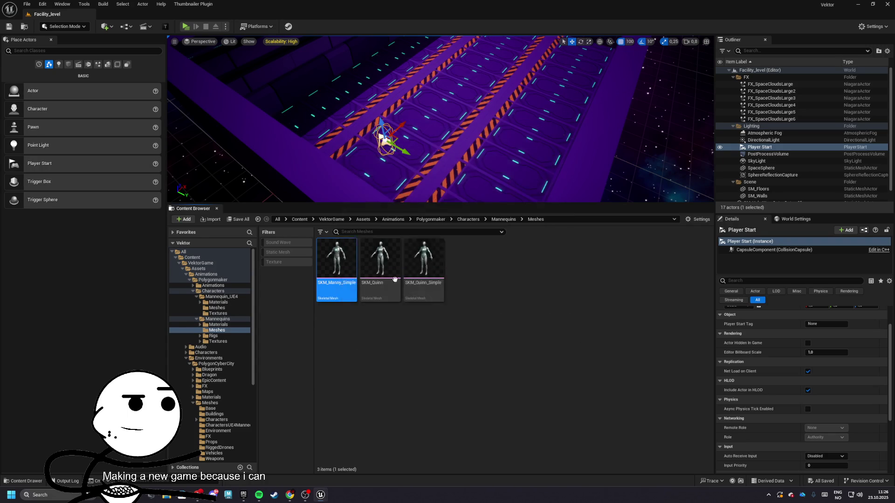
# Step: Delete SKM_Quinn with replaced references, delete SKM_Quinn_Simple, and return to the Mannequins folder
pyautogui.press('Delete')
pyautogui.click(382, 347)
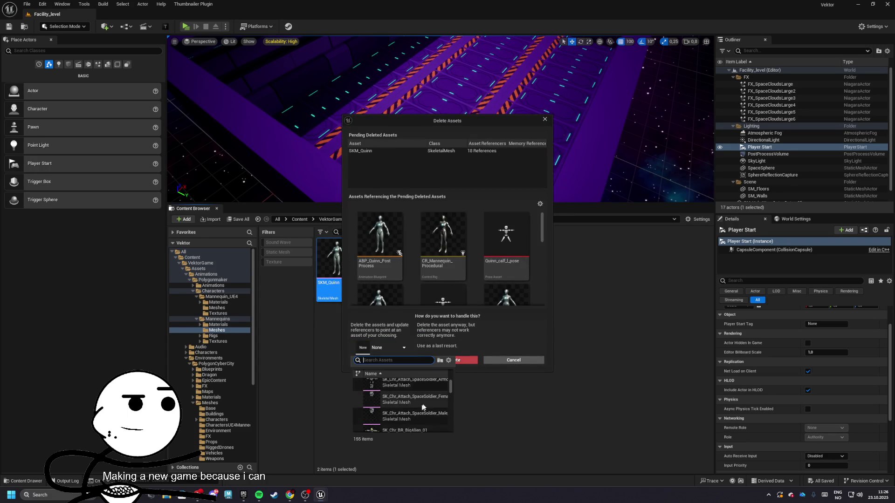
pyautogui.moveTo(451, 391); pyautogui.dragTo(450, 431)
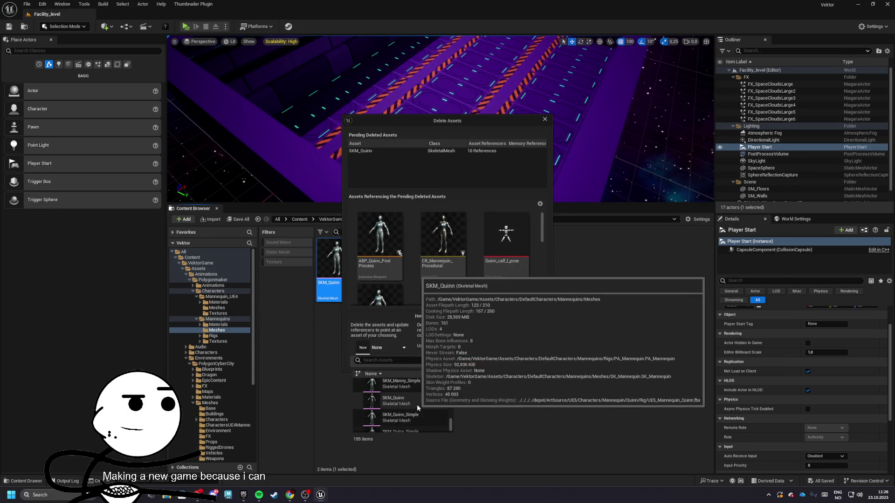
pyautogui.click(403, 402)
pyautogui.click(399, 361)
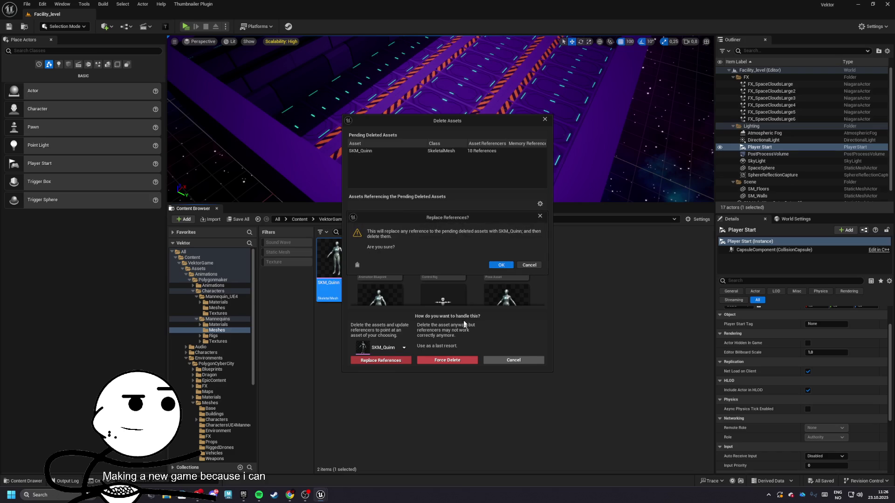
pyautogui.click(502, 265)
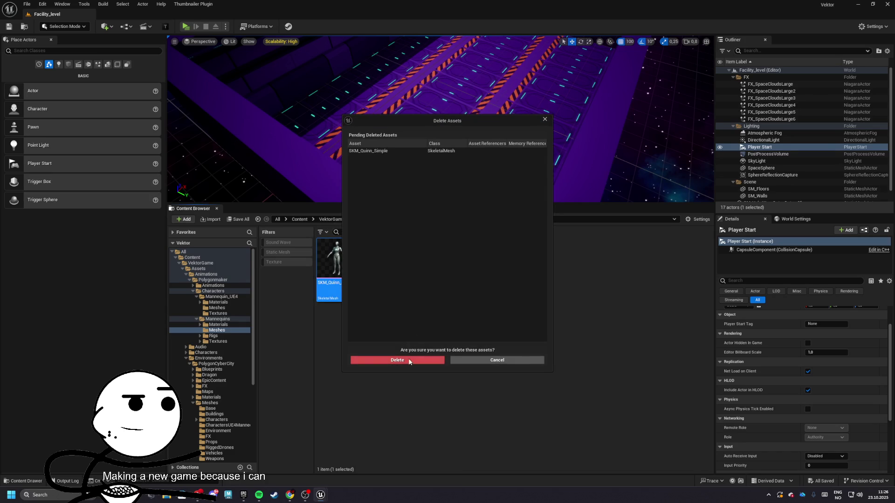
pyautogui.click(397, 360)
pyautogui.click(504, 219)
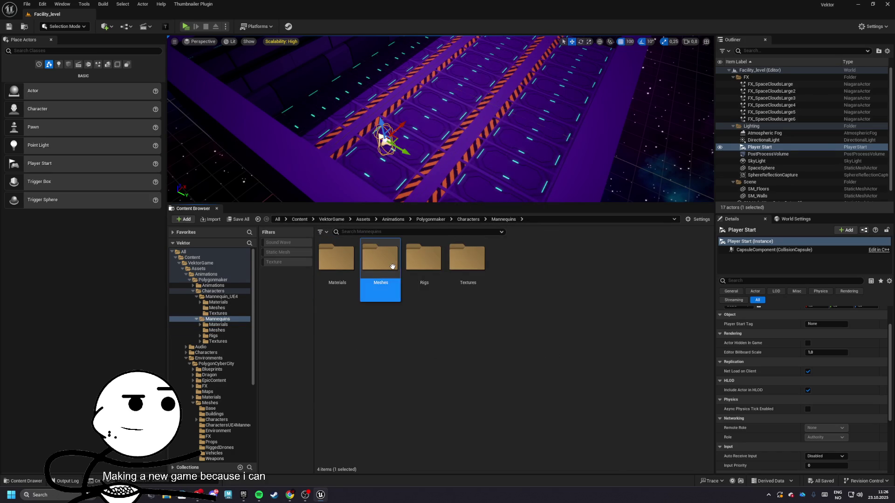
# Step: Fix up redirectors in the Meshes folder, delete unreferenced redirectors, then delete the folder
pyautogui.rightClick(379, 254)
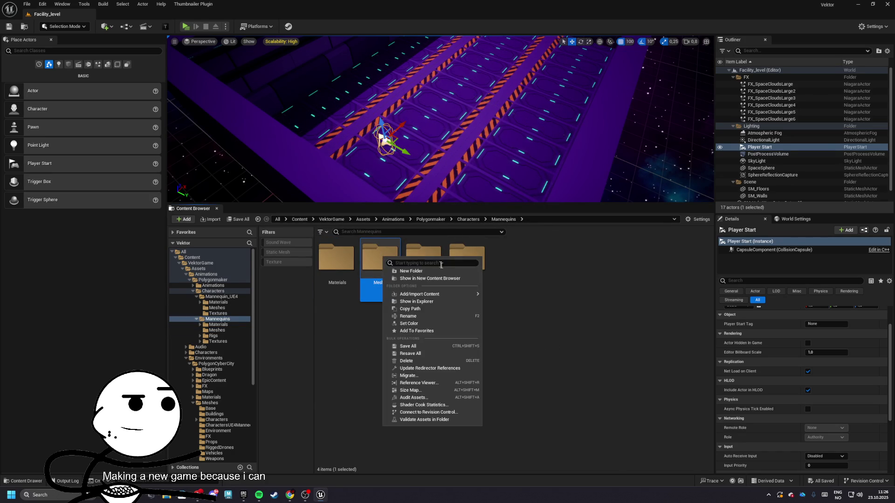
pyautogui.click(434, 369)
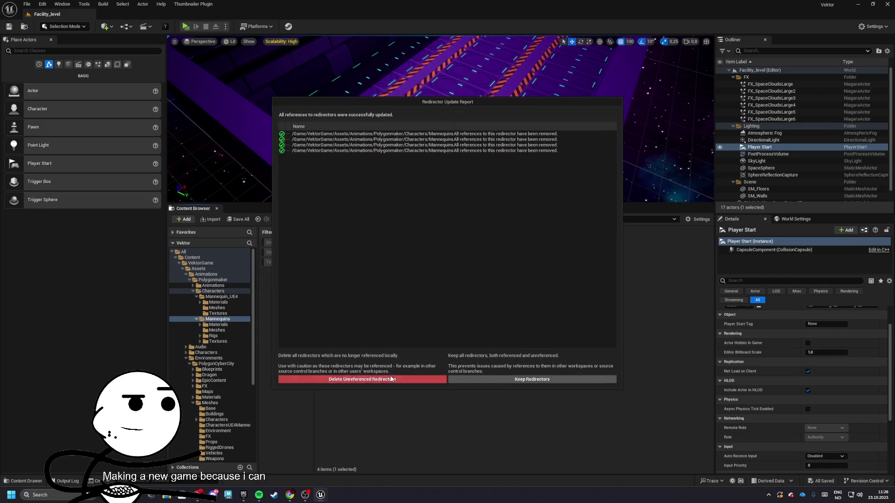
pyautogui.click(392, 378)
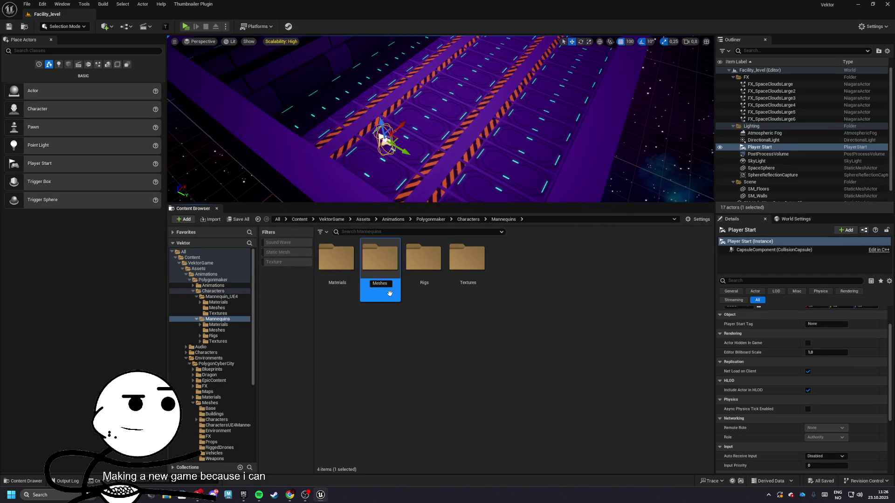
pyautogui.click(411, 301)
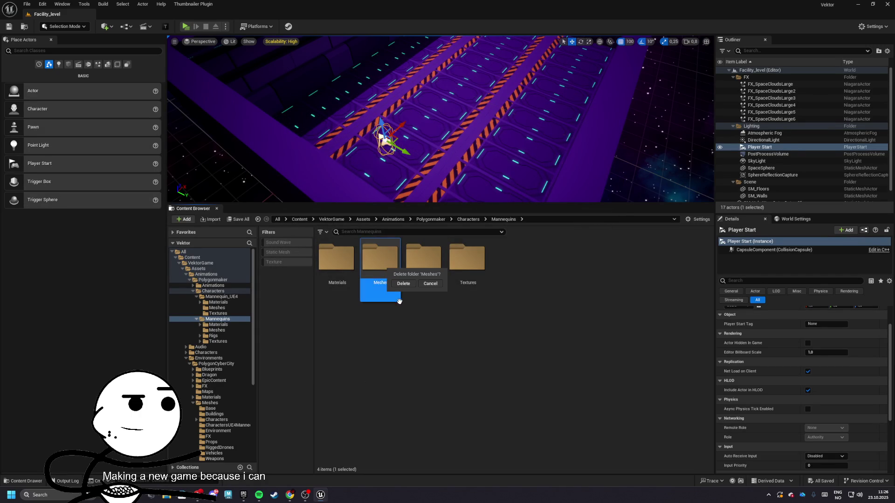
pyautogui.click(403, 284)
# Step: Begin deleting the Rigs folder and the Polygonmaker folder, cancelling both deletions
pyautogui.click(396, 296)
pyautogui.press('Delete')
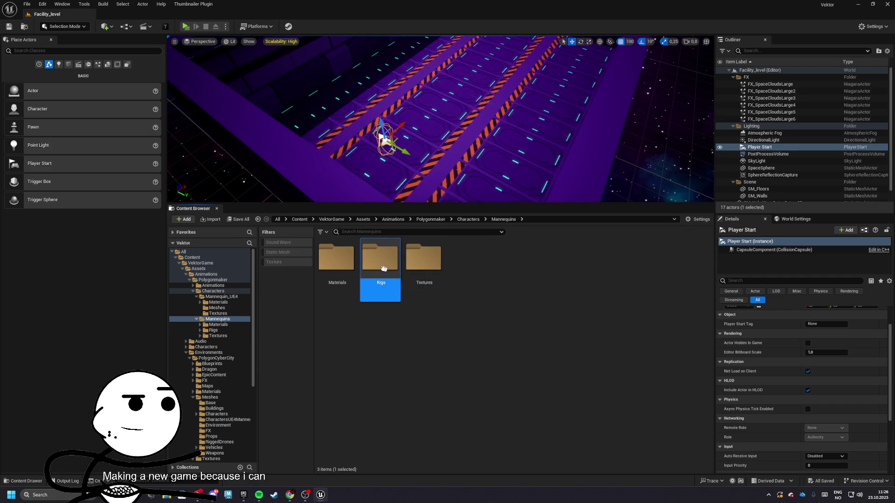
pyautogui.press('Delete')
pyautogui.click(404, 300)
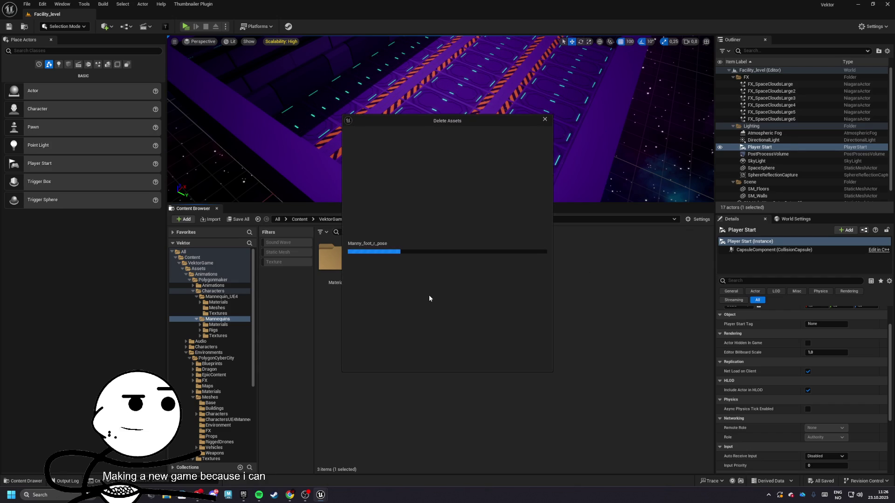
pyautogui.click(526, 362)
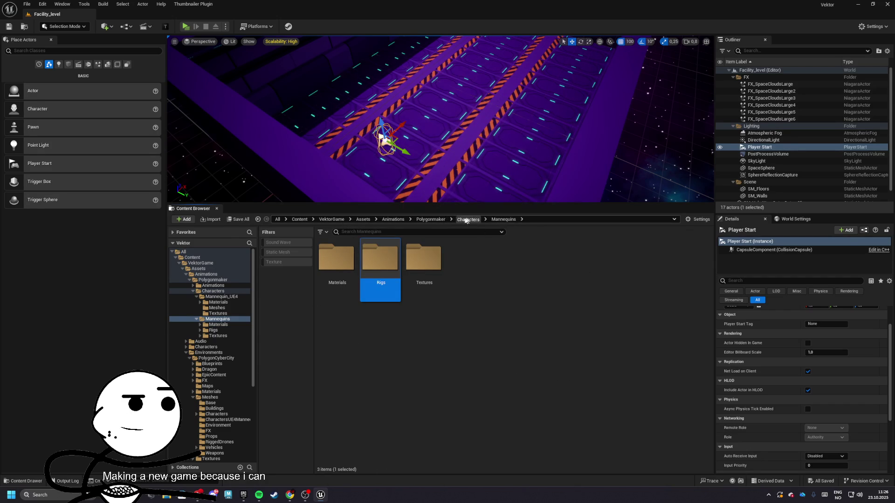
pyautogui.click(468, 220)
pyautogui.click(393, 220)
pyautogui.rightClick(339, 273)
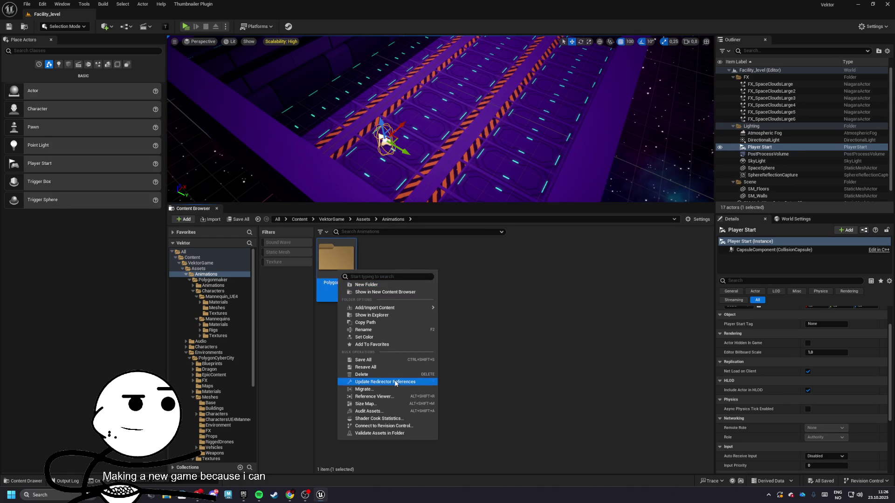
pyautogui.click(394, 375)
pyautogui.press('Escape')
# Step: Browse to Polygonmaker/Animations/Locomotion/UE4 and select the crouchBack_inplace animation
pyautogui.doubleClick(336, 256)
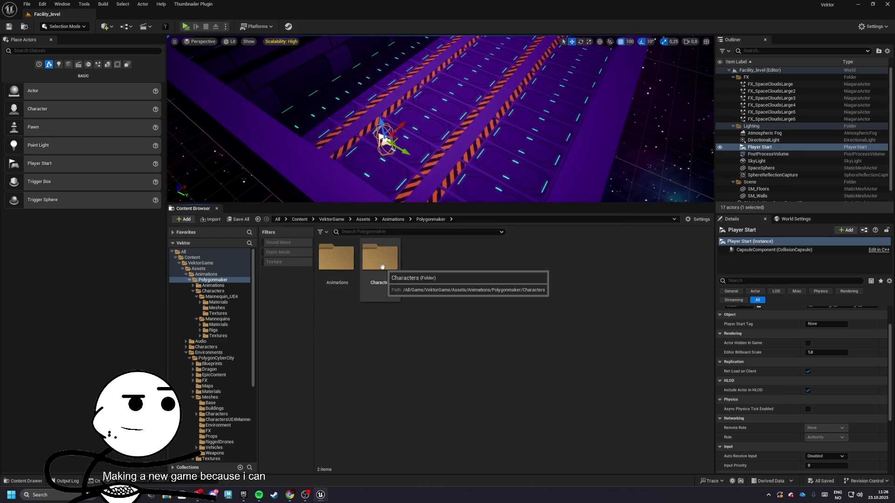
pyautogui.doubleClick(336, 256)
pyautogui.doubleClick(336, 256)
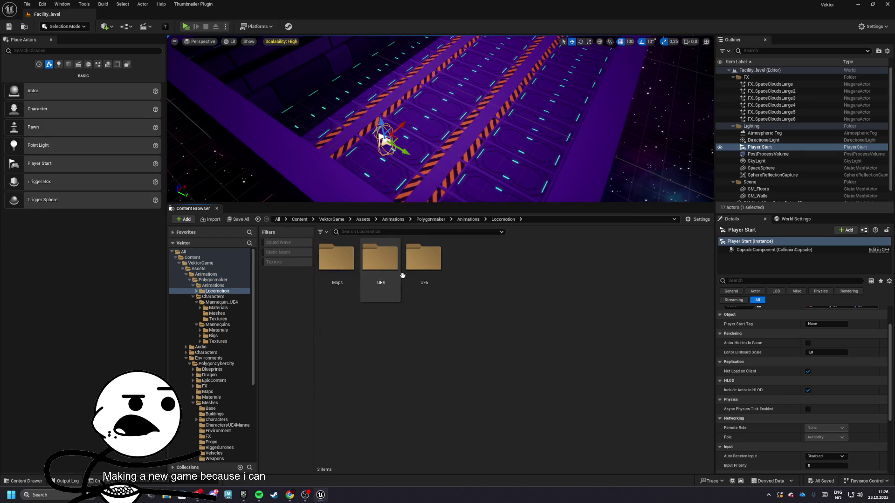
pyautogui.doubleClick(401, 276)
pyautogui.click(471, 271)
# Step: Open the crouchBack_inplace animation in a maximized editor with its Asset Details shown
pyautogui.doubleClick(472, 271)
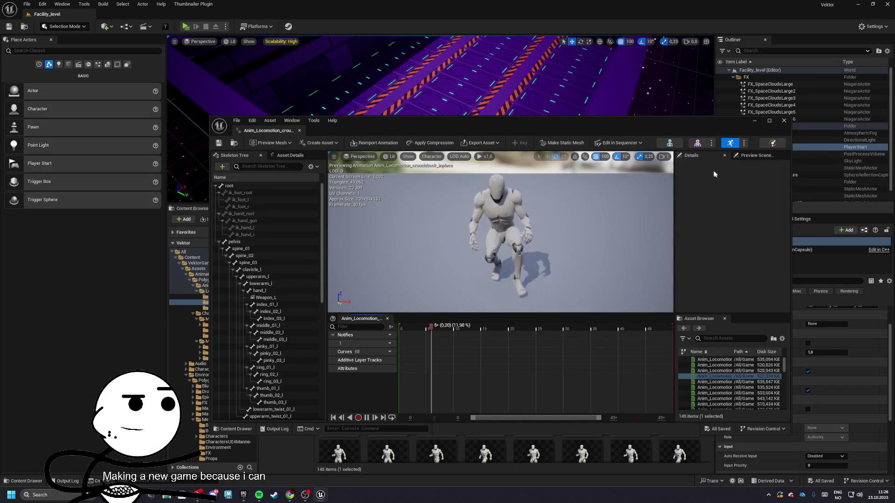
pyautogui.click(290, 155)
pyautogui.click(288, 155)
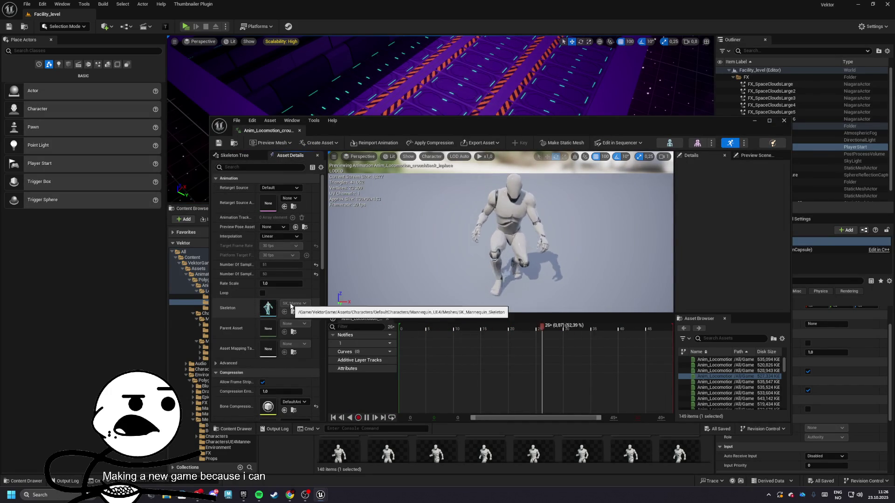
pyautogui.doubleClick(355, 130)
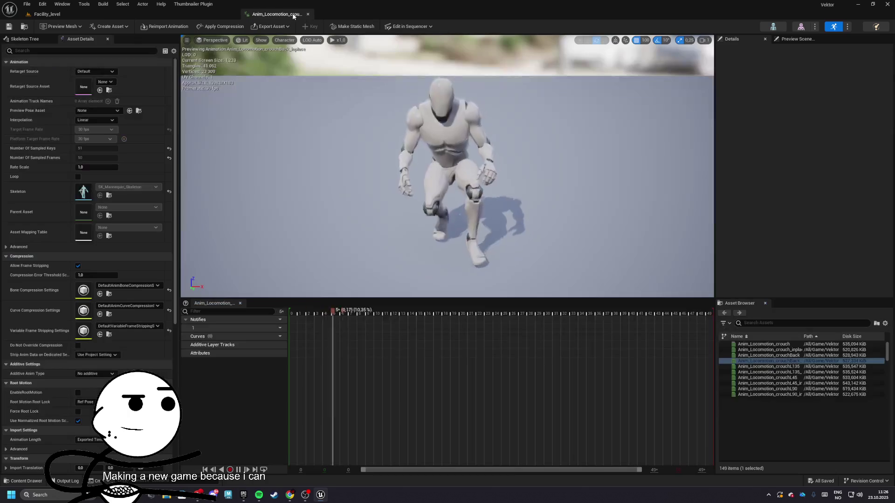
# Step: Preview the animation on SK_Chr_Cat_01, then SK_Chr_Alien_01, close the editor, and open crouchR90
pyautogui.click(797, 39)
pyautogui.click(843, 91)
pyautogui.click(826, 195)
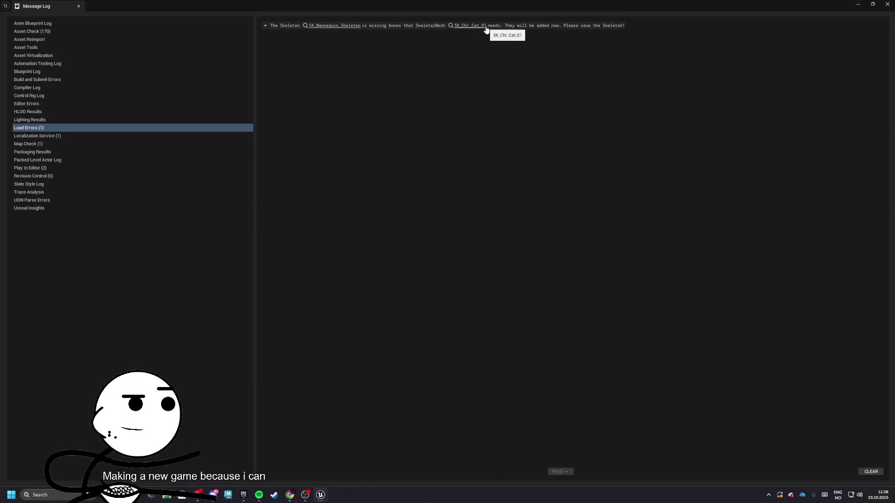
pyautogui.click(884, 5)
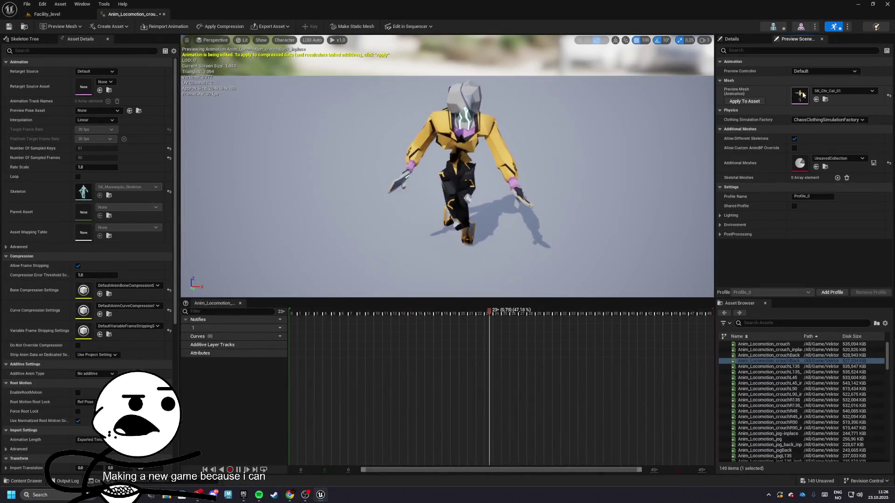
pyautogui.click(843, 91)
pyautogui.click(840, 176)
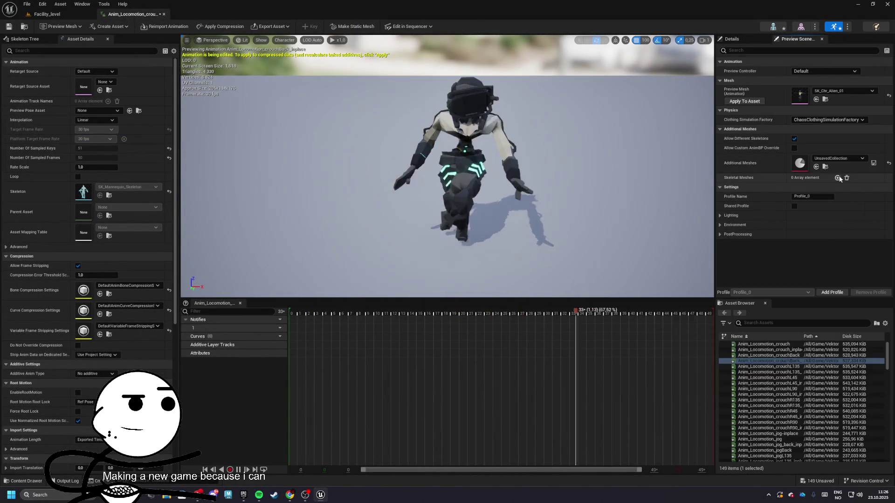
pyautogui.click(164, 14)
pyautogui.doubleClick(470, 322)
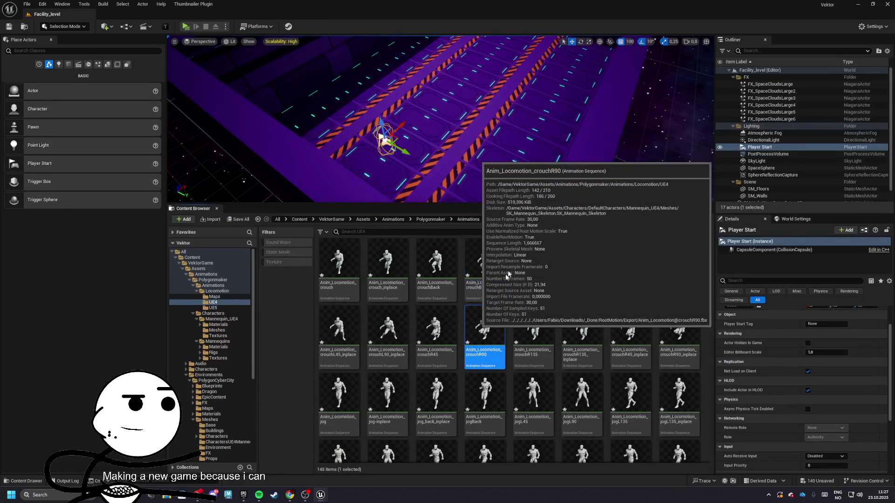
# Step: Close the crouchR90 animation editor and save all modified assets
pyautogui.click(784, 121)
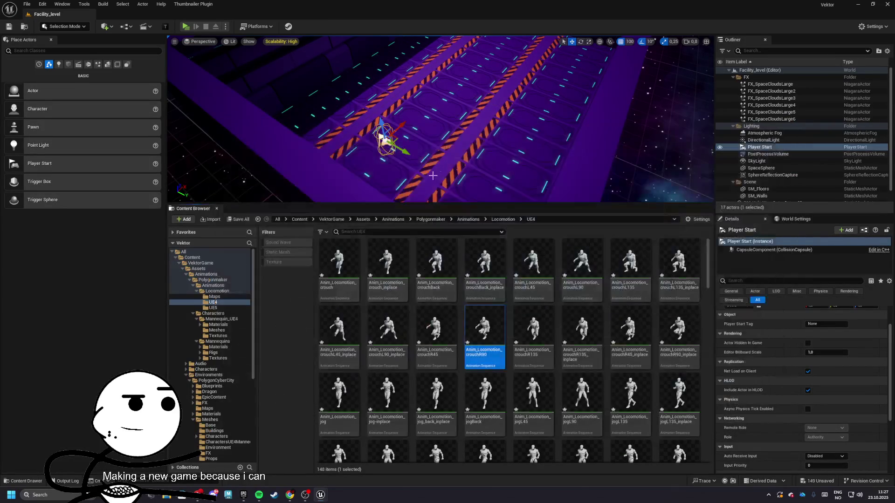
pyautogui.click(238, 219)
pyautogui.click(505, 328)
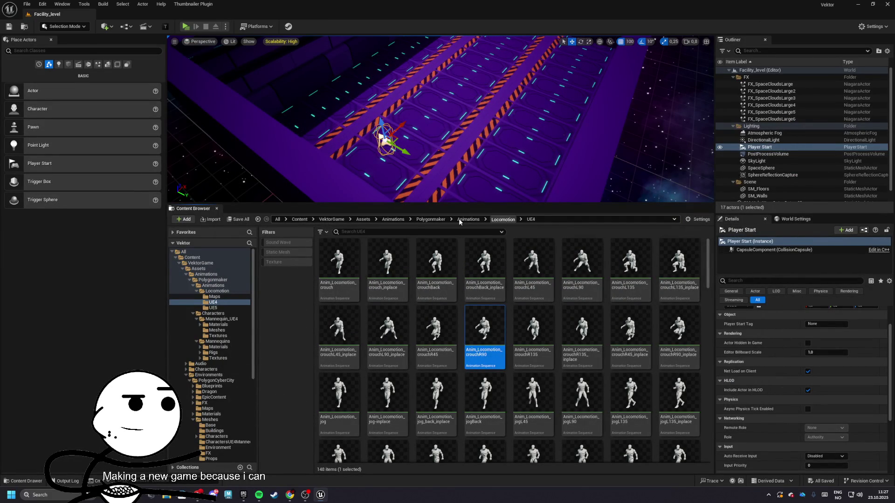
# Step: Browse the Content Browser from Locomotion up to the Assets folder and enlarge the level viewport
pyautogui.press('BackSpace')
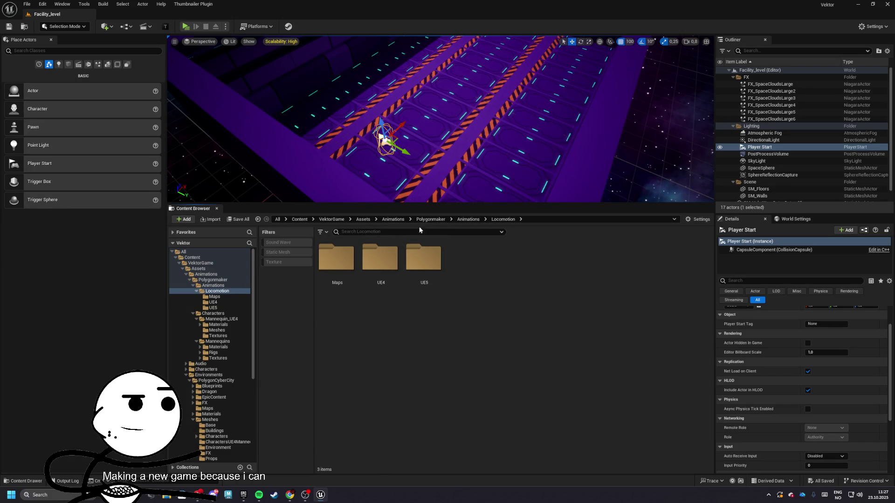
pyautogui.click(431, 219)
pyautogui.click(393, 219)
pyautogui.click(363, 219)
pyautogui.doubleClick(425, 258)
pyautogui.doubleClick(336, 282)
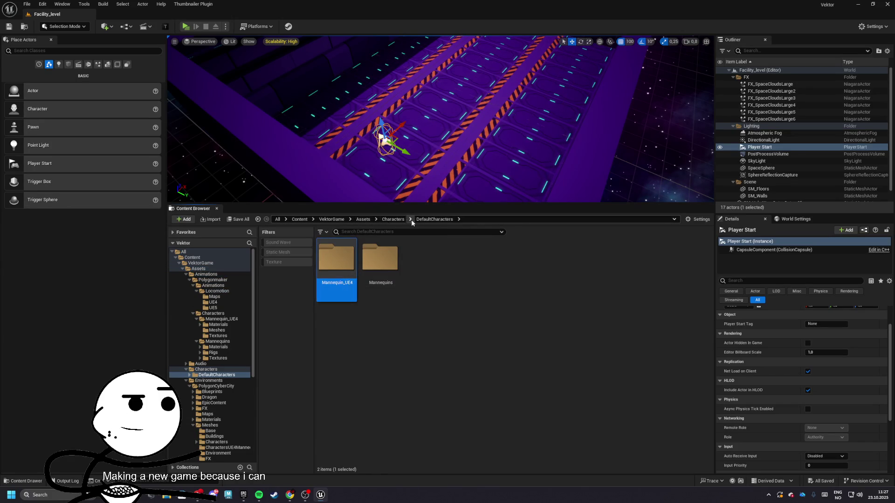
pyautogui.click(363, 220)
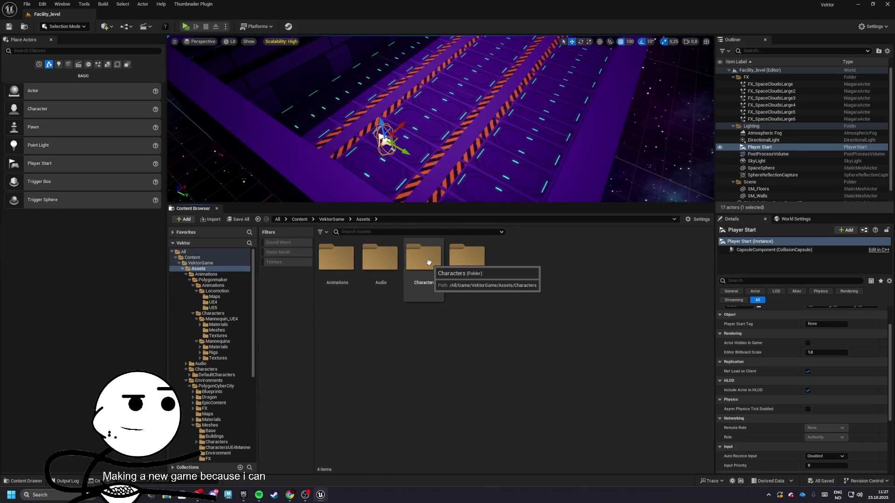
pyautogui.moveTo(345, 204); pyautogui.dragTo(345, 306)
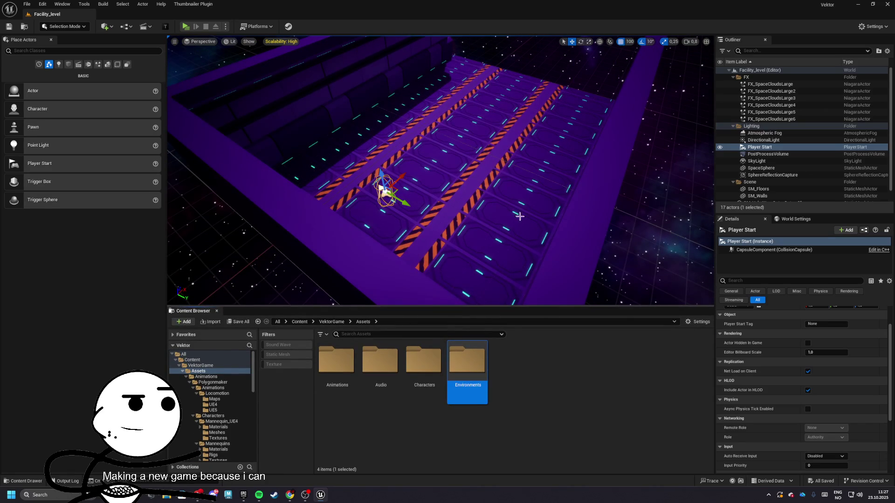
# Step: Test-play the level, stop, and browse to the Default Pawn Class asset from World Settings
pyautogui.hotkey('alt', 'p')
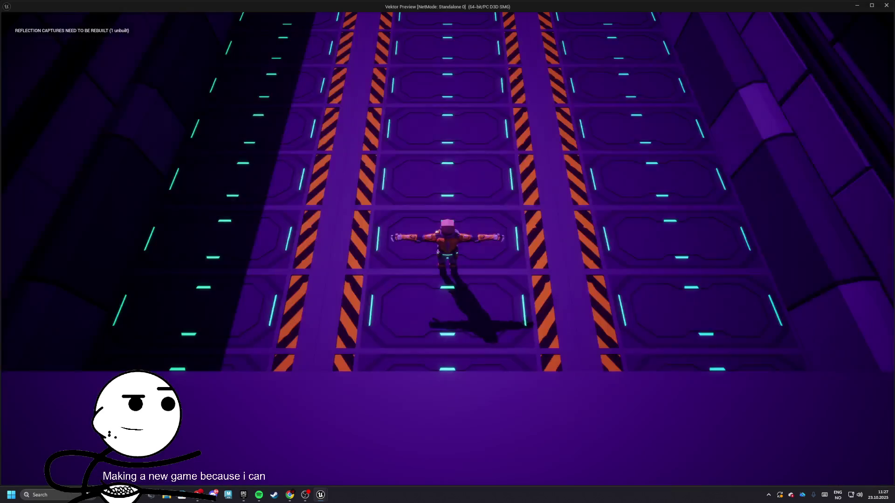
pyautogui.press('Escape')
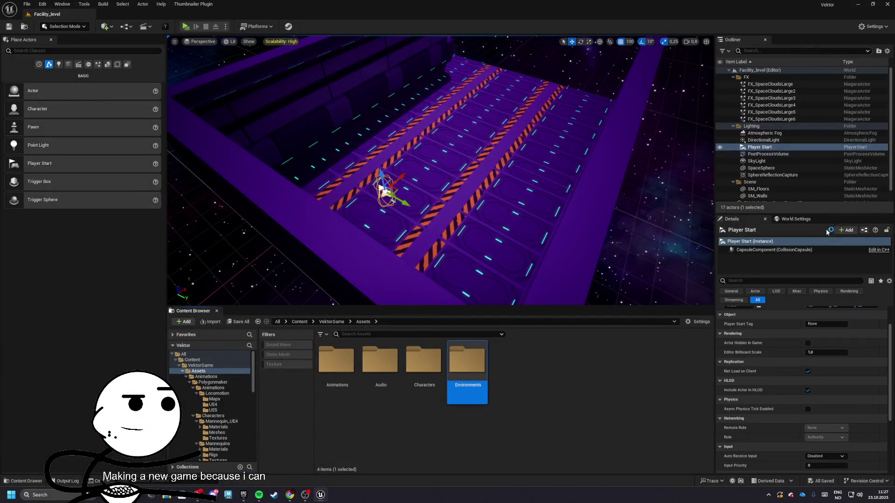
pyautogui.click(796, 219)
pyautogui.click(861, 327)
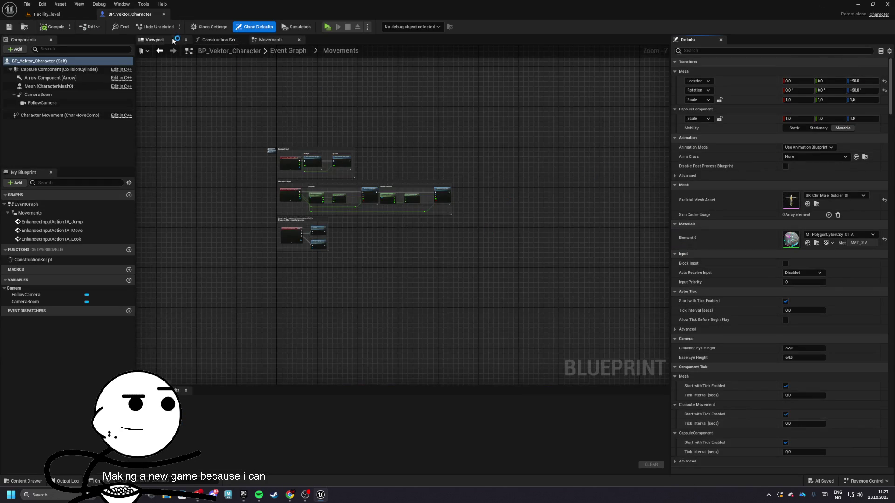
# Step: In the Viewport tab, set the character's Anim Class to ABP_Manny after trying ThirdPerson_AnimBP
pyautogui.click(173, 41)
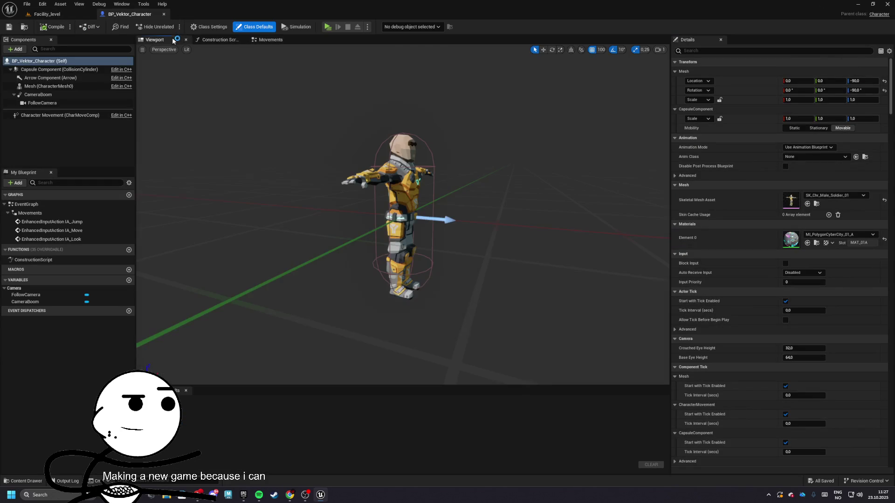
pyautogui.click(816, 159)
pyautogui.click(813, 185)
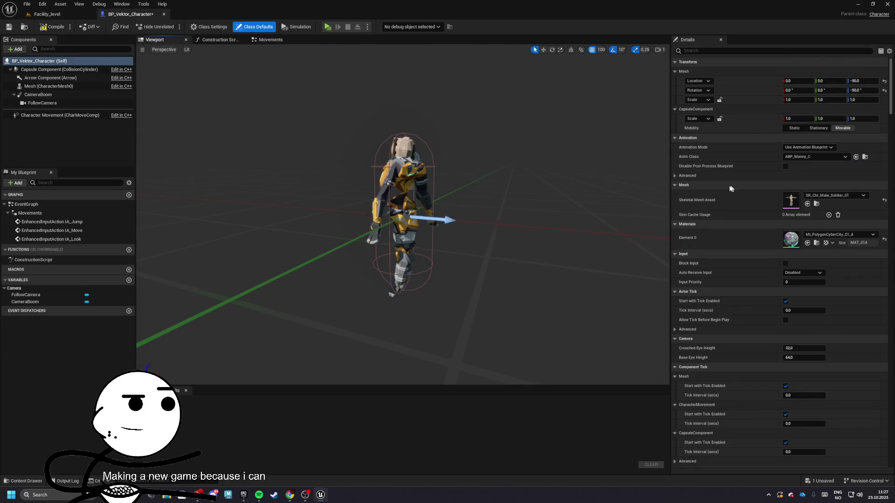
pyautogui.click(811, 148)
pyautogui.click(812, 154)
pyautogui.click(816, 158)
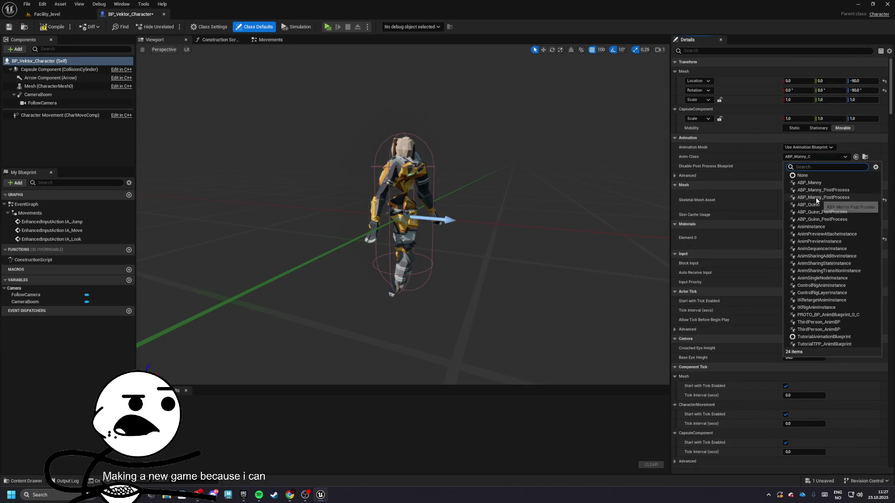
pyautogui.click(813, 330)
pyautogui.click(816, 157)
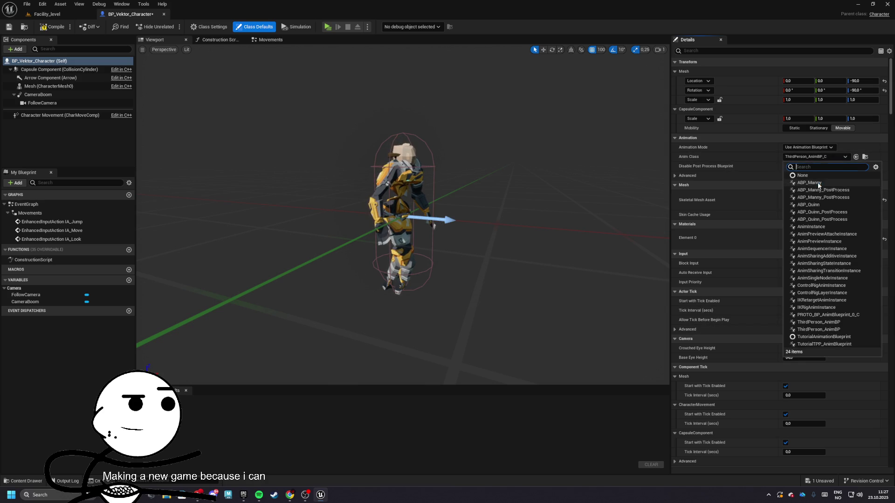
pyautogui.click(817, 183)
# Step: Set the Skeletal Mesh Asset to SKM_Manny, save the blueprint, and return to Facility_level
pyautogui.click(816, 188)
pyautogui.write('manny')
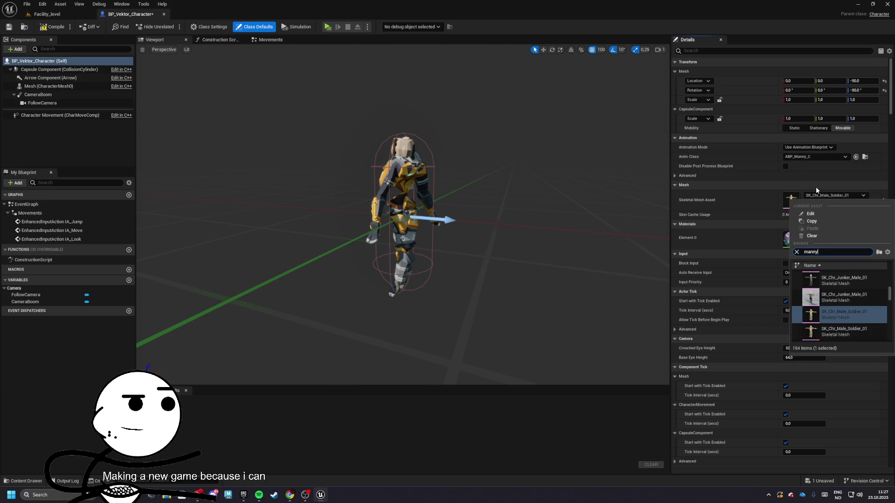
pyautogui.press('Return')
pyautogui.click(9, 26)
pyautogui.click(47, 14)
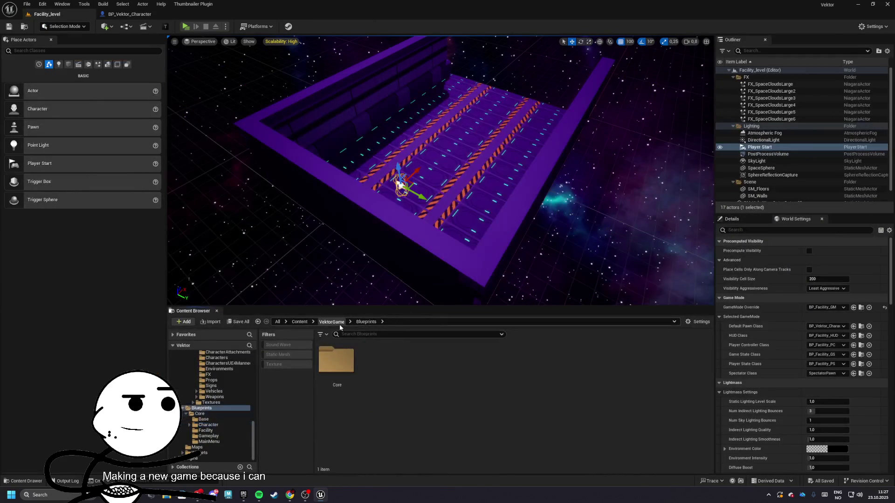
# Step: Browse to Assets/Characters/DefaultCharacters/Mannequin_UE4/Meshes and open SK_Mannequin_Skeleton
pyautogui.click(339, 325)
pyautogui.doubleClick(350, 373)
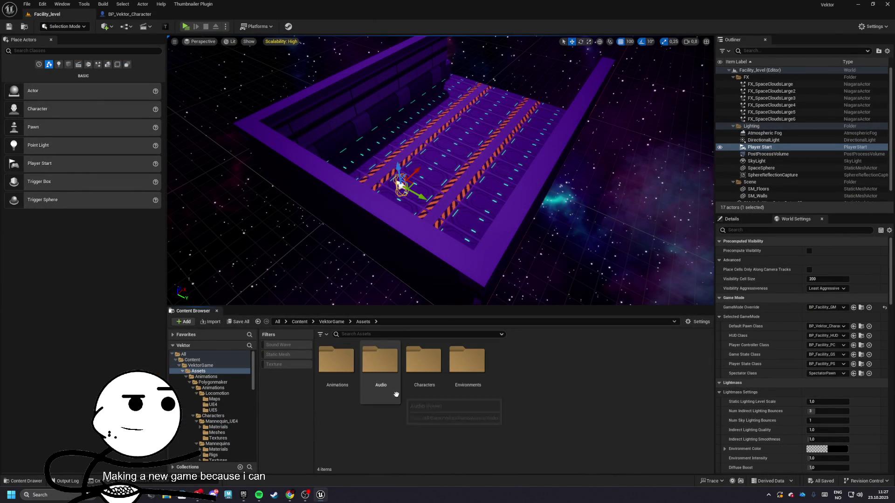
pyautogui.doubleClick(416, 386)
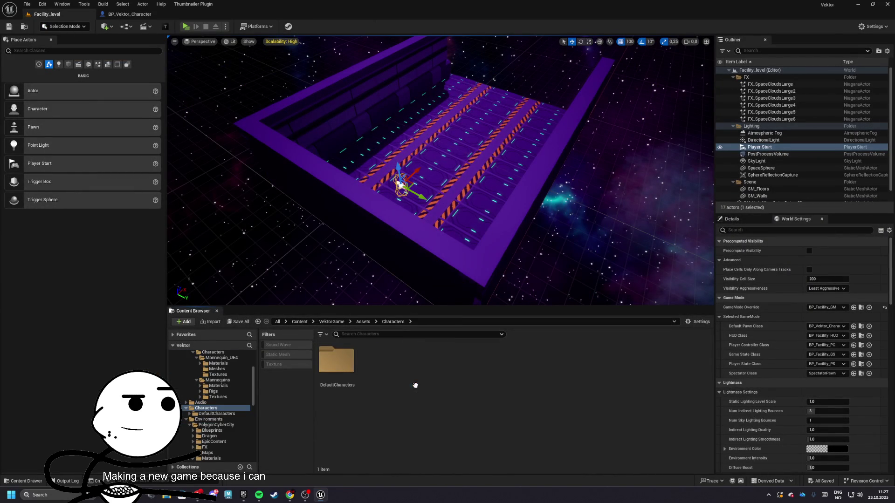
pyautogui.doubleClick(347, 361)
pyautogui.doubleClick(337, 361)
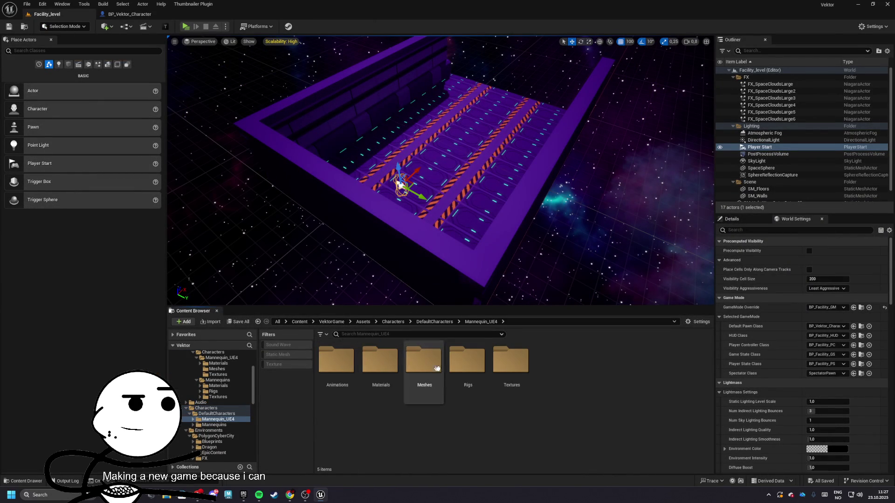
pyautogui.doubleClick(415, 370)
pyautogui.click(422, 368)
pyautogui.doubleClick(422, 369)
# Step: Inspect the Jaw bone's transforms, widen the Details panel, and show the Preview Scene settings
pyautogui.scroll(-5, 255, 263)
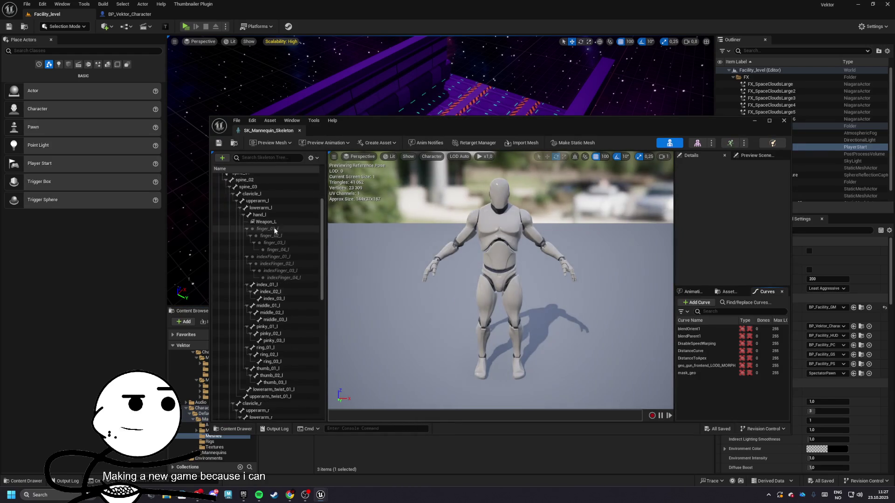
pyautogui.scroll(-5, 278, 257)
pyautogui.scroll(-6, 281, 282)
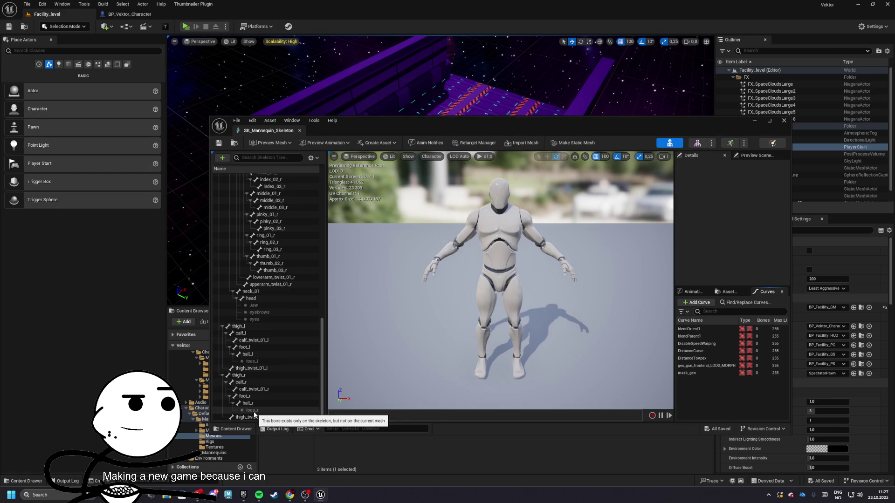
pyautogui.click(259, 305)
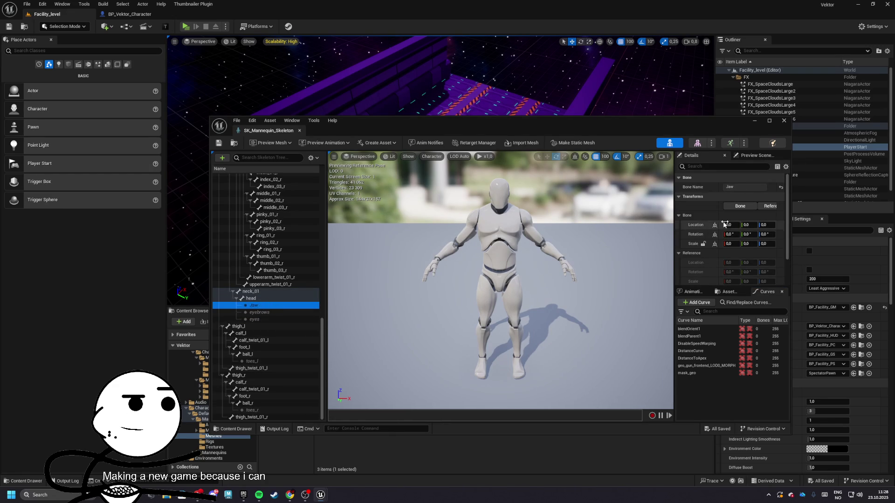
pyautogui.moveTo(674, 219); pyautogui.dragTo(535, 219)
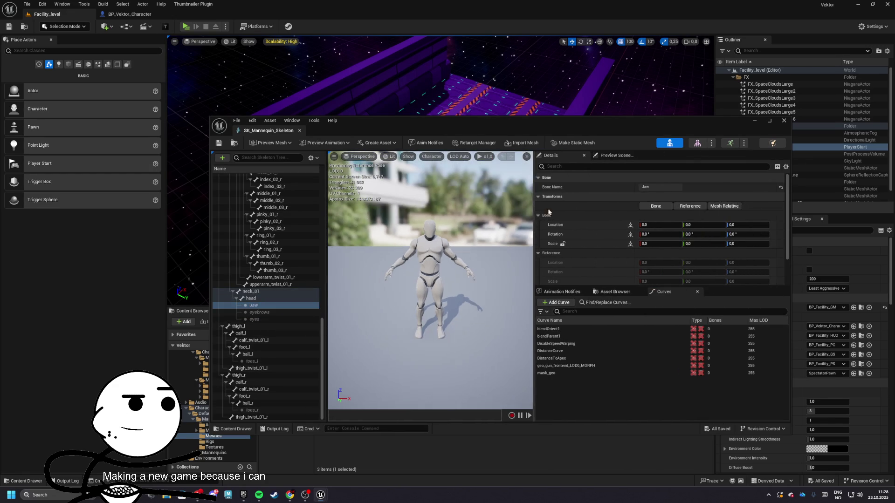
pyautogui.scroll(-2, 634, 252)
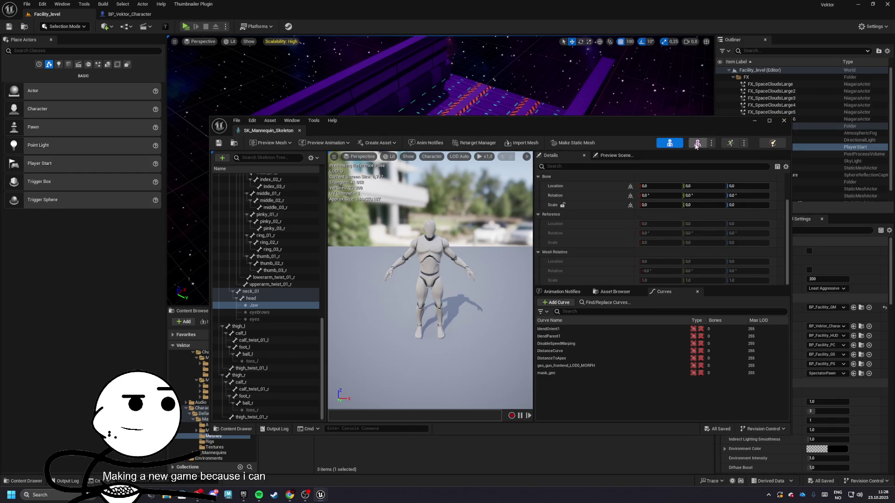
pyautogui.click(595, 156)
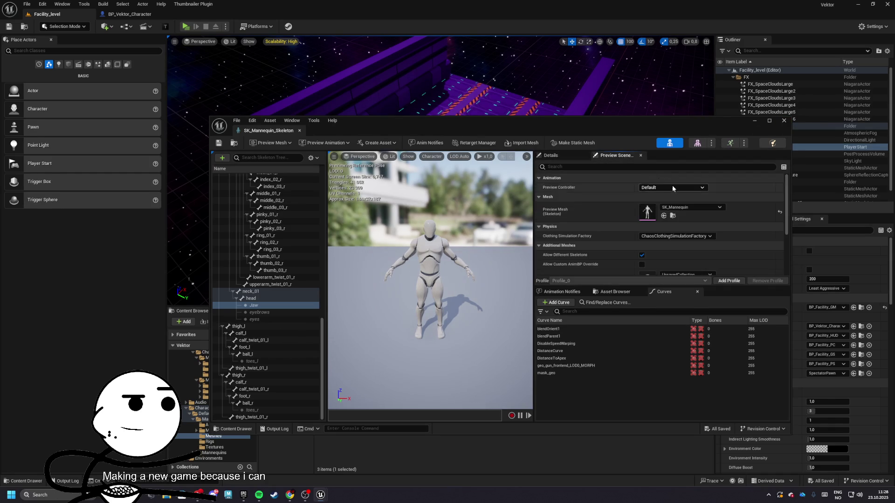
# Step: Set the skeleton's preview mesh to SK_Chr_Alien_01 and apply it to the asset
pyautogui.click(691, 207)
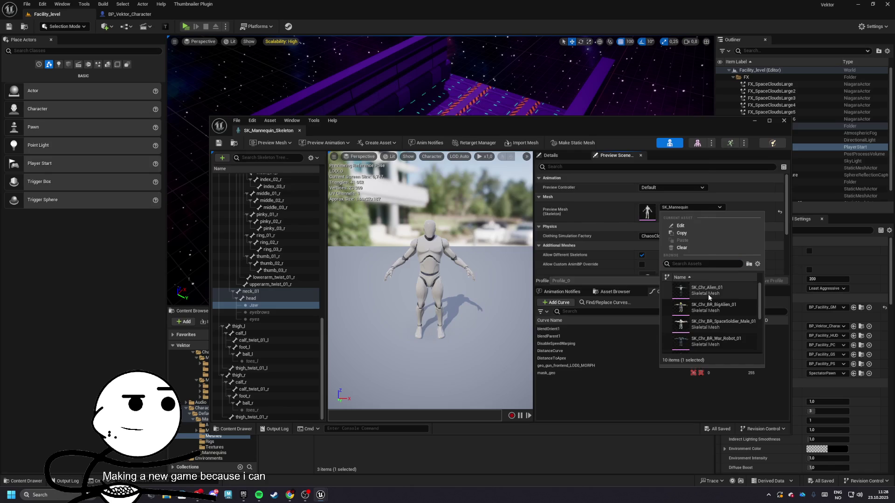
pyautogui.moveTo(699, 293)
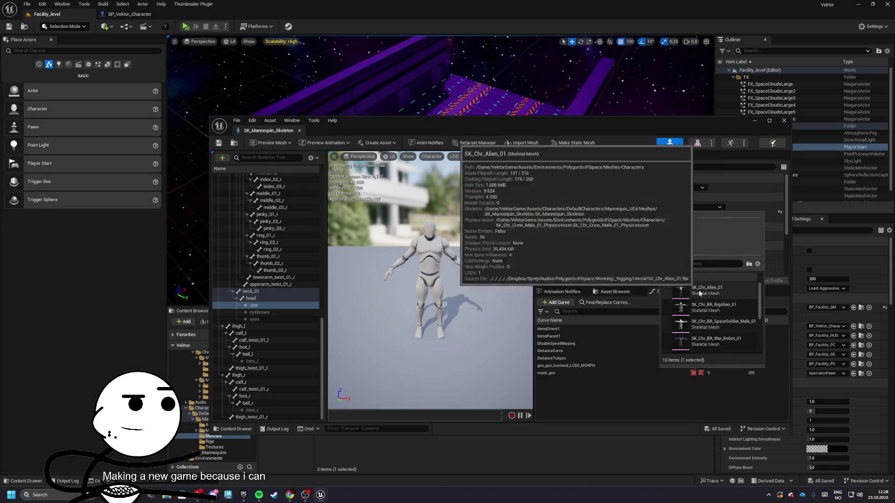
pyautogui.click(672, 294)
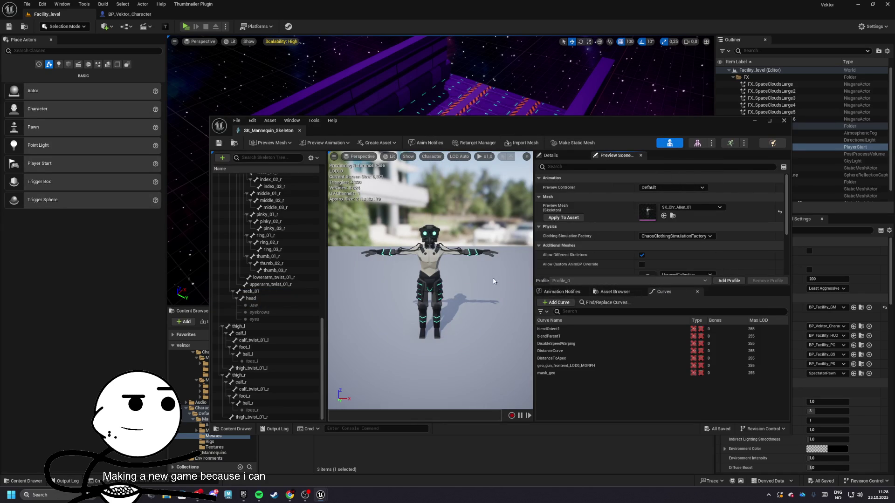
pyautogui.click(549, 217)
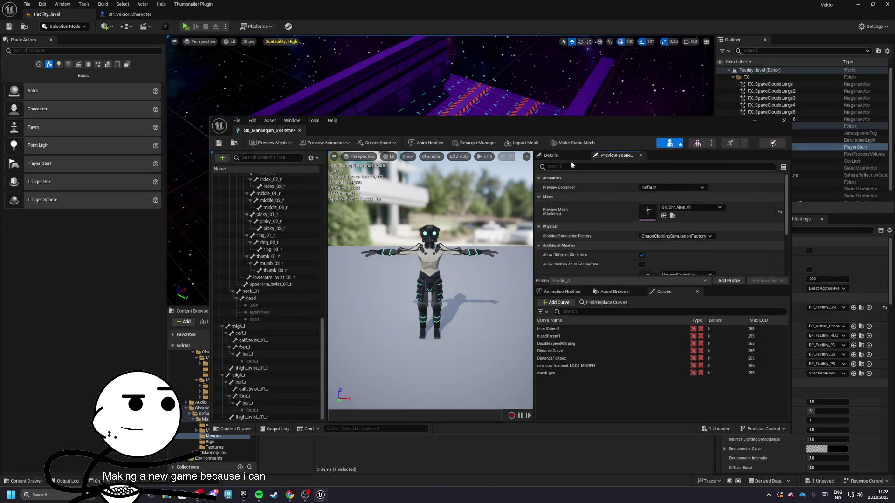
# Step: Play the crouch_inplace preview animation, select index_03_r, and open skeleton tree display options
pyautogui.click(273, 142)
pyautogui.click(325, 143)
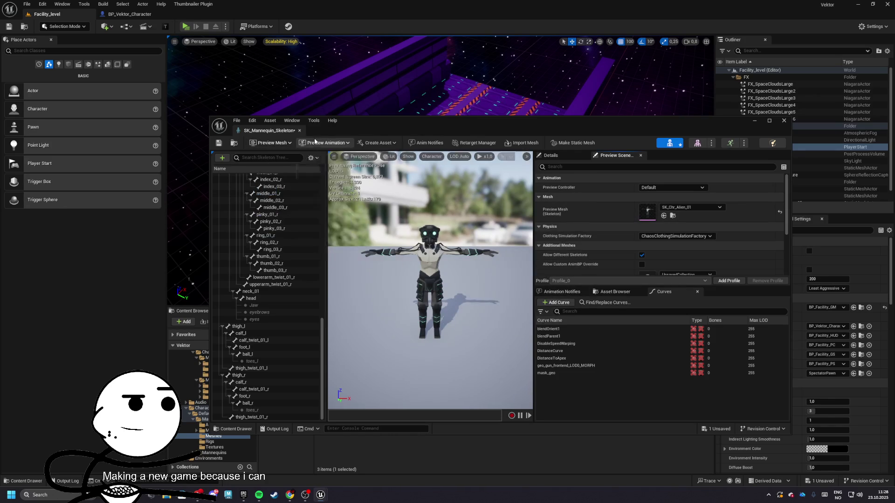
pyautogui.click(341, 209)
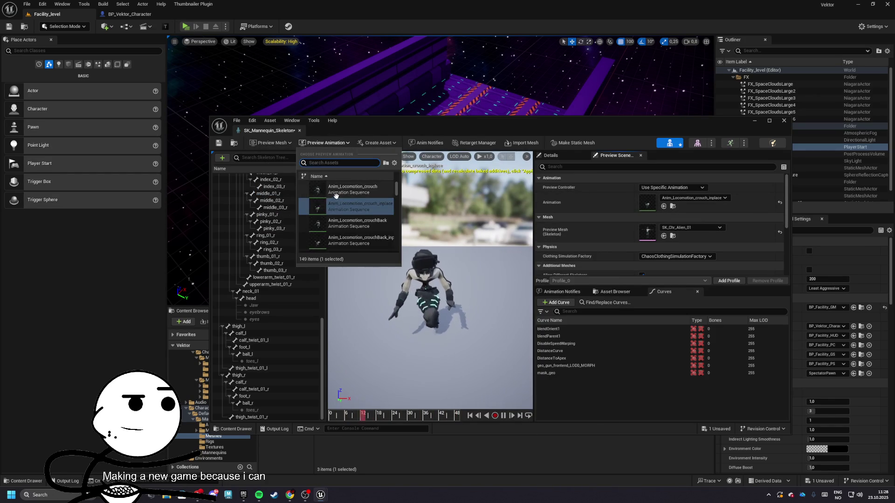
pyautogui.click(275, 187)
pyautogui.scroll(5, 275, 279)
pyautogui.click(311, 158)
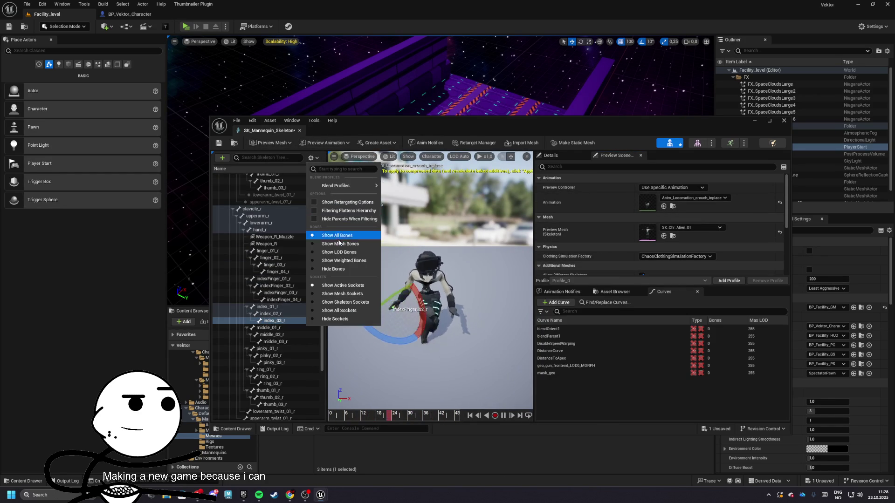
# Step: Show retargeting options and set spine_01, spine_02, spine_03 and clavicle_l to Animation
pyautogui.click(357, 203)
pyautogui.scroll(10, 297, 179)
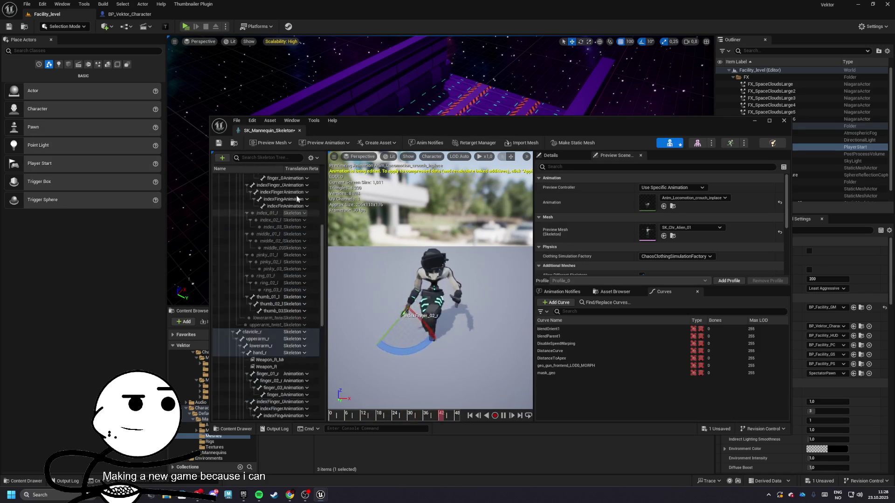
pyautogui.click(295, 242)
pyautogui.click(314, 257)
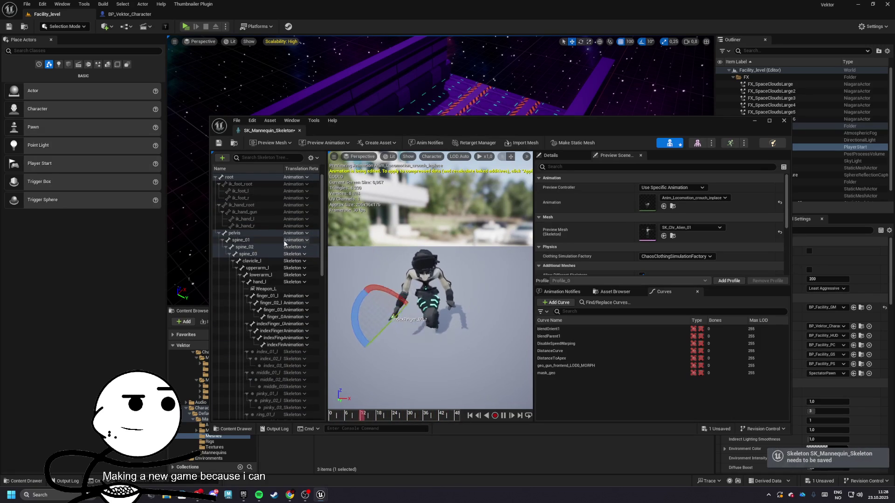
pyautogui.click(432, 283)
pyautogui.click(296, 247)
pyautogui.click(303, 265)
pyautogui.click(295, 254)
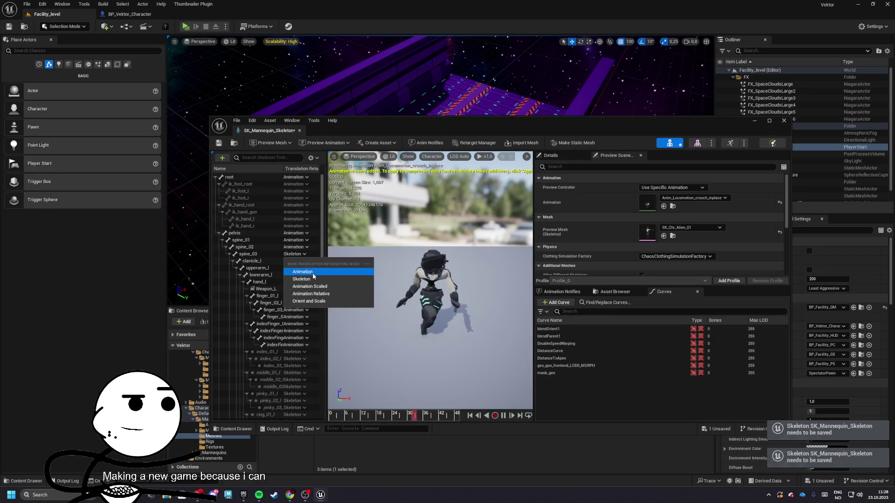
pyautogui.click(303, 272)
pyautogui.click(296, 261)
pyautogui.click(306, 278)
# Step: Set upperarm_l, lowerarm_l and hand_l translation retargeting to Animation
pyautogui.click(305, 269)
pyautogui.click(298, 279)
pyautogui.click(303, 276)
pyautogui.click(299, 286)
pyautogui.click(295, 282)
pyautogui.click(302, 306)
# Step: Set index_01_l translation retargeting to Animation among the left finger bones
pyautogui.scroll(-2, 298, 289)
pyautogui.click(297, 274)
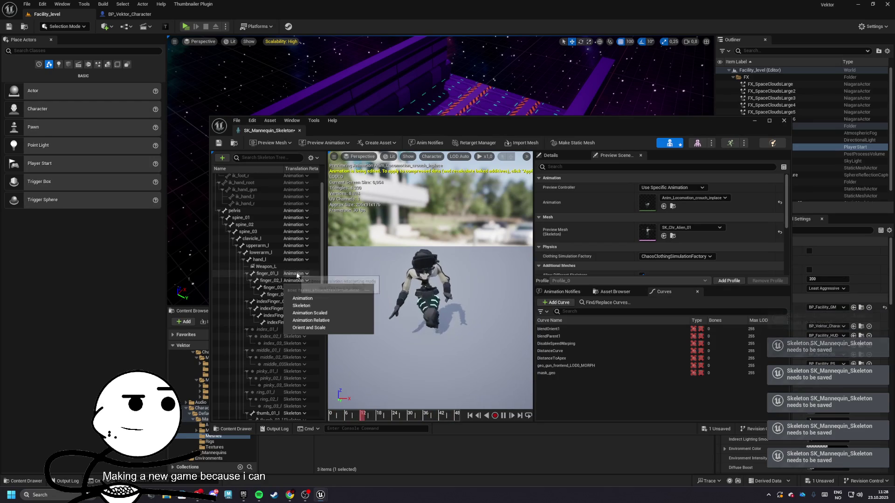
pyautogui.click(302, 299)
pyautogui.scroll(-1, 289, 326)
pyautogui.click(297, 318)
pyautogui.click(298, 344)
pyautogui.click(297, 326)
pyautogui.click(296, 326)
pyautogui.click(296, 327)
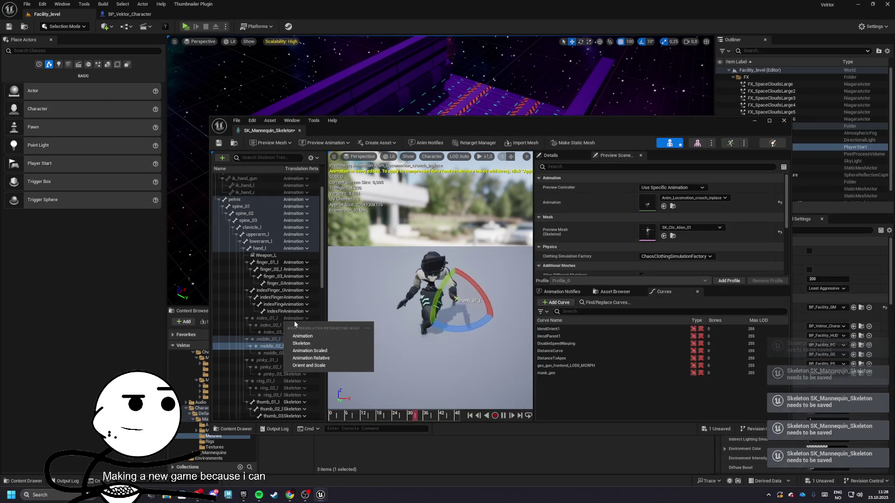
pyautogui.scroll(3, 289, 252)
pyautogui.click(257, 189)
# Step: Set a selected range of leg bones, plus foot_r, calf_r and thigh_r, to Animation retargeting
pyautogui.scroll(-10, 270, 327)
pyautogui.keyDown('shift'); pyautogui.click(268, 418); pyautogui.keyUp('shift')
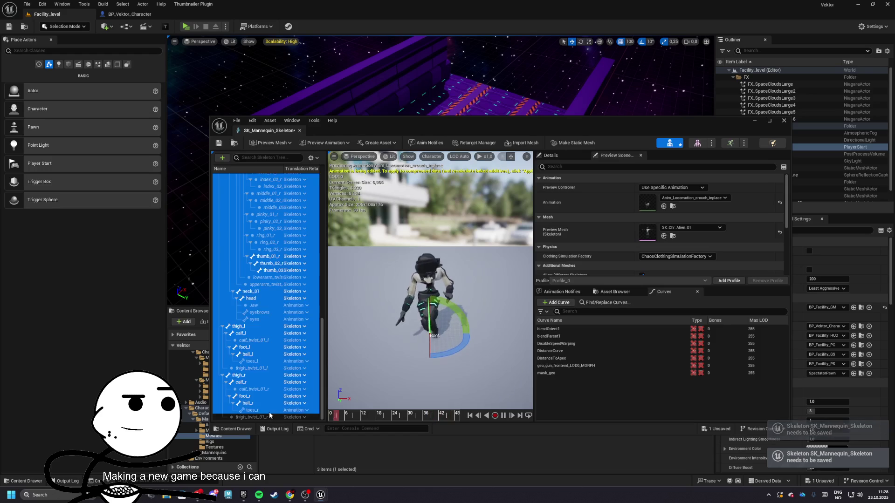
pyautogui.scroll(-5, 298, 401)
pyautogui.click(304, 404)
pyautogui.click(300, 421)
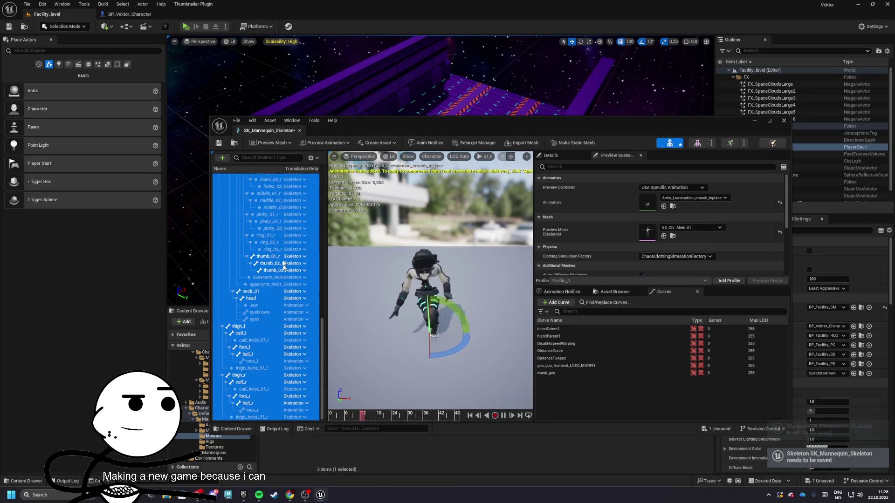
pyautogui.click(294, 397)
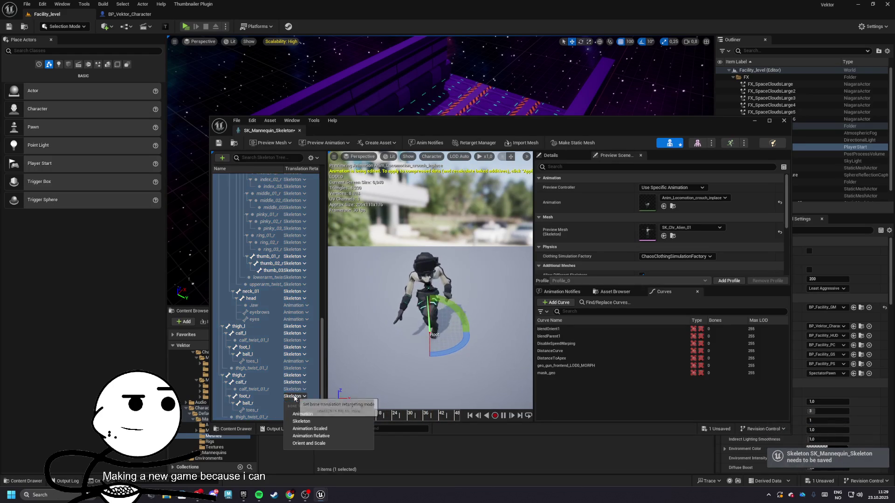
pyautogui.click(318, 414)
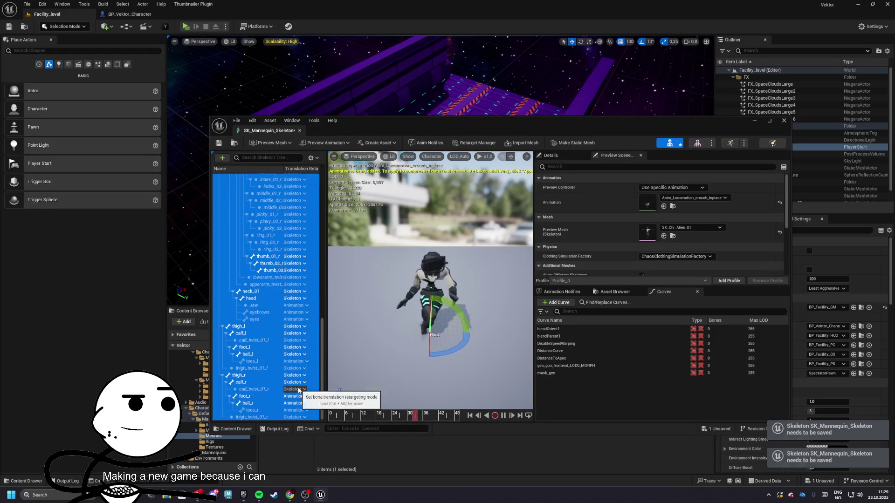
pyautogui.click(296, 383)
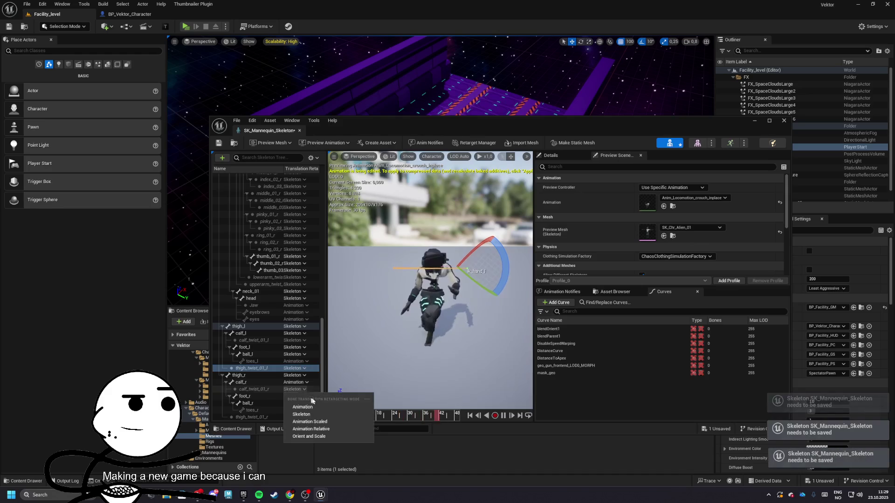
pyautogui.click(314, 400)
pyautogui.click(299, 375)
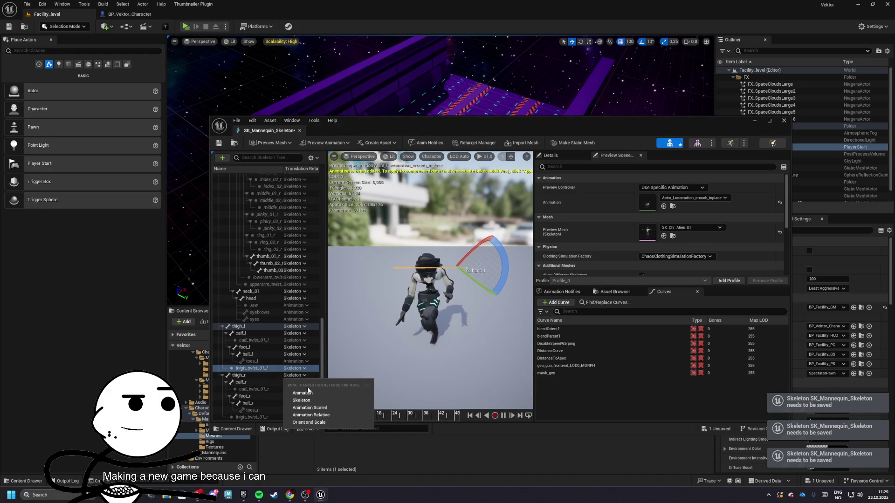
pyautogui.click(303, 393)
# Step: Set thigh_twist_01_l, ball_l, calf_l and thigh_l translation retargeting to Animation
pyautogui.click(296, 379)
pyautogui.click(302, 396)
pyautogui.click(294, 378)
pyautogui.click(299, 370)
pyautogui.click(298, 369)
pyautogui.click(299, 366)
pyautogui.click(300, 366)
pyautogui.click(315, 384)
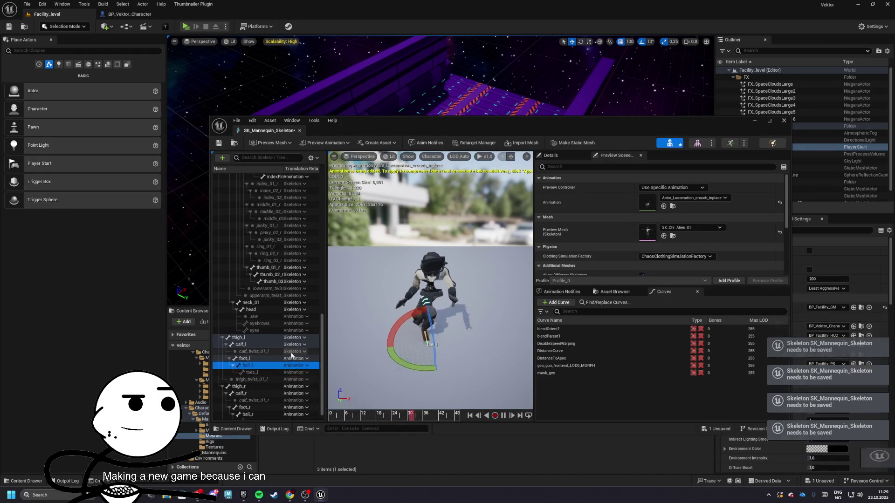
pyautogui.click(303, 345)
pyautogui.click(302, 362)
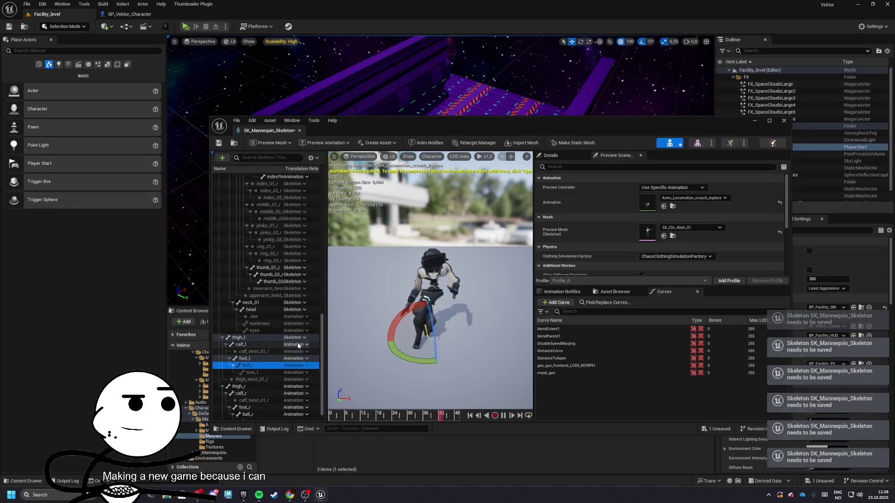
pyautogui.scroll(1, 299, 352)
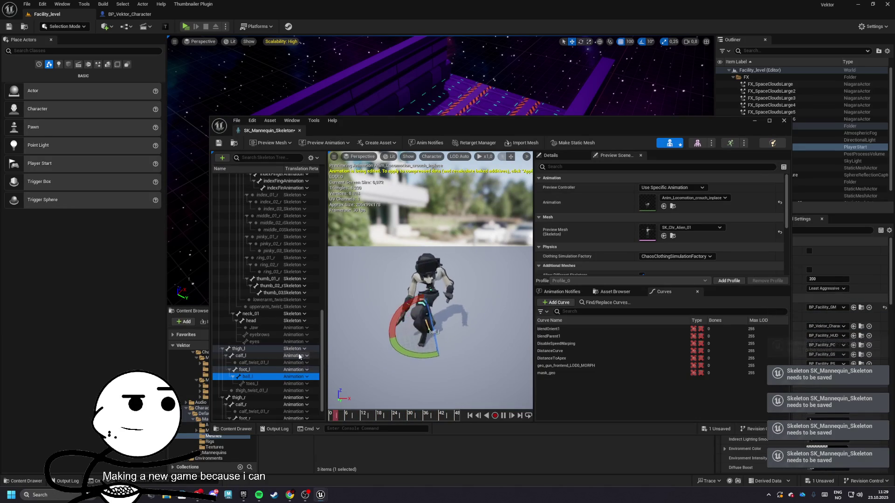
pyautogui.click(303, 349)
pyautogui.click(299, 355)
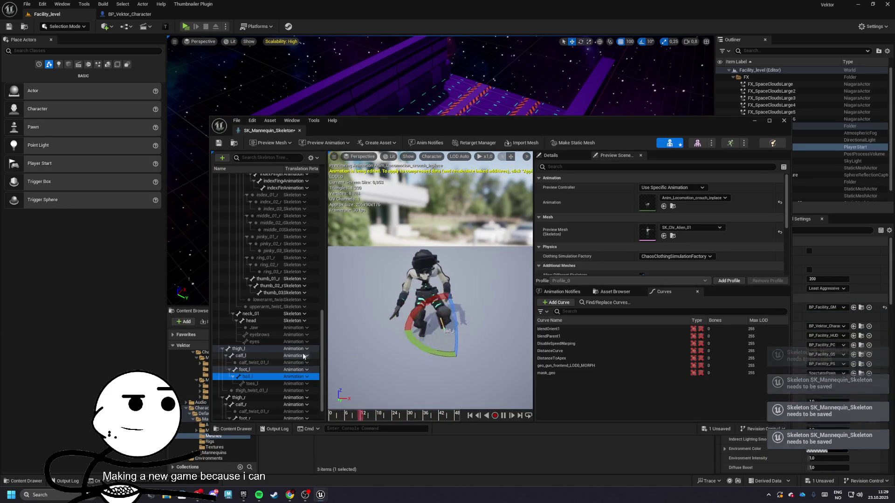
# Step: Set the eyes, thigh_l, thumb_03 and arm twist bones to Animation retargeting
pyautogui.click(303, 348)
pyautogui.click(307, 355)
pyautogui.click(298, 342)
pyautogui.click(286, 346)
pyautogui.click(286, 346)
pyautogui.click(299, 323)
pyautogui.click(299, 323)
pyautogui.click(299, 323)
pyautogui.click(308, 332)
pyautogui.click(298, 300)
pyautogui.click(303, 307)
pyautogui.click(298, 293)
pyautogui.click(306, 303)
pyautogui.click(303, 293)
pyautogui.click(303, 295)
pyautogui.click(289, 297)
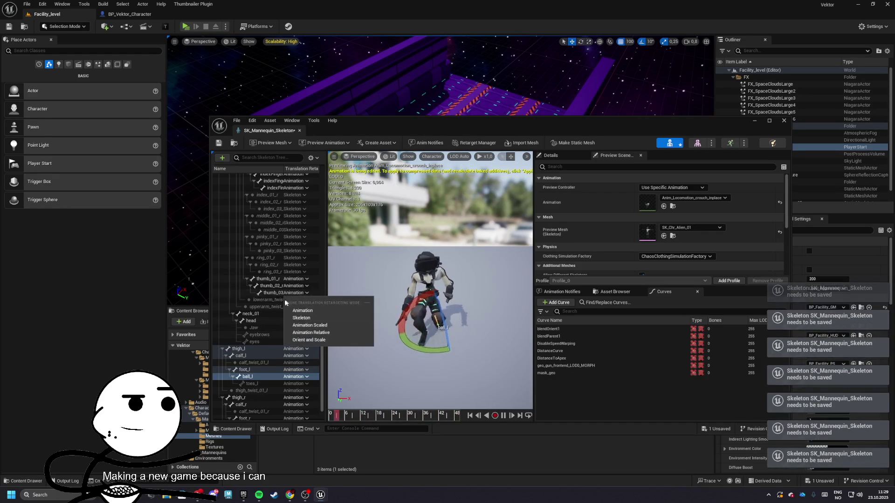
pyautogui.click(289, 302)
pyautogui.click(289, 302)
pyautogui.click(298, 310)
pyautogui.click(299, 307)
pyautogui.click(301, 314)
# Step: Set the right-hand index, middle, pinky and ring finger bones (01–03) to Animation retargeting
pyautogui.scroll(2, 301, 315)
pyautogui.click(299, 239)
pyautogui.click(301, 258)
pyautogui.click(294, 247)
pyautogui.click(301, 265)
pyautogui.click(295, 253)
pyautogui.click(314, 272)
pyautogui.click(301, 260)
pyautogui.click(303, 279)
pyautogui.click(299, 267)
pyautogui.click(305, 286)
pyautogui.click(300, 275)
pyautogui.click(306, 293)
pyautogui.click(305, 281)
pyautogui.click(301, 299)
pyautogui.click(306, 289)
pyautogui.click(301, 306)
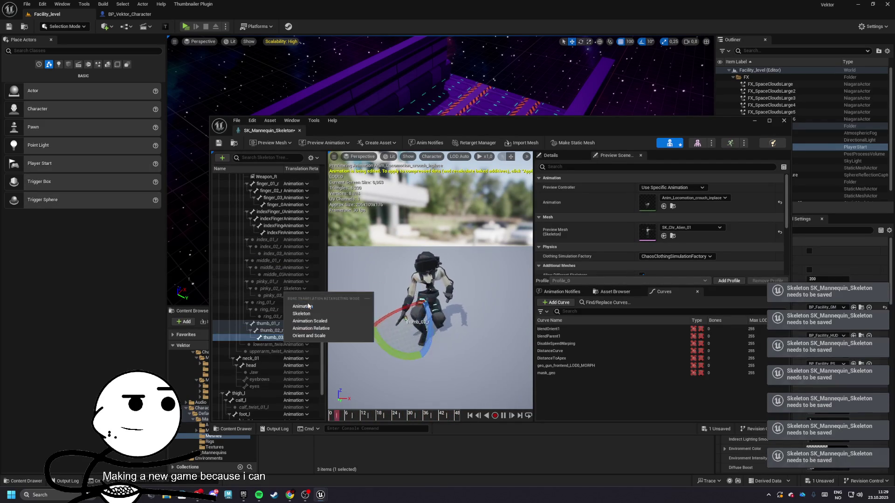
pyautogui.click(304, 296)
pyautogui.click(302, 313)
pyautogui.click(304, 303)
pyautogui.click(302, 320)
pyautogui.click(298, 310)
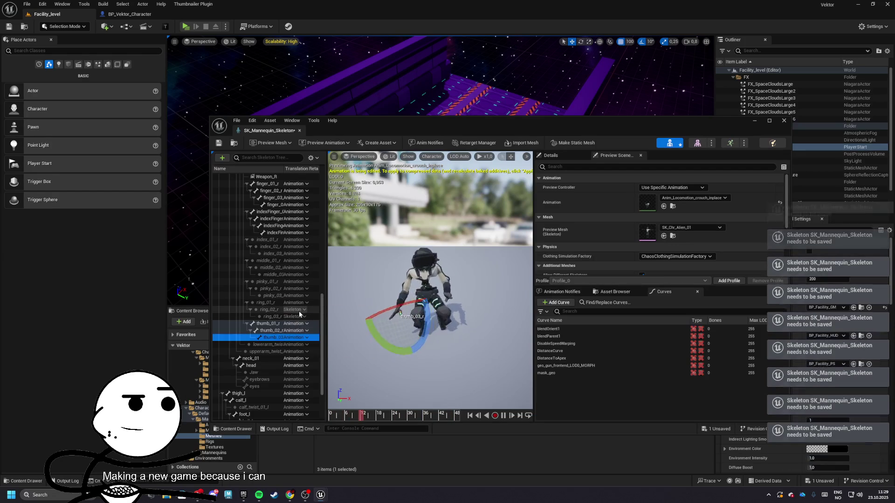
pyautogui.click(298, 327)
pyautogui.click(300, 317)
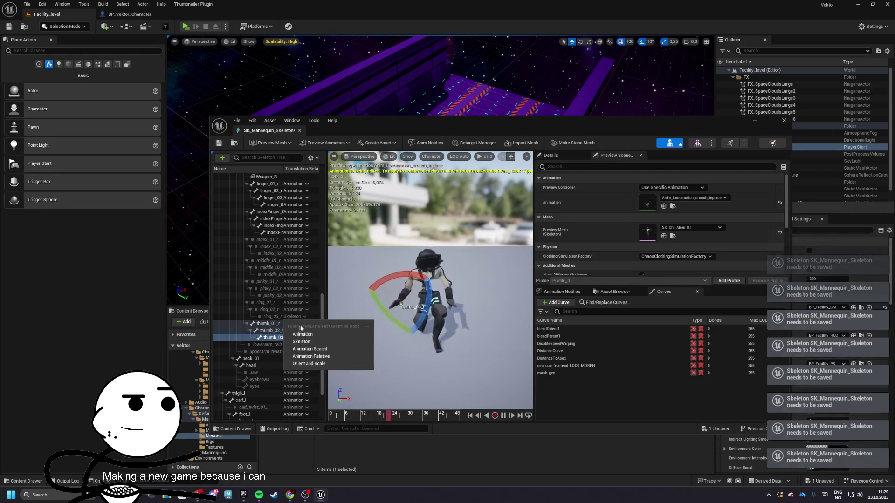
pyautogui.click(309, 335)
# Step: Change thigh_twist_01_r's mode and set hand_r, lowerarm_r, upperarm_r and clavicle_r to Animation
pyautogui.scroll(-3, 298, 326)
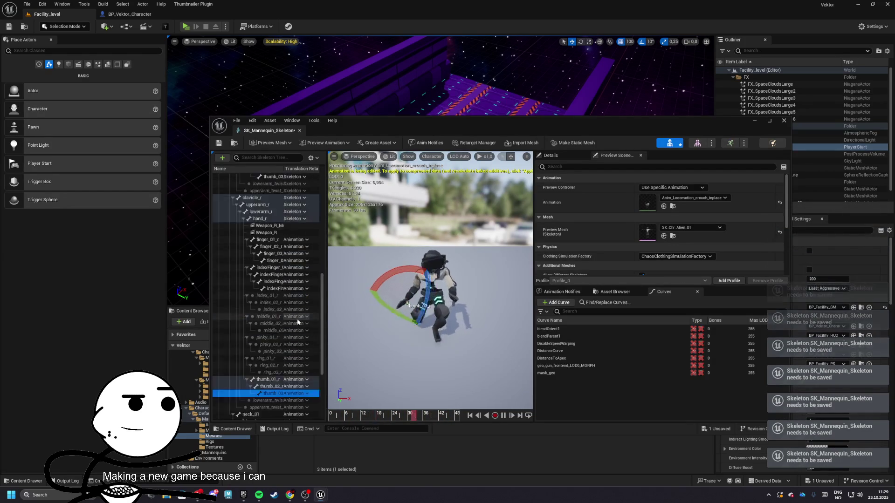
pyautogui.click(300, 418)
pyautogui.click(299, 427)
pyautogui.scroll(10, 295, 377)
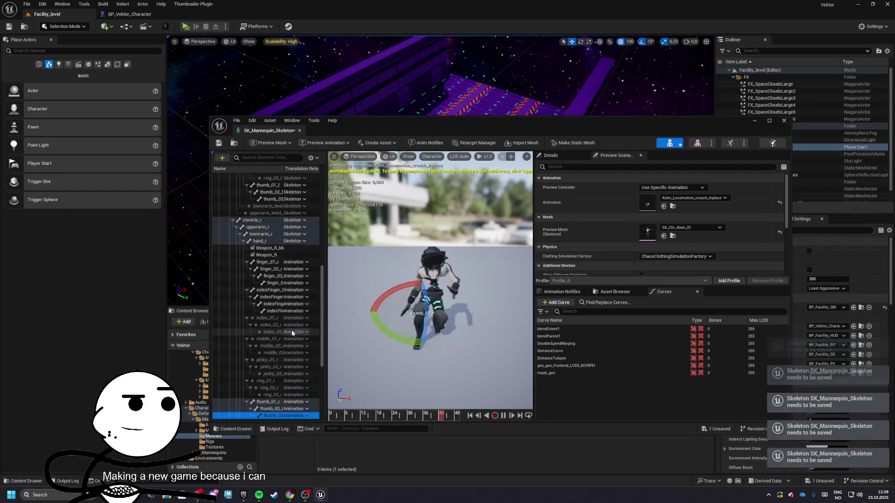
pyautogui.click(299, 276)
pyautogui.click(302, 292)
pyautogui.click(306, 268)
pyautogui.click(302, 286)
pyautogui.click(306, 268)
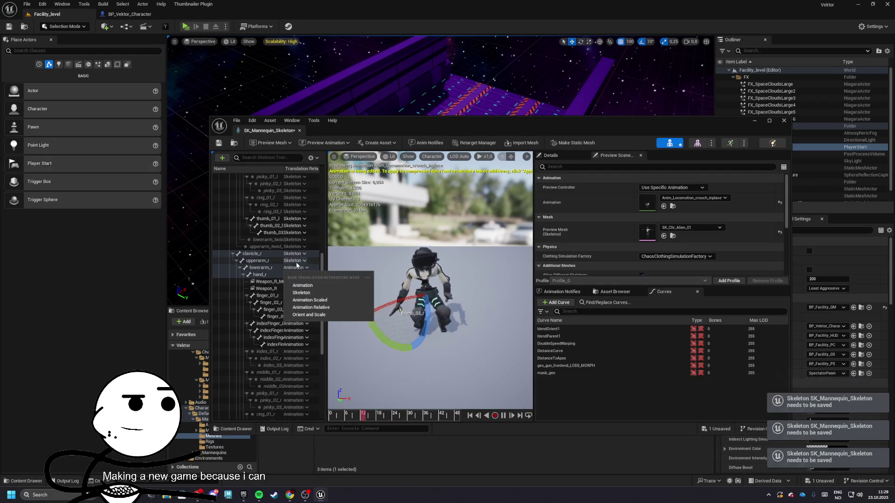
pyautogui.click(302, 285)
pyautogui.click(307, 260)
pyautogui.click(302, 278)
pyautogui.click(304, 254)
pyautogui.click(302, 271)
# Step: Set the left-hand index, middle, pinky, ring and thumb bones plus upperarm_twist to Animation retargeting
pyautogui.scroll(3, 289, 290)
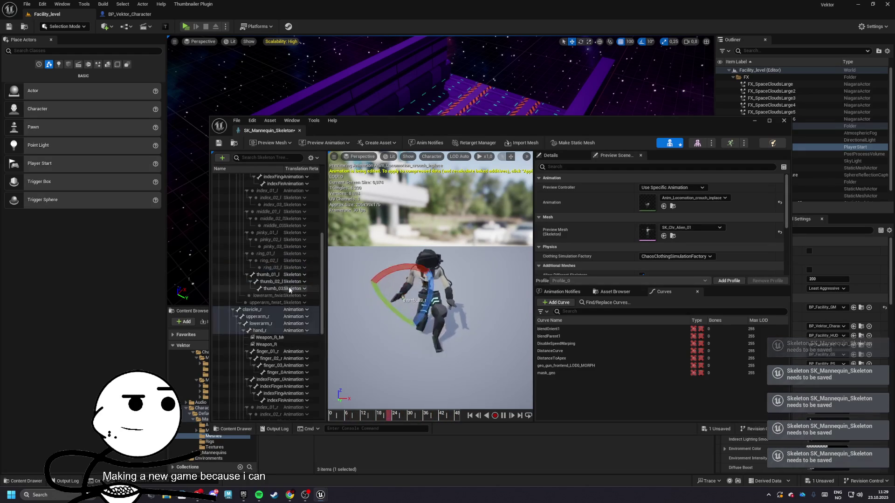
pyautogui.scroll(3, 289, 290)
pyautogui.click(304, 242)
pyautogui.click(305, 260)
pyautogui.click(304, 250)
pyautogui.click(305, 267)
pyautogui.click(304, 257)
pyautogui.click(310, 275)
pyautogui.click(294, 264)
pyautogui.click(302, 281)
pyautogui.click(297, 271)
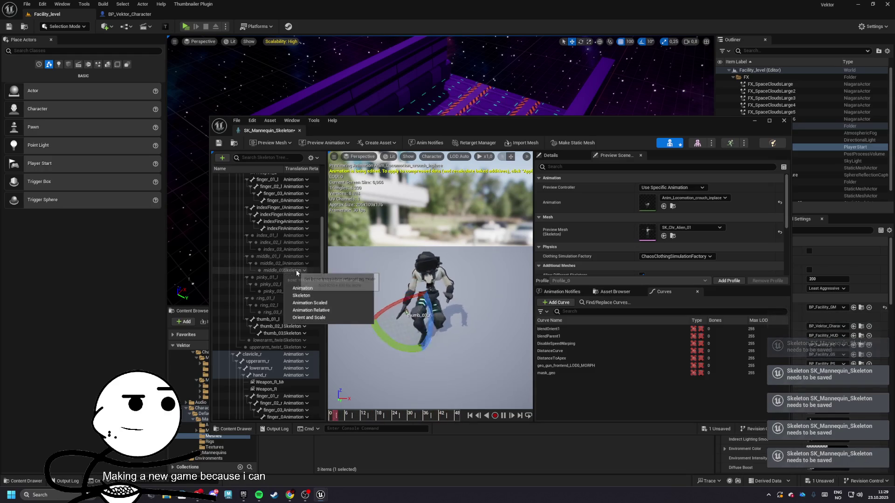
pyautogui.click(307, 288)
pyautogui.click(301, 277)
pyautogui.click(301, 295)
pyautogui.click(301, 285)
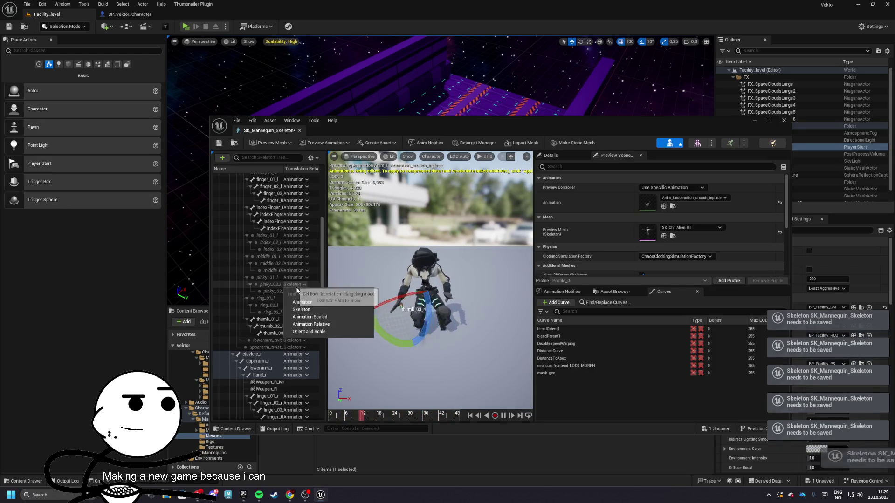
pyautogui.click(301, 302)
pyautogui.click(300, 291)
pyautogui.click(300, 310)
pyautogui.click(300, 298)
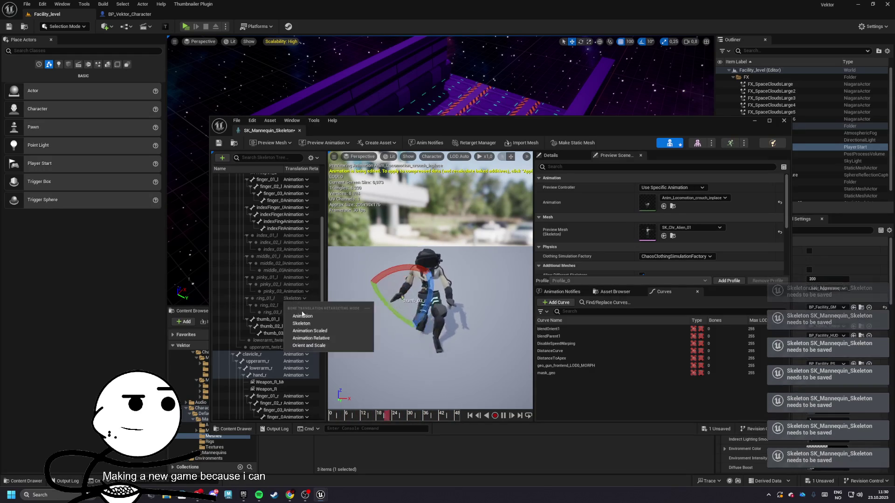
pyautogui.click(306, 319)
pyautogui.click(301, 305)
pyautogui.click(307, 323)
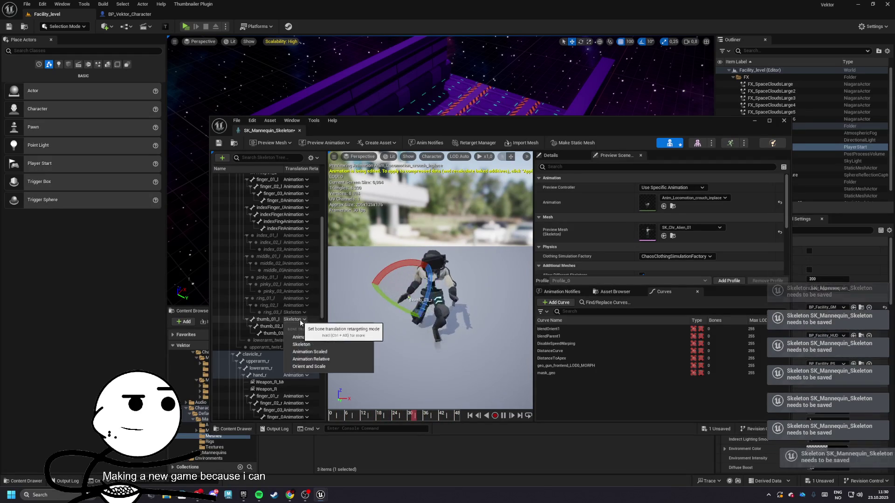
pyautogui.click(296, 326)
pyautogui.click(300, 338)
pyautogui.click(303, 333)
pyautogui.click(303, 345)
pyautogui.click(306, 348)
pyautogui.click(304, 357)
# Step: Save the SK_Mannequin_Skeleton asset with Ctrl+S and check the bone list down to Weapon_R_Muzzle
pyautogui.scroll(5, 301, 223)
pyautogui.hotkey('ctrl', 's')
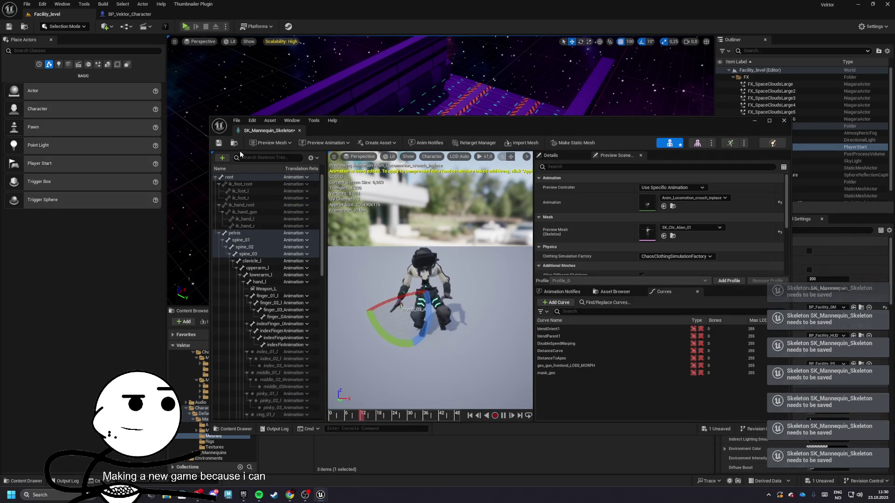
pyautogui.scroll(-6, 298, 252)
pyautogui.scroll(-3, 292, 287)
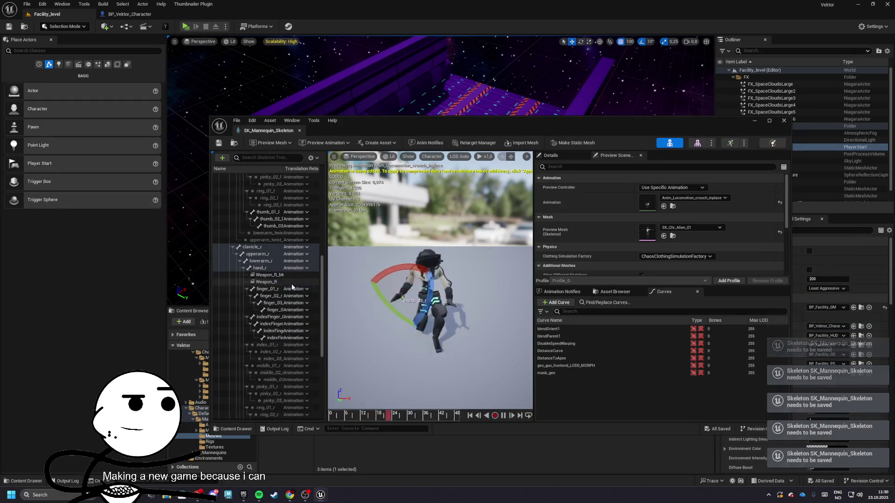
pyautogui.click(292, 282)
pyautogui.scroll(6, 291, 271)
pyautogui.scroll(5, 291, 269)
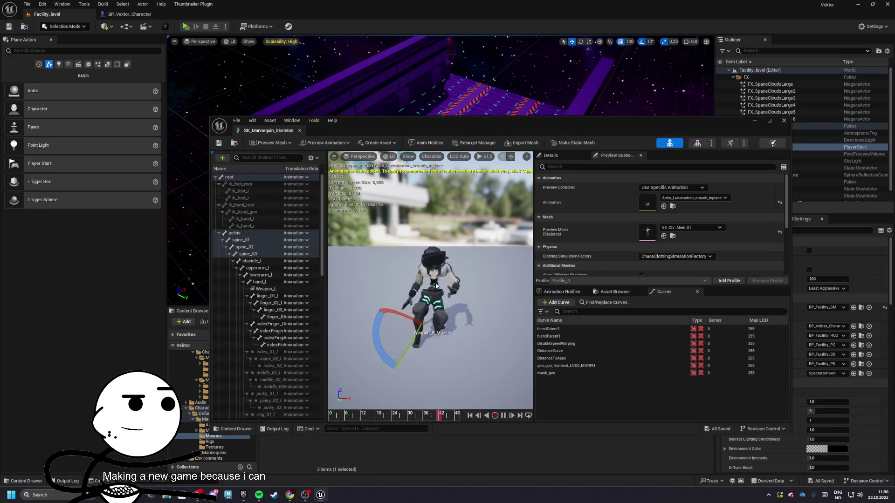
# Step: After trying Animation Scaled and Skeleton, set pelvis and clavicle_l to Animation retargeting
pyautogui.click(247, 240)
pyautogui.click(295, 240)
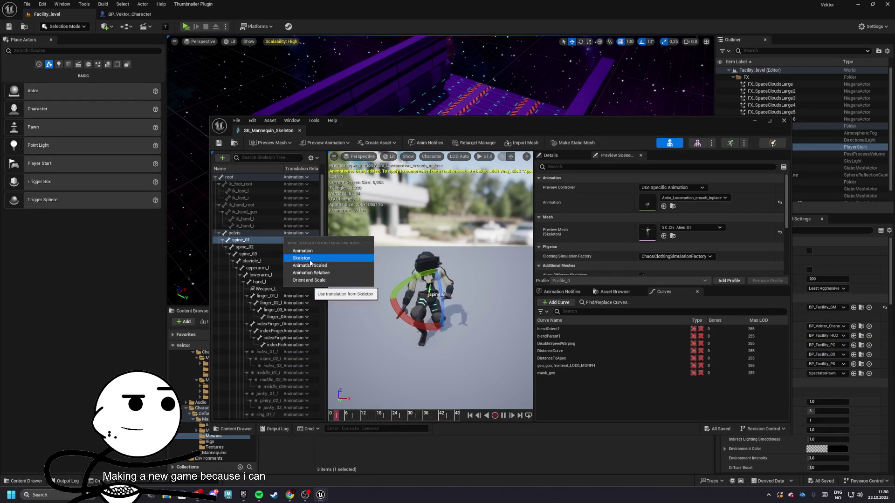
pyautogui.click(312, 266)
pyautogui.click(298, 234)
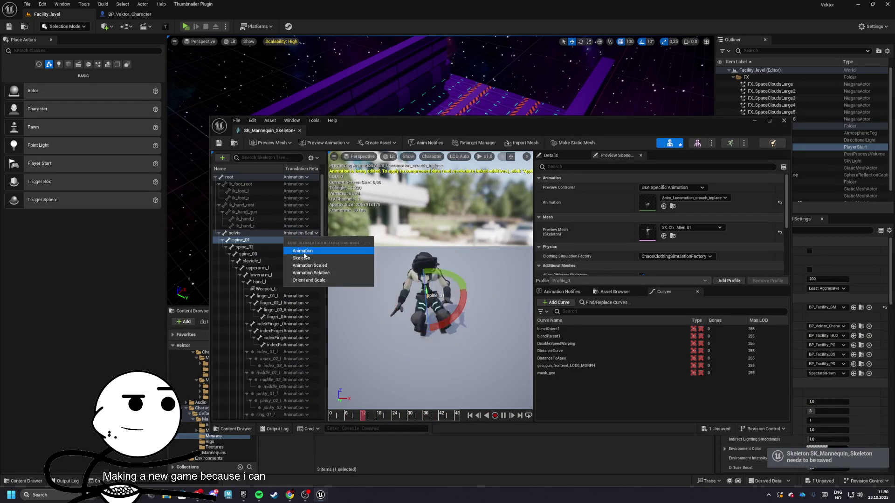
pyautogui.click(302, 258)
pyautogui.click(299, 234)
pyautogui.click(298, 250)
pyautogui.click(299, 261)
pyautogui.click(299, 279)
# Step: Save the skeleton changes and close the SK_Mannequin_Skeleton editor
pyautogui.scroll(-10, 293, 258)
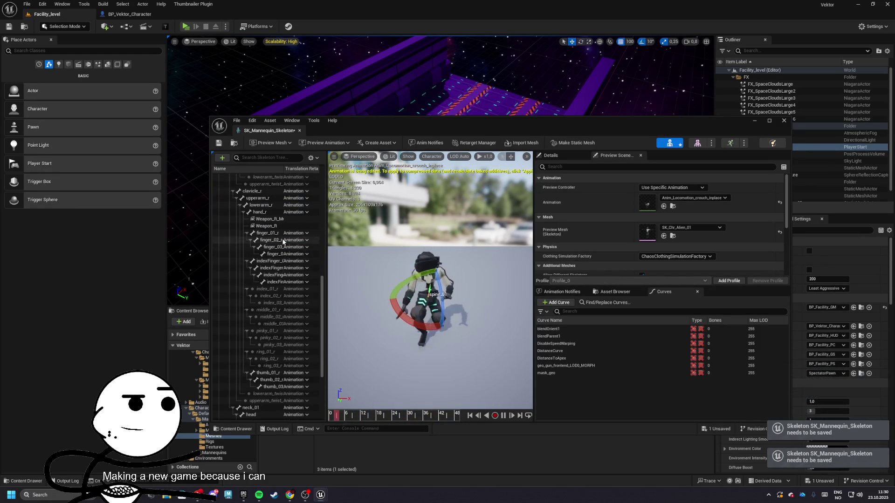
pyautogui.scroll(2, 289, 275)
pyautogui.scroll(1, 302, 275)
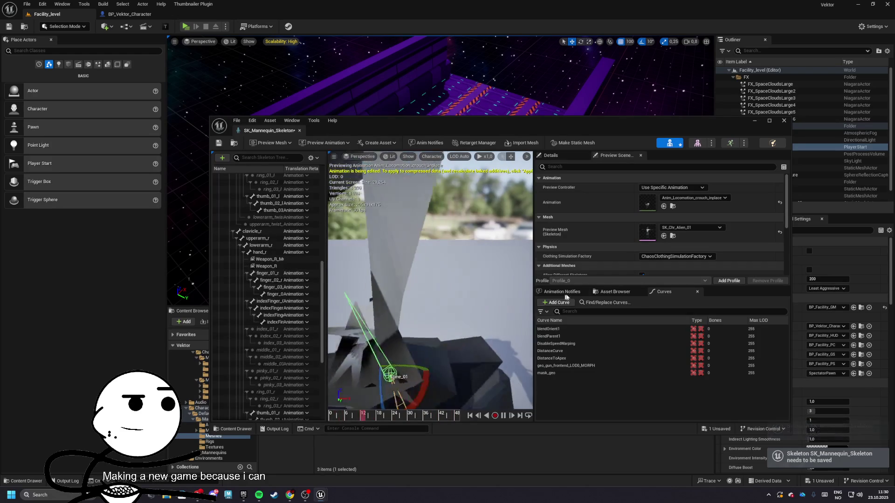
pyautogui.click(219, 143)
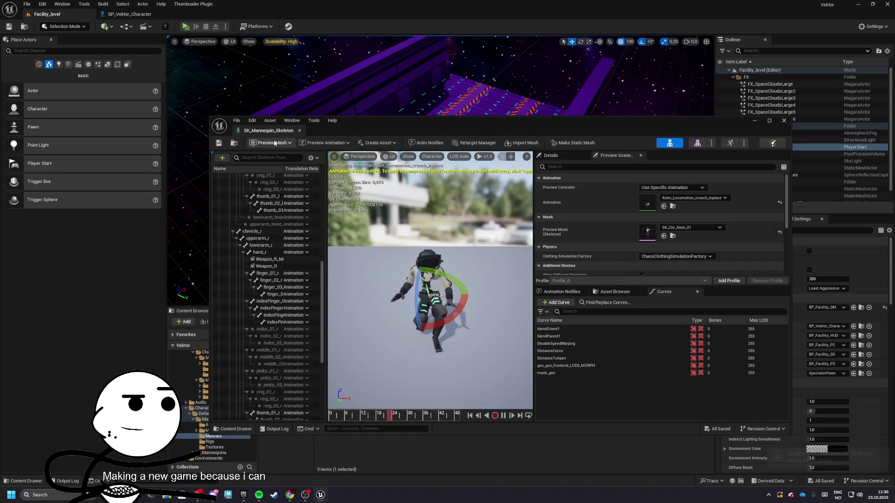
pyautogui.click(299, 130)
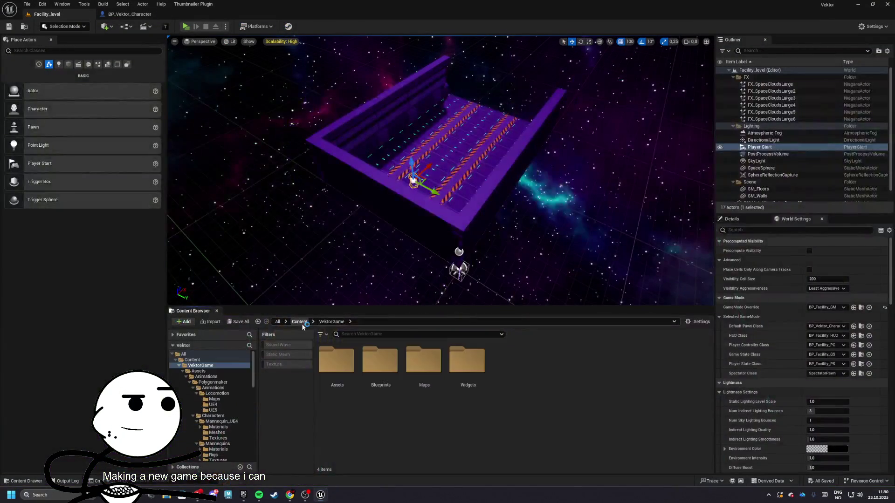
# Step: Create a new folder named GameData inside the Blueprints folder
pyautogui.click(301, 322)
pyautogui.doubleClick(336, 360)
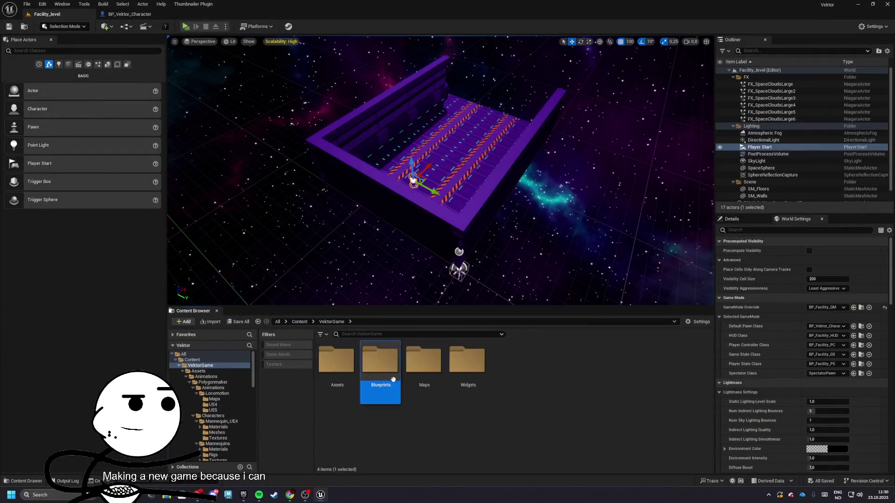
pyautogui.doubleClick(380, 360)
pyautogui.rightClick(396, 369)
pyautogui.click(423, 140)
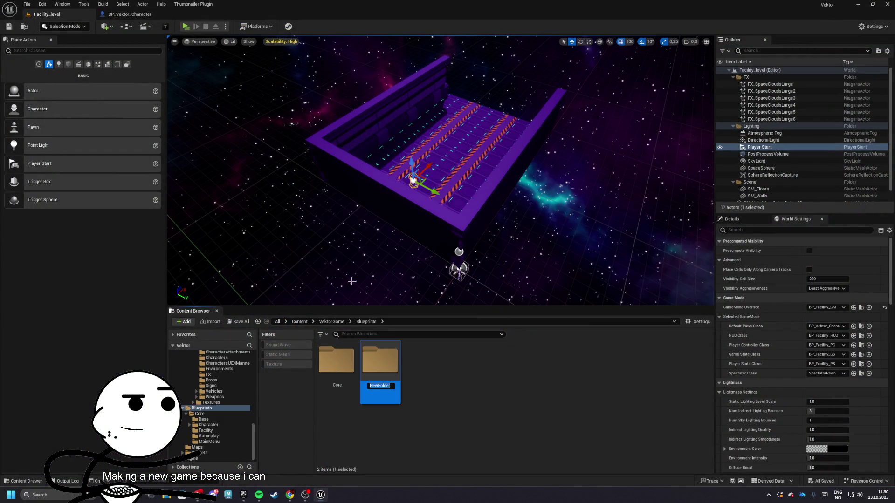
pyautogui.write('GameData')
pyautogui.press('Return')
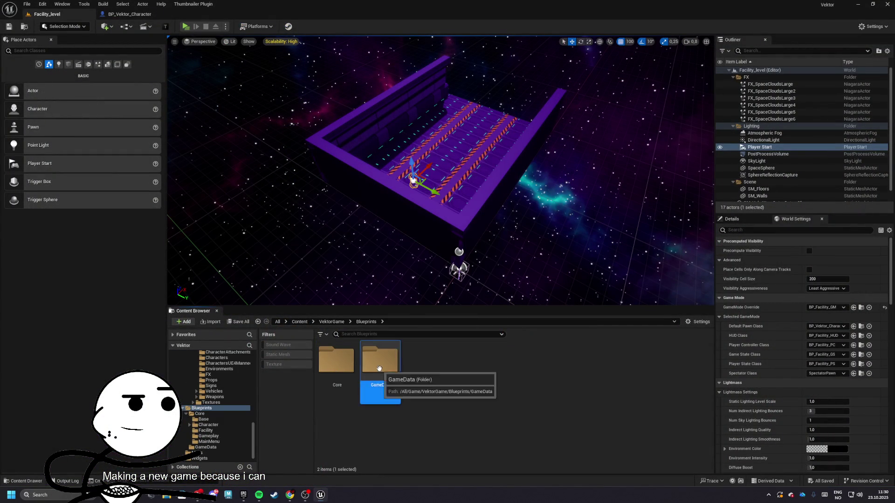
# Step: In GameData, create a GameInstance Blueprint class named BP_Vektor_GI and save all content
pyautogui.doubleClick(379, 368)
pyautogui.rightClick(380, 369)
pyautogui.click(418, 161)
pyautogui.write('gameinsta')
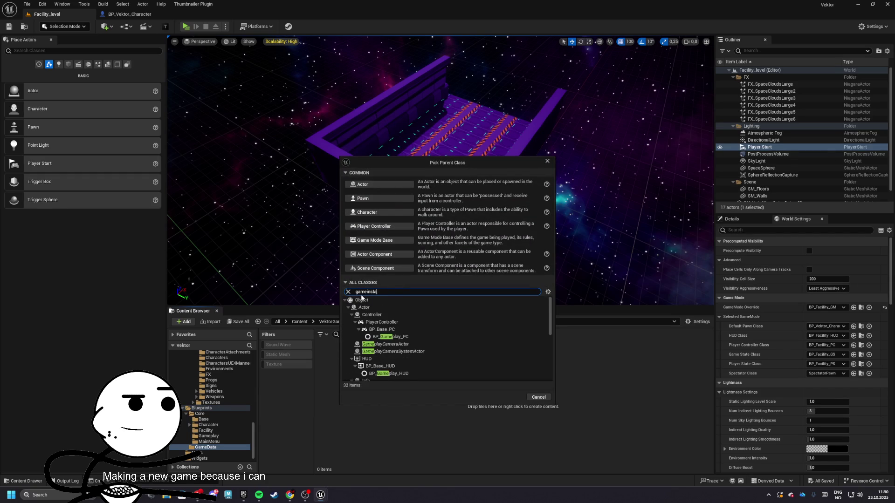
pyautogui.write('nce')
pyautogui.click(361, 299)
pyautogui.press('Return')
pyautogui.write('BP_Vektor_')
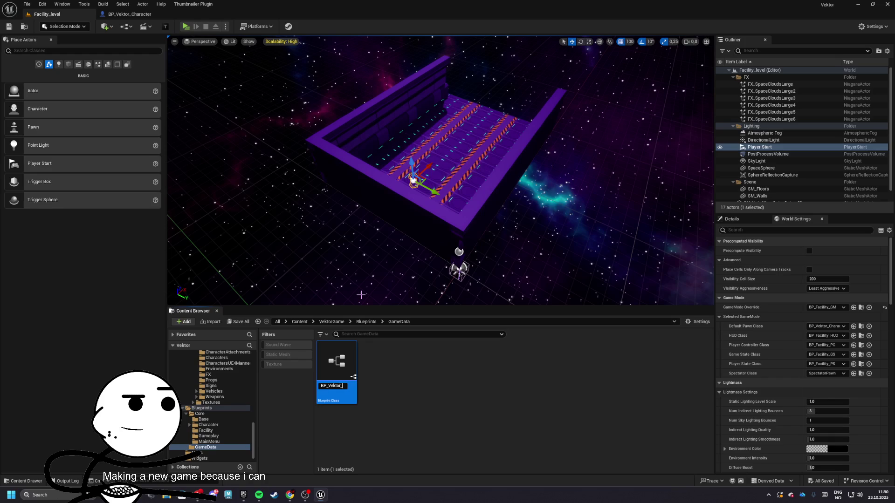
pyautogui.write('GI')
pyautogui.press('Return')
pyautogui.hotkey('ctrl', 's')
pyautogui.press('Return')
# Step: Delete an accidentally created extra folder in GameData and return to the Blueprints folder
pyautogui.rightClick(395, 360)
pyautogui.click(448, 132)
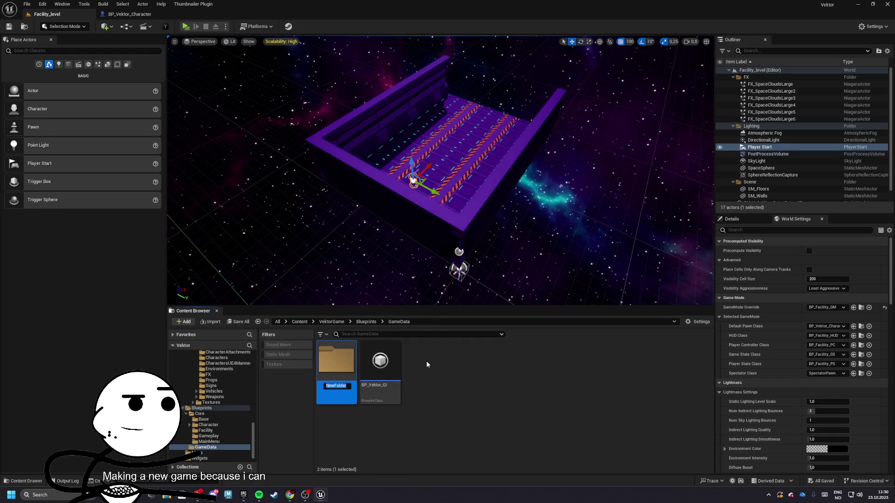
pyautogui.press('Return')
pyautogui.press('Delete')
pyautogui.click(358, 394)
pyautogui.click(366, 322)
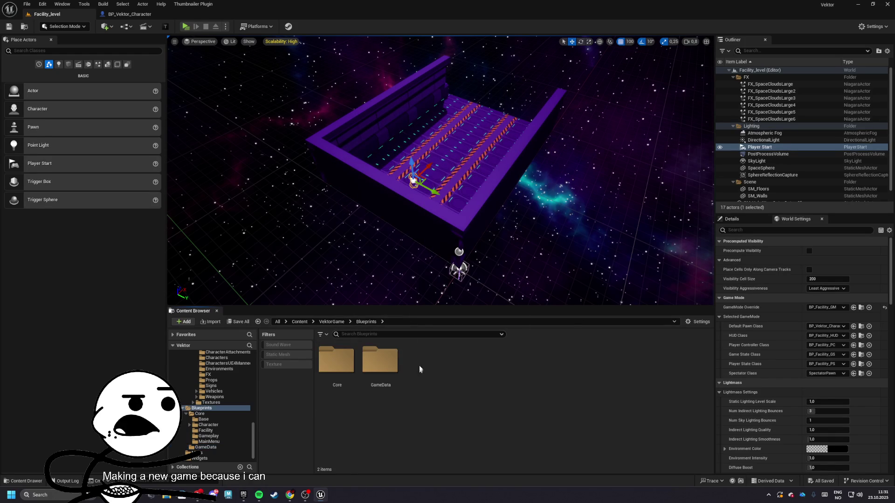
# Step: Create a GameSystems folder in Blueprints and open it
pyautogui.rightClick(419, 368)
pyautogui.click(456, 142)
pyautogui.write('Ga')
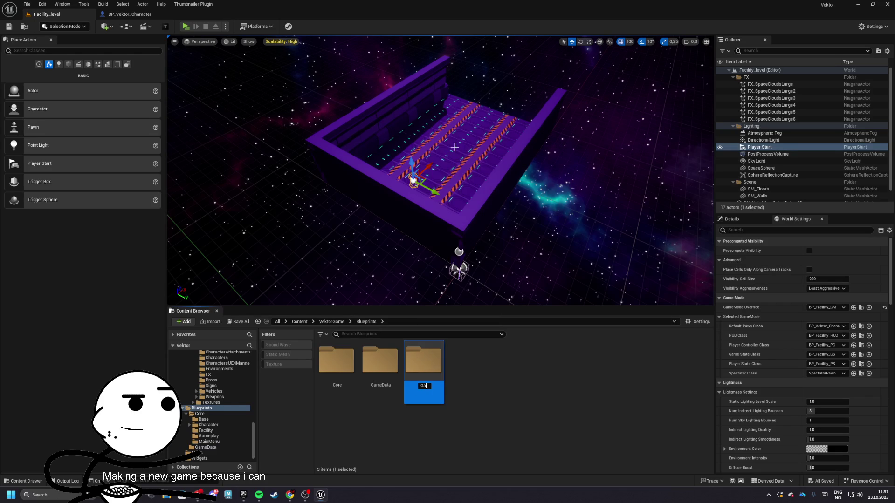
pyautogui.write('ems')
pyautogui.press('Return')
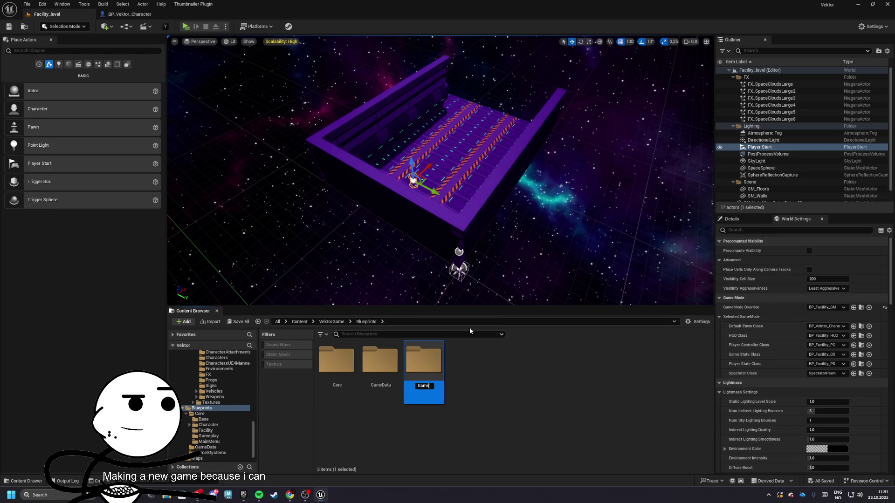
pyautogui.click(466, 410)
pyautogui.doubleClick(407, 361)
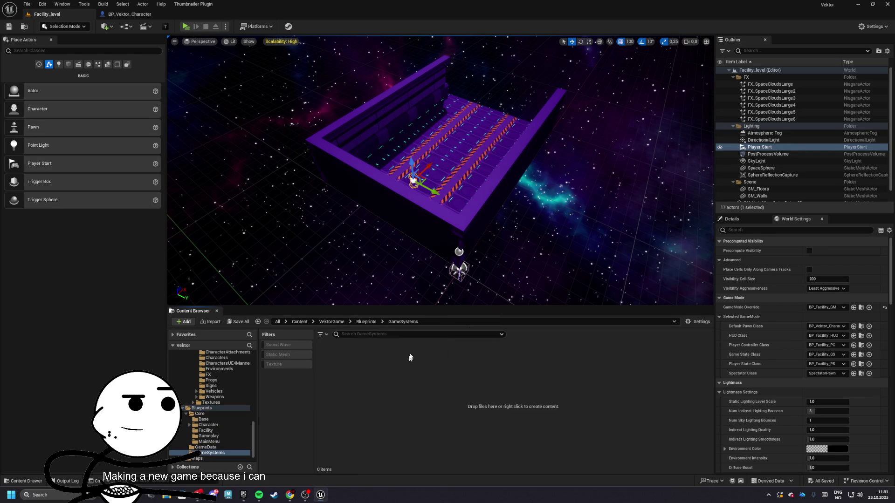
# Step: Create an InventorySystem folder inside GameSystems and open it
pyautogui.rightClick(429, 347)
pyautogui.click(466, 150)
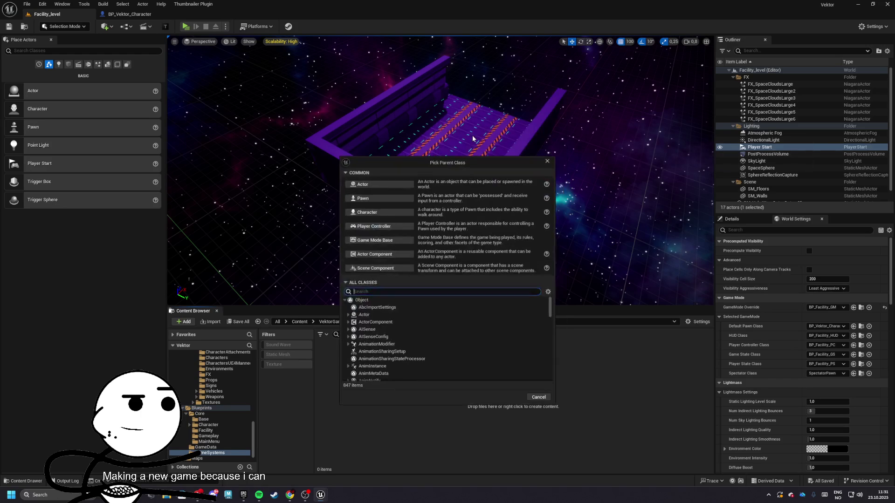
pyautogui.click(538, 397)
pyautogui.rightClick(507, 396)
pyautogui.click(535, 171)
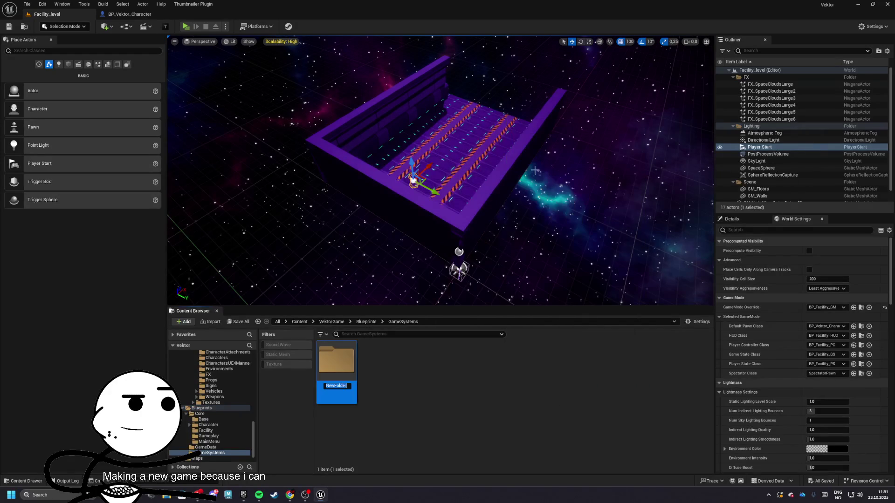
pyautogui.write('tn')
pyautogui.press('Return')
pyautogui.doubleClick(335, 359)
# Step: Add a Blueprint Class named InventoryComponent and save all content
pyautogui.rightClick(359, 376)
pyautogui.click(386, 179)
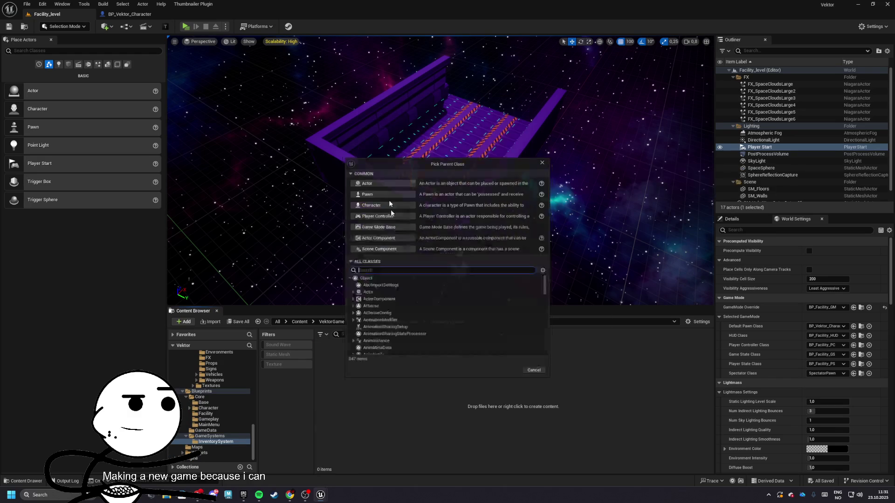
pyautogui.click(380, 257)
pyautogui.write('Inventor')
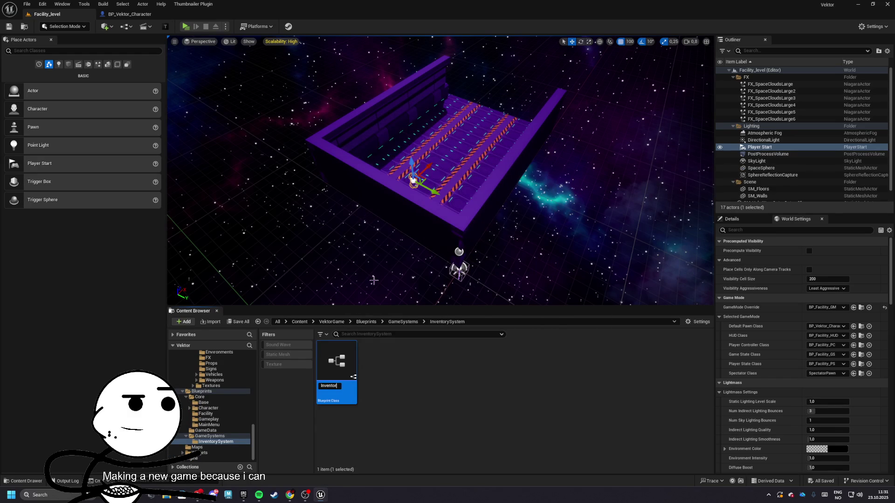
pyautogui.press('Return')
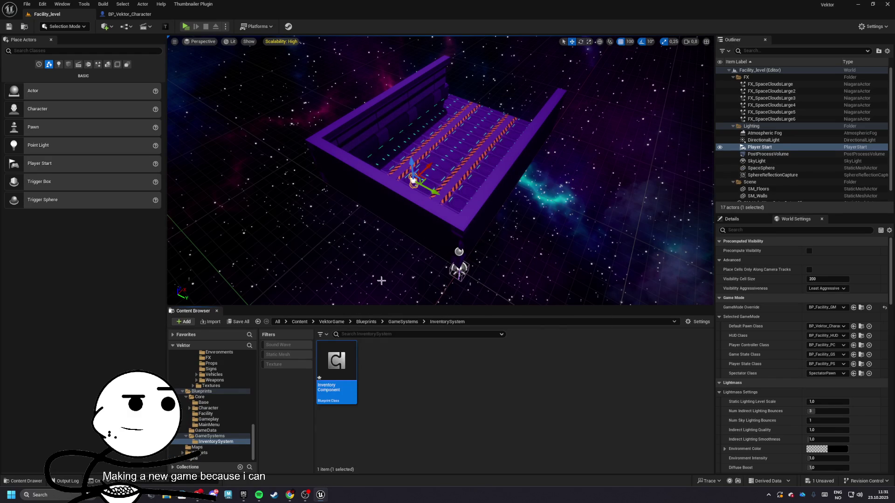
pyautogui.click(238, 322)
pyautogui.click(501, 327)
# Step: Create a Structures folder inside InventorySystem
pyautogui.rightClick(435, 381)
pyautogui.click(468, 158)
pyautogui.write('Structures')
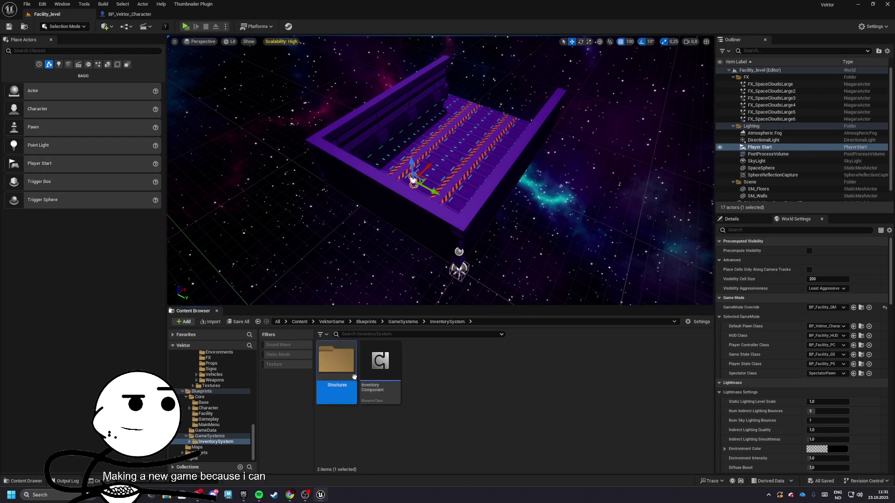
pyautogui.press('Return')
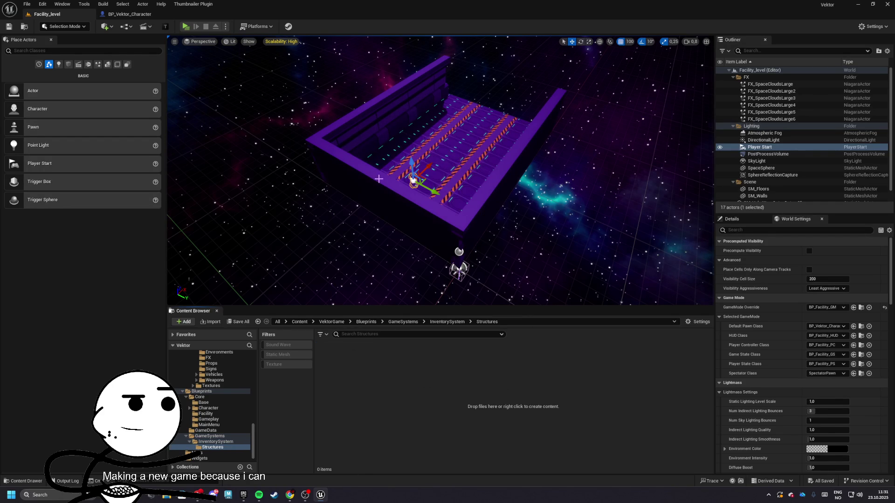
# Step: Create a Blueprint Structure named FItemDef in the Structures folder
pyautogui.rightClick(383, 382)
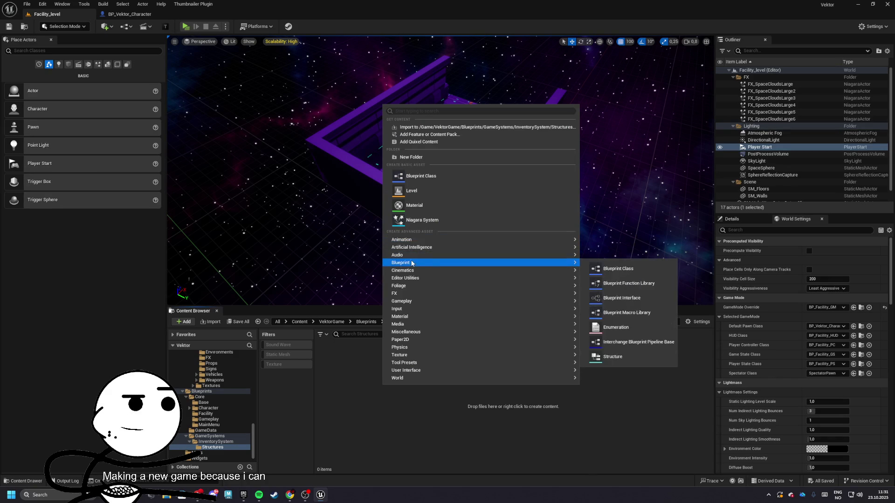
pyautogui.moveTo(440, 271)
pyautogui.moveTo(466, 262)
pyautogui.click(620, 357)
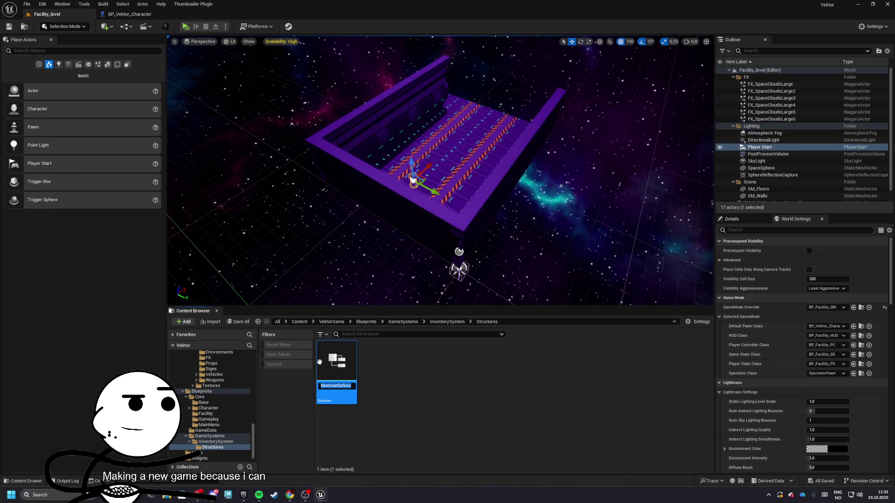
pyautogui.write('FItemDef')
pyautogui.press('Return')
# Step: Duplicate FItemDef as FInventorySlot and open it for editing
pyautogui.rightClick(420, 369)
pyautogui.rightClick(321, 382)
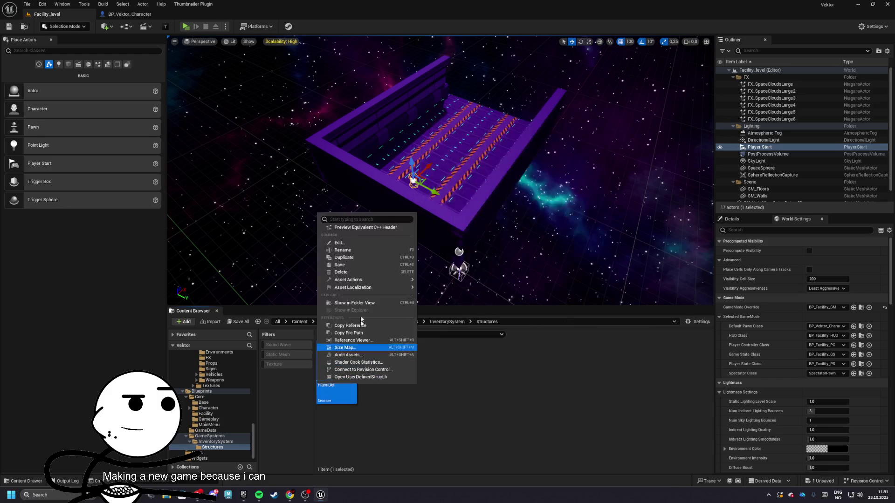
pyautogui.click(349, 260)
pyautogui.write('FInventorySlot')
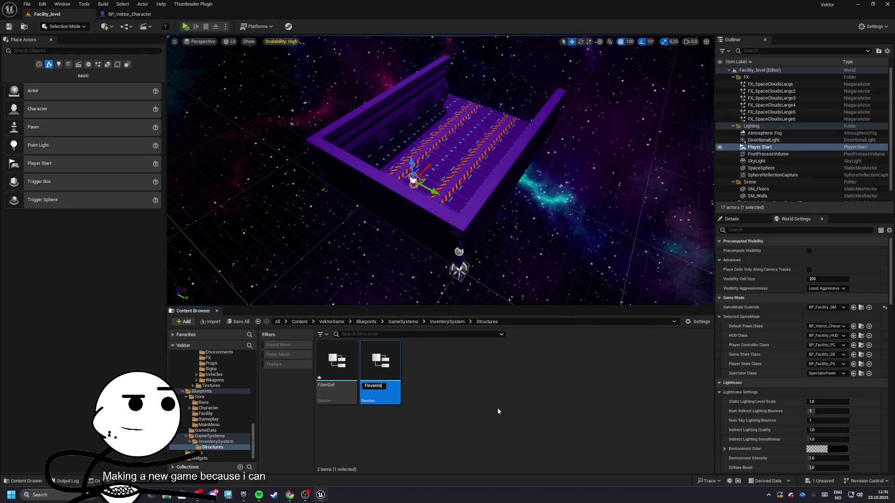
pyautogui.press('Return')
pyautogui.doubleClick(347, 380)
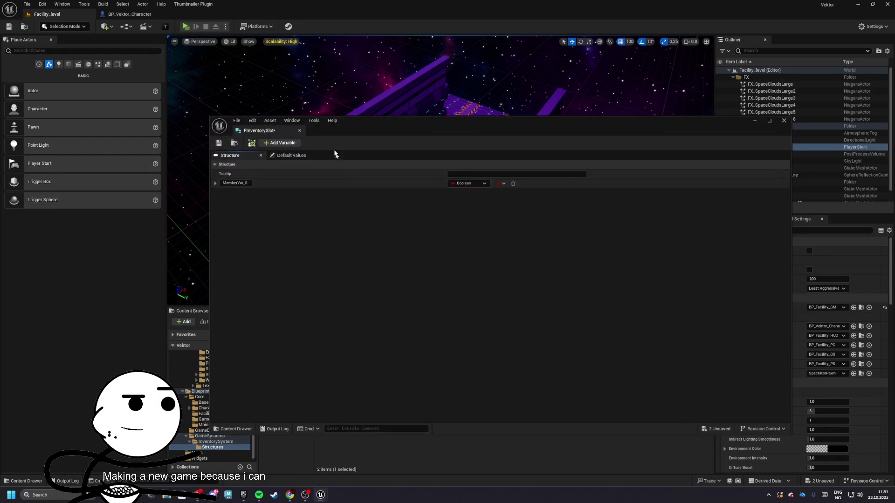
# Step: Add three FInventorySlot fields named ItemID, Durability and CustomData
pyautogui.click(276, 142)
pyautogui.write('ItemID')
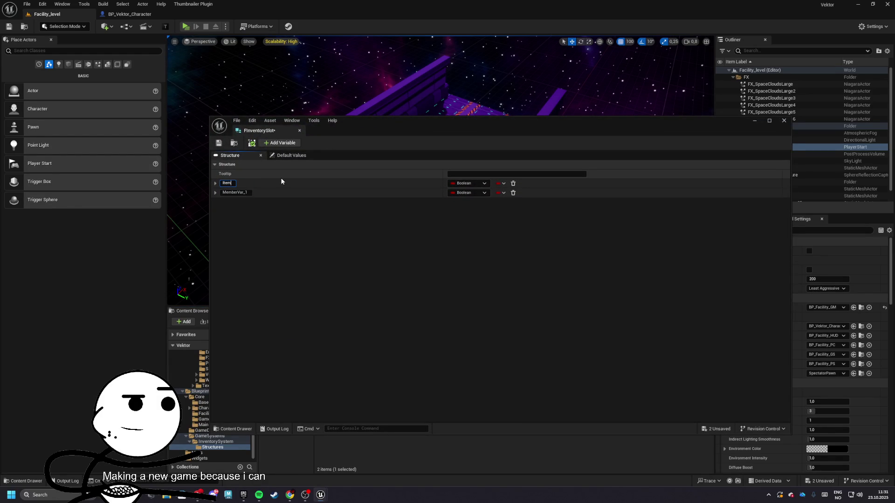
pyautogui.press('Tab')
pyautogui.write('D')
pyautogui.write('Durability')
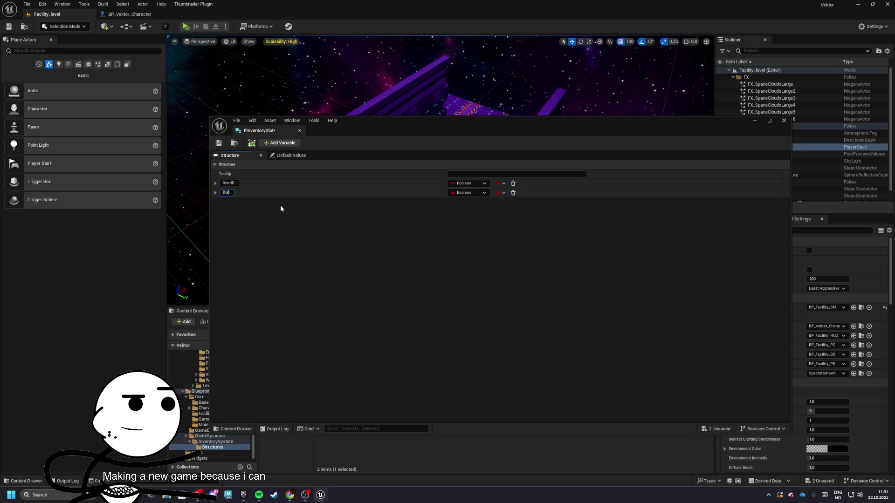
pyautogui.press('Return')
pyautogui.click(279, 143)
pyautogui.write('CustomData')
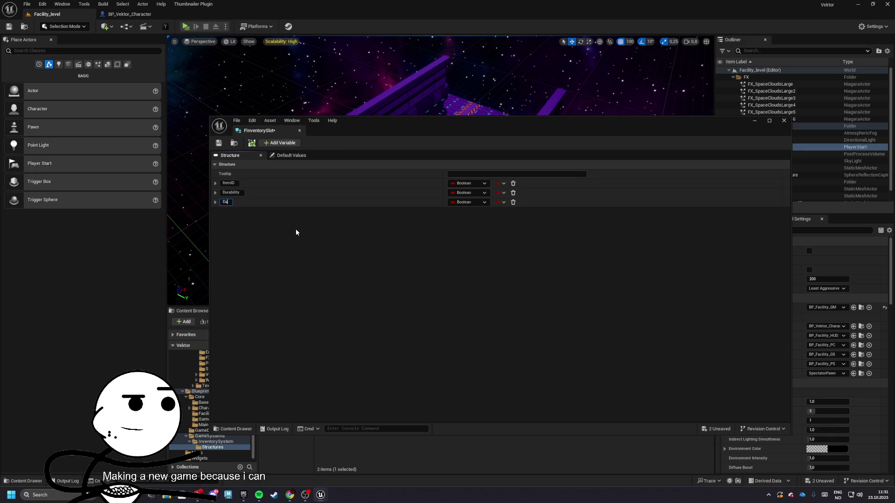
pyautogui.press('Return')
# Step: Set ItemID to Name and Durability to Float, then save FInventorySlot
pyautogui.click(466, 184)
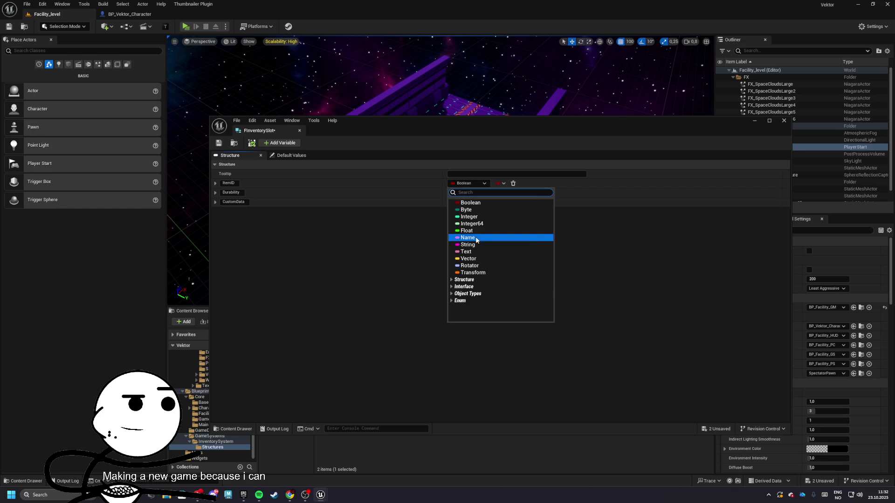
pyautogui.click(468, 237)
pyautogui.click(468, 193)
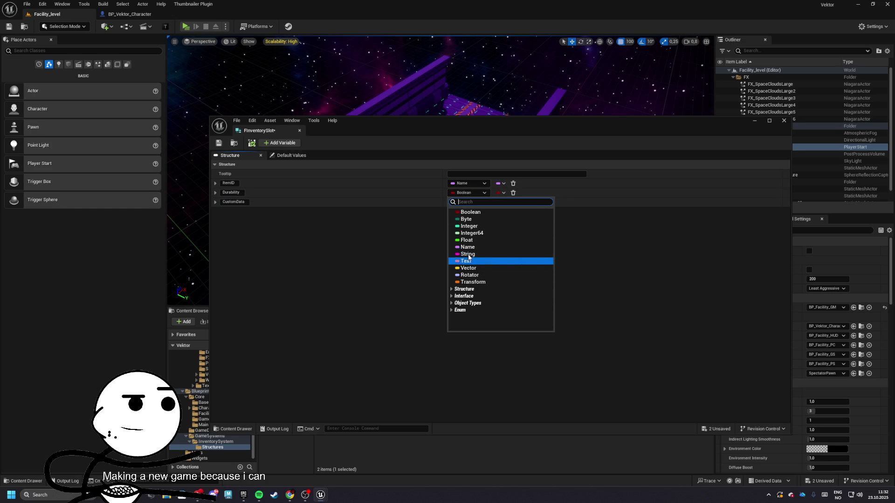
pyautogui.click(467, 240)
pyautogui.click(218, 143)
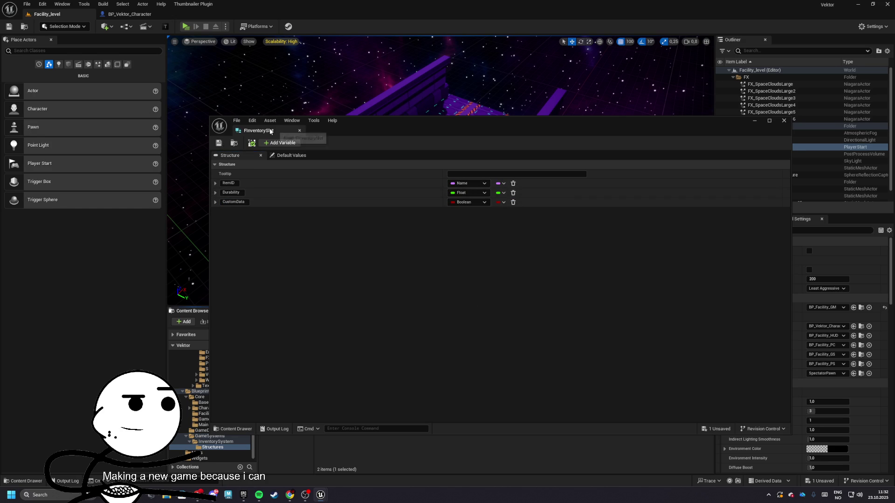
# Step: Reopen FInventorySlot docked, return to the level editor, and go up to GameSystems
pyautogui.click(299, 131)
pyautogui.doubleClick(336, 368)
pyautogui.click(42, 4)
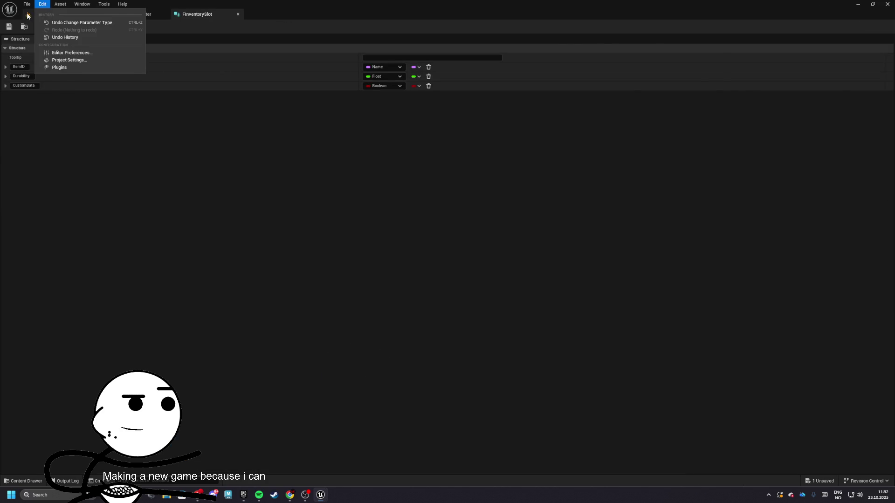
pyautogui.click(27, 16)
pyautogui.click(448, 321)
pyautogui.click(403, 322)
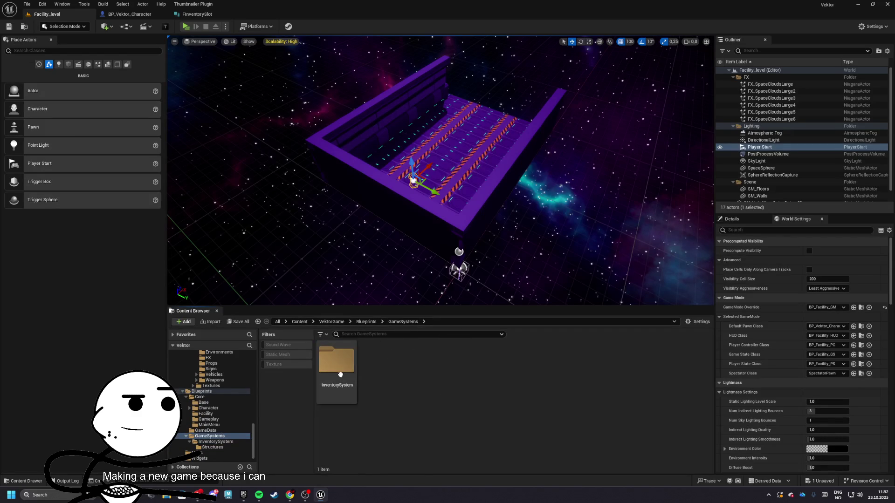
# Step: Create a Structures folder inside GameData and open it
pyautogui.click(366, 322)
pyautogui.doubleClick(380, 362)
pyautogui.rightClick(422, 380)
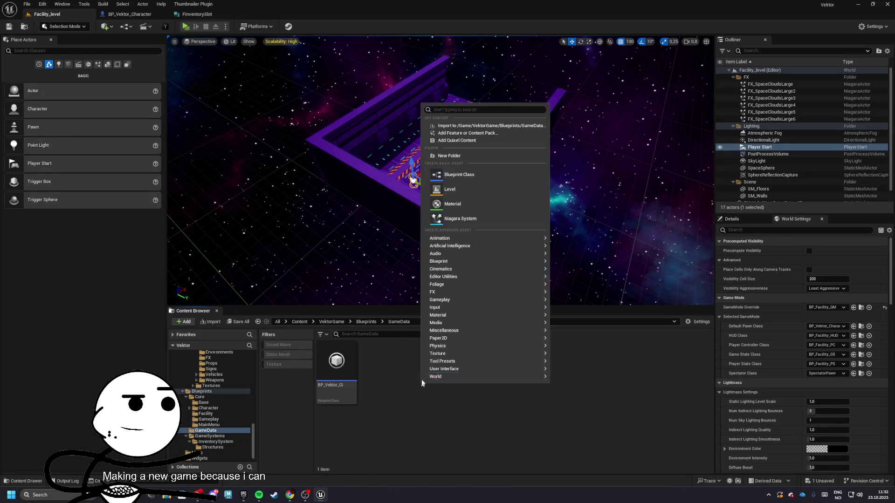
pyautogui.click(448, 155)
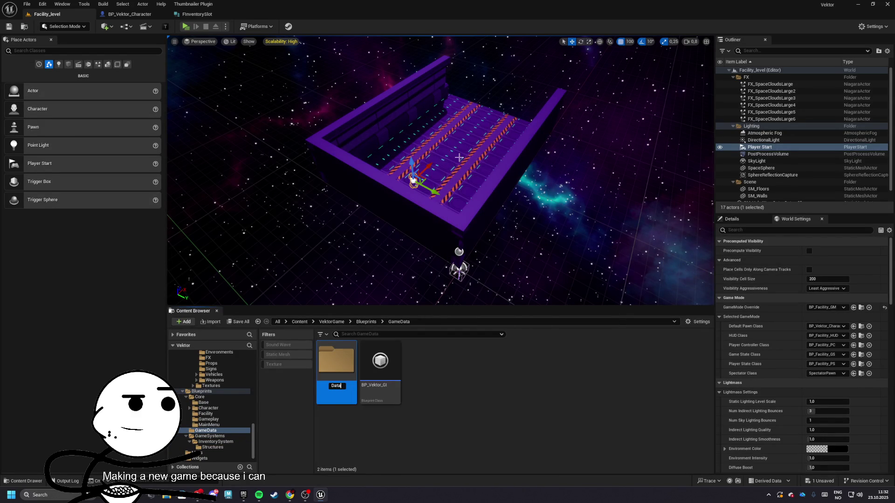
pyautogui.press('BackSpace')
pyautogui.press('BackSpace')
pyautogui.write('Structures')
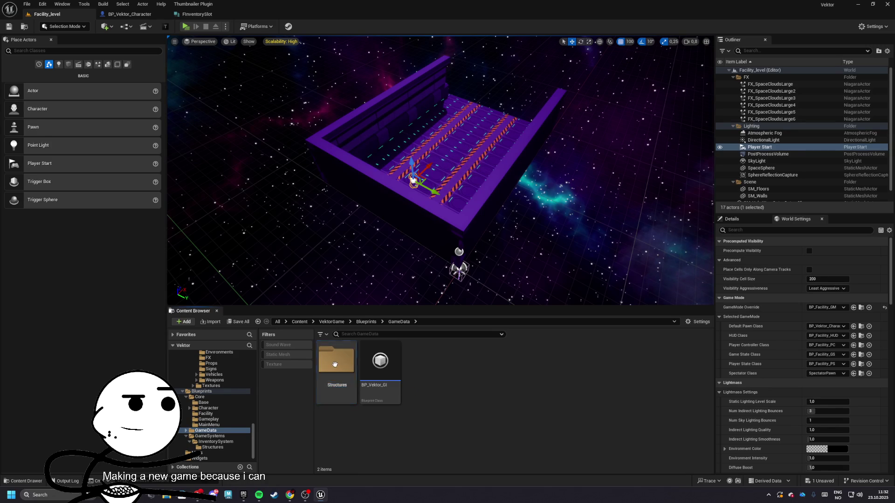
pyautogui.doubleClick(336, 361)
# Step: Create a Blueprint Structure named FCustomData and open it
pyautogui.rightClick(344, 367)
pyautogui.moveTo(420, 244)
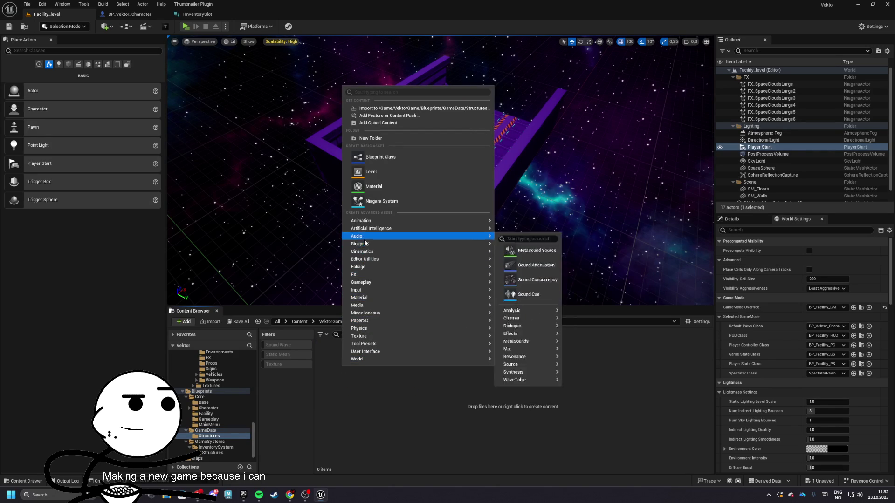
pyautogui.click(541, 338)
pyautogui.write('FC')
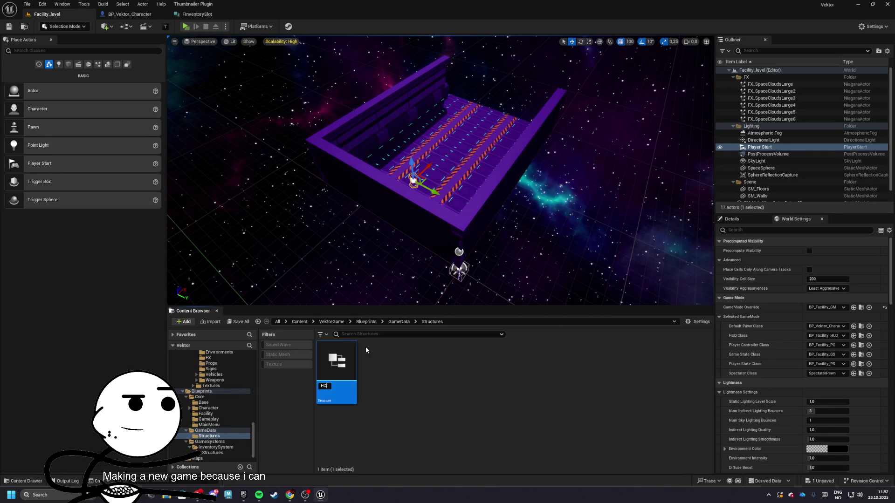
pyautogui.write('ustomData')
pyautogui.press('Return')
pyautogui.doubleClick(346, 363)
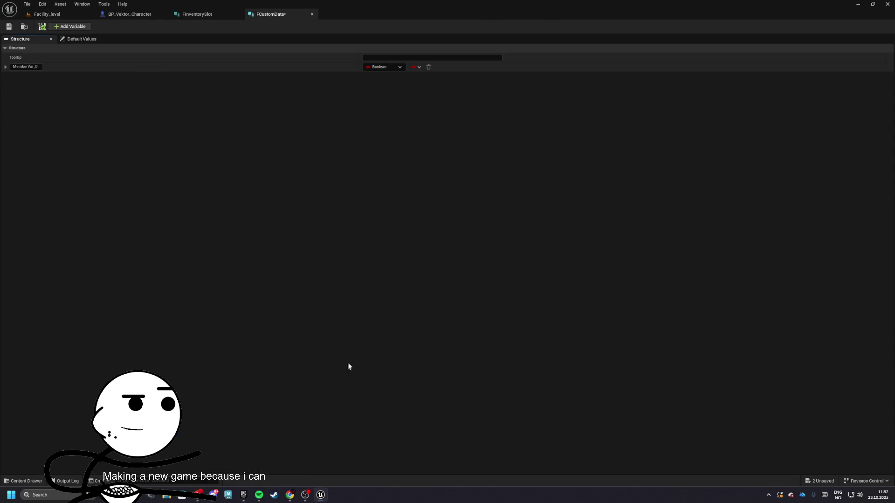
# Step: Give FCustomData String members Key and Value, then save and close it
pyautogui.click(384, 66)
pyautogui.click(380, 126)
pyautogui.write('Key')
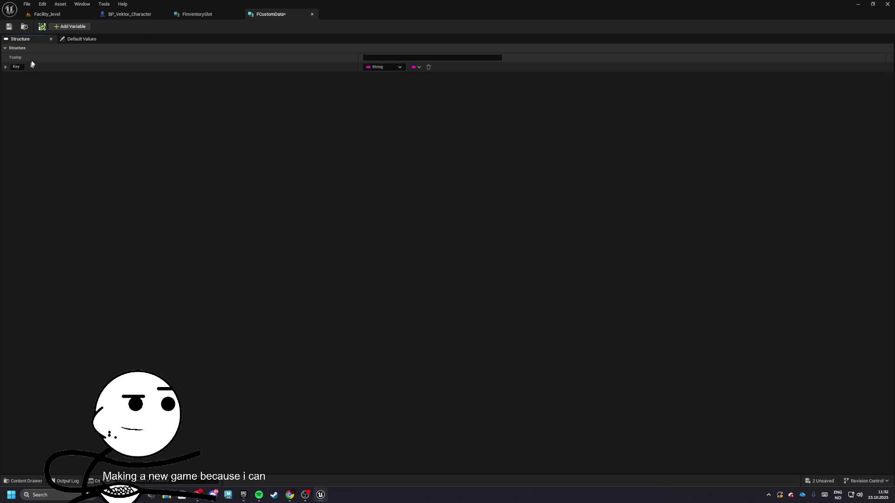
pyautogui.press('Return')
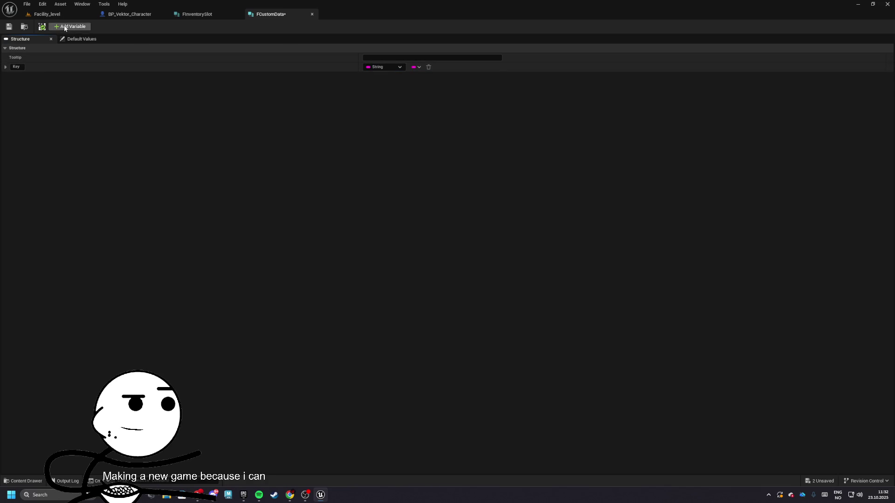
pyautogui.click(68, 26)
pyautogui.write('Value')
pyautogui.press('Return')
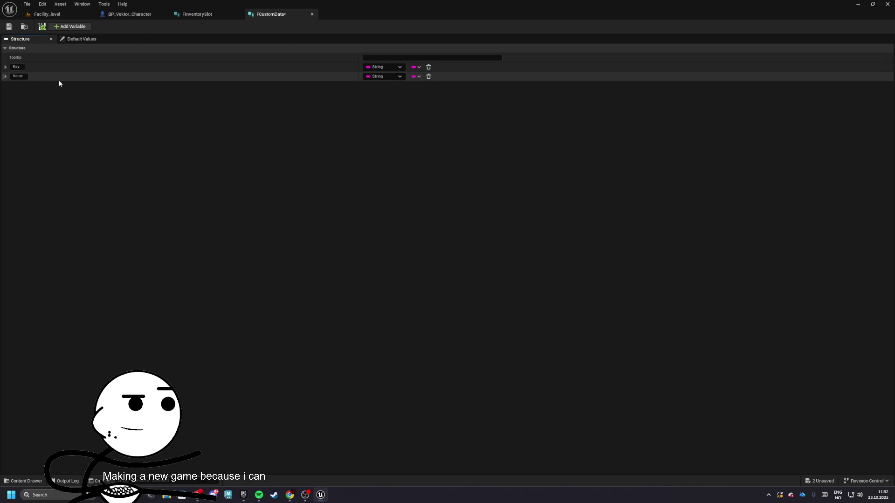
pyautogui.hotkey('ctrl', 's')
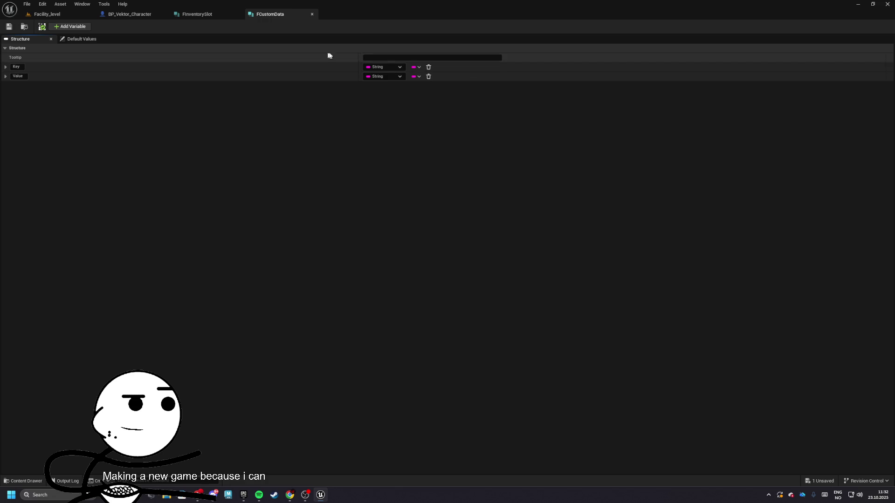
pyautogui.click(313, 15)
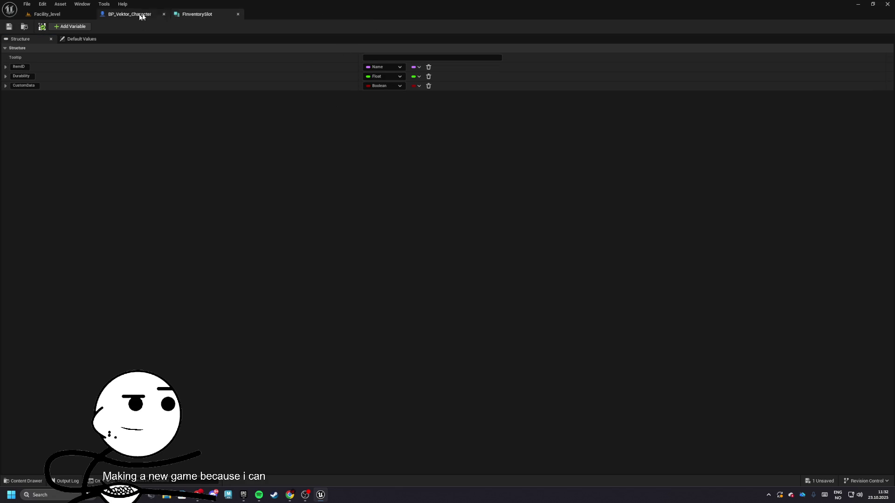
# Step: Change FInventorySlot's CustomData to an FCustomData array and save
pyautogui.click(376, 87)
pyautogui.press('Return')
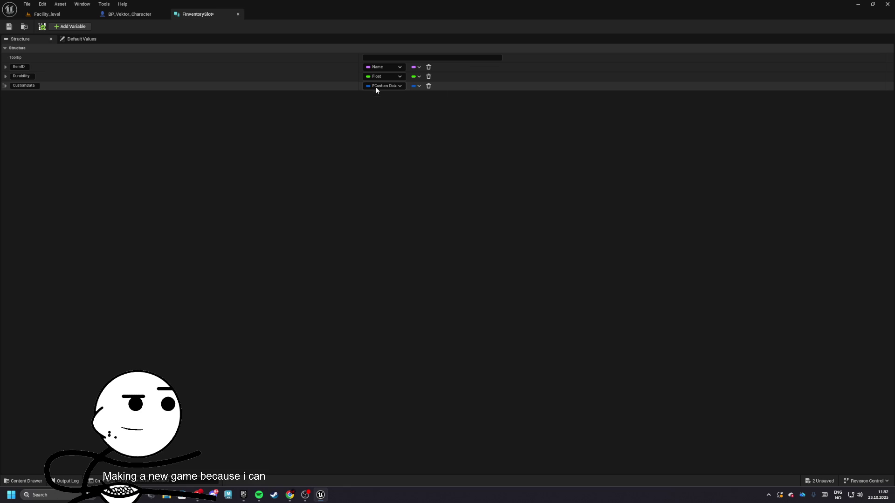
pyautogui.click(410, 86)
pyautogui.click(410, 103)
pyautogui.hotkey('ctrl', 's')
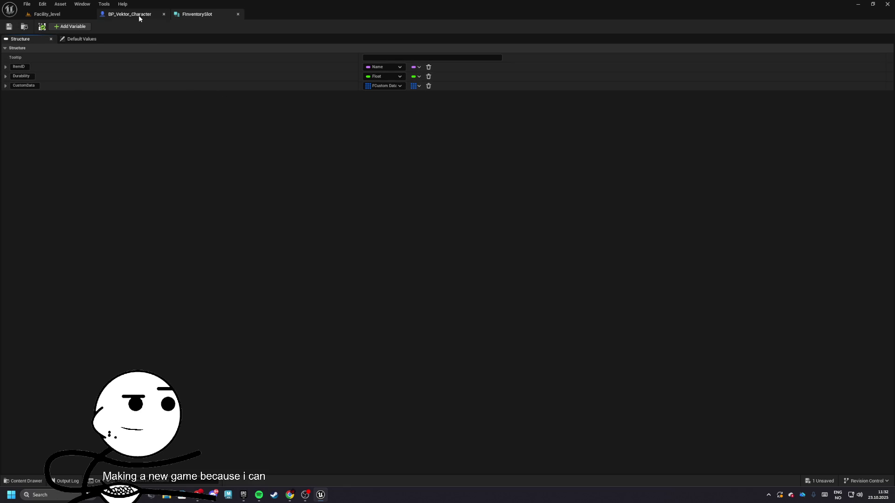
# Step: Return to the InventorySystem Structures folder and save all content
pyautogui.click(47, 14)
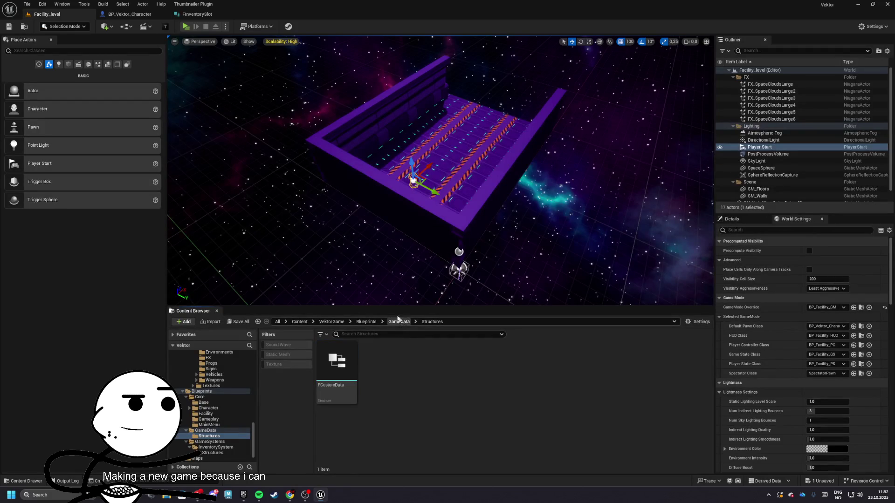
pyautogui.click(196, 14)
pyautogui.click(35, 26)
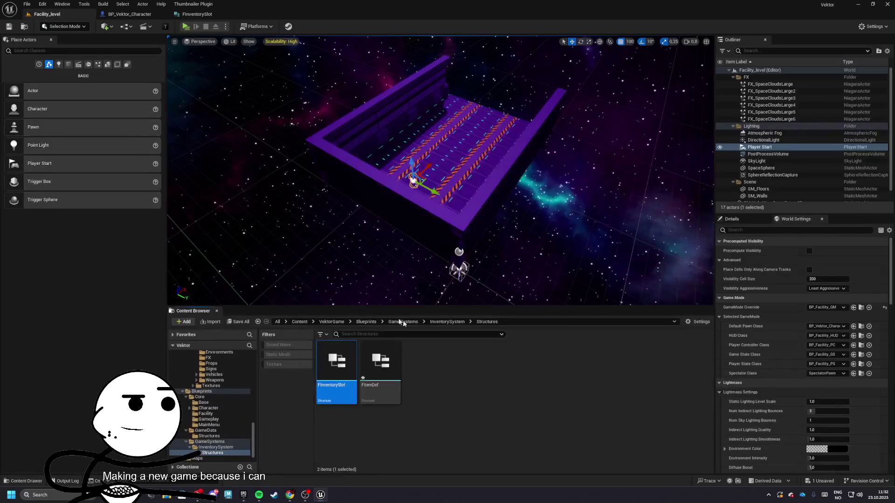
pyautogui.click(237, 322)
pyautogui.click(503, 326)
# Step: Open FItemDef and name its members ItemID, DisplayName and Icon
pyautogui.doubleClick(380, 368)
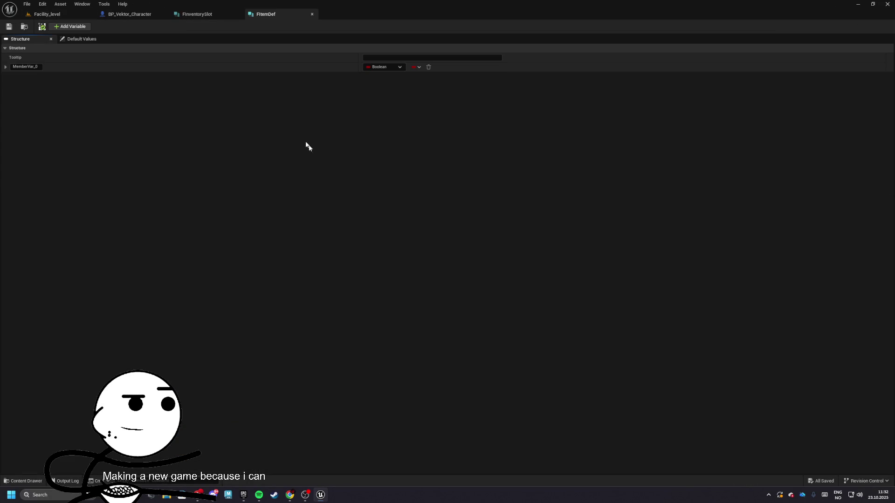
pyautogui.write('ID')
pyautogui.press('Return')
pyautogui.click(69, 26)
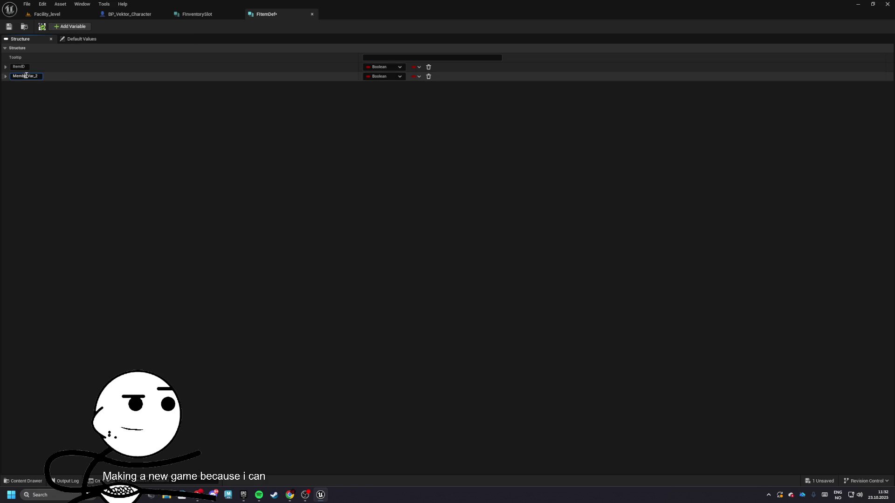
pyautogui.write('DisplayName')
pyautogui.press('Return')
pyautogui.click(70, 26)
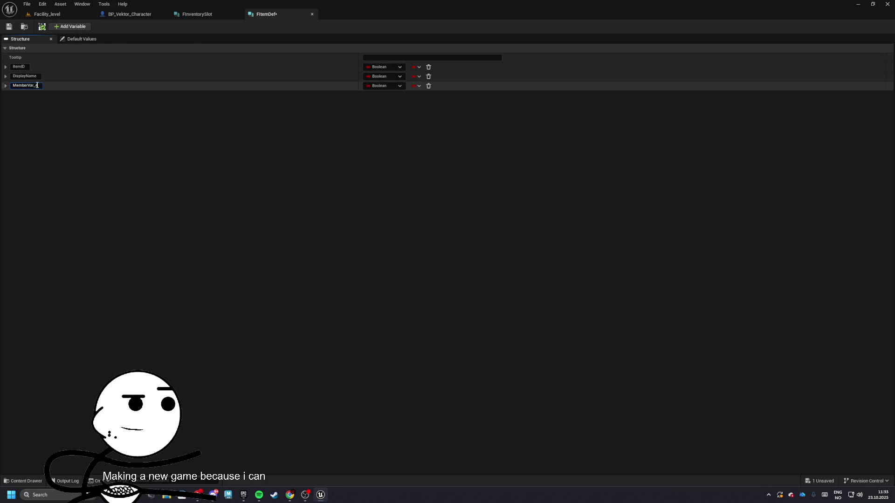
pyautogui.write('Icon')
pyautogui.press('Return')
# Step: Add FItemDef members Description, Value and CustomData, plus a seventh member
pyautogui.click(69, 26)
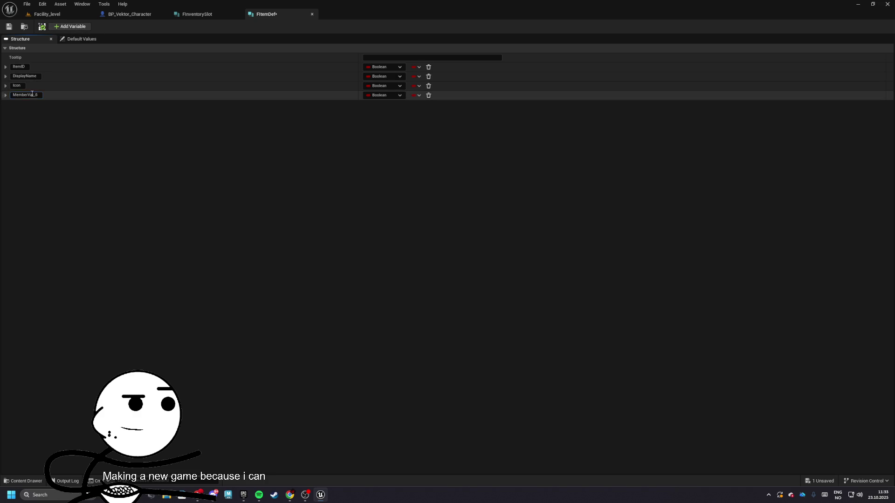
pyautogui.write('Dis')
pyautogui.write('ption')
pyautogui.press('Return')
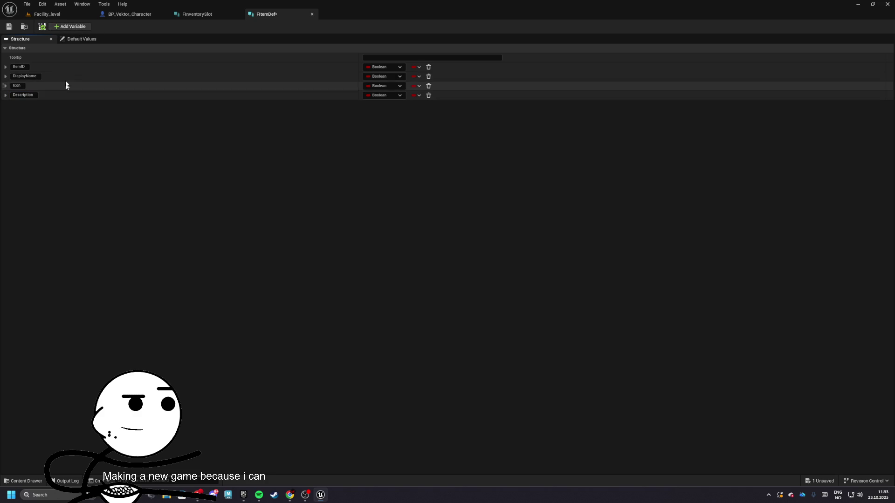
pyautogui.click(69, 26)
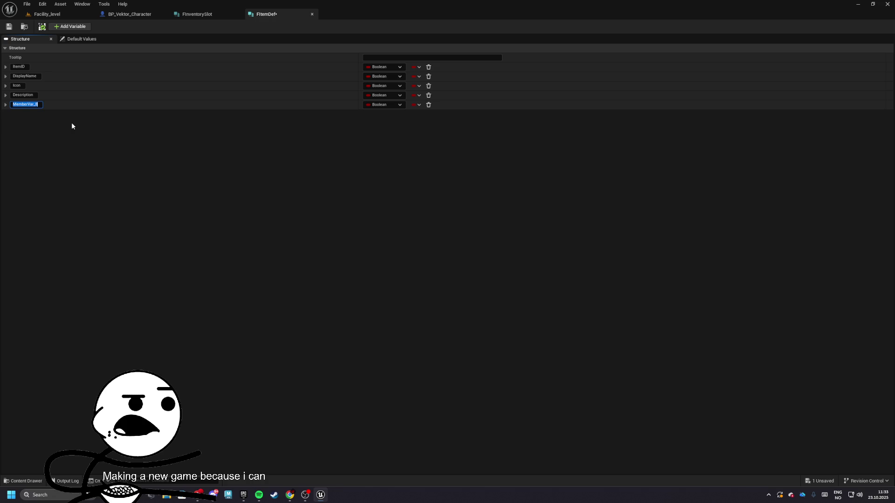
pyautogui.press('BackSpace')
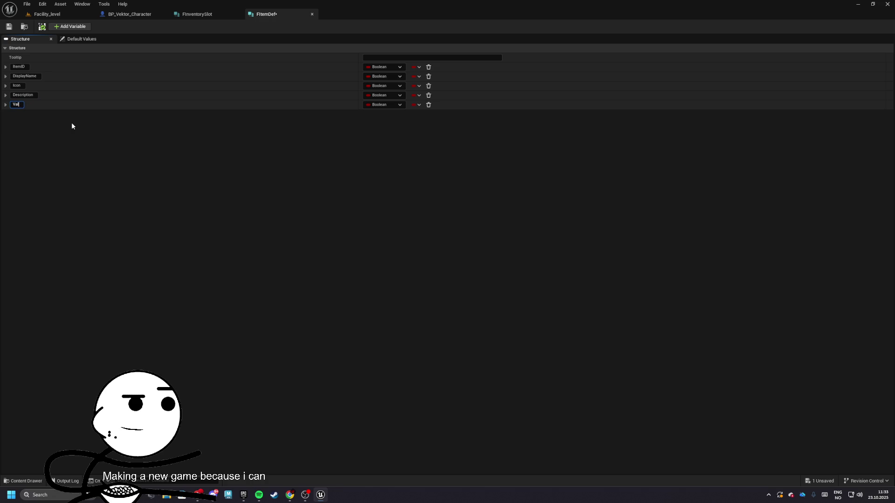
pyautogui.write('Value')
pyautogui.press('Return')
pyautogui.click(69, 26)
pyautogui.write('ustomData')
pyautogui.press('Return')
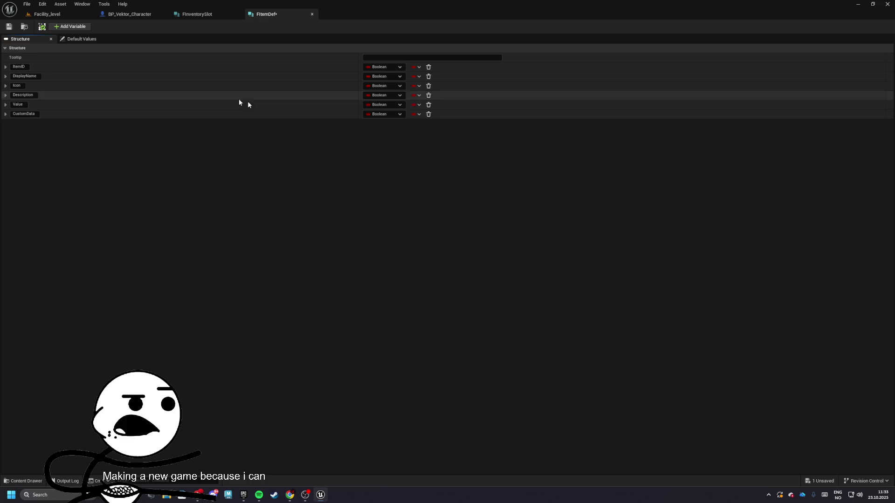
pyautogui.click(26, 123)
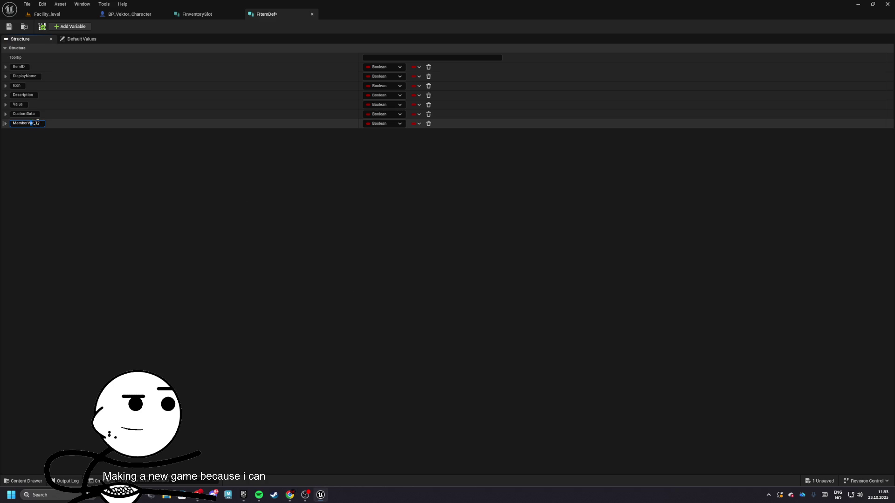
# Step: Type ItemID as Name, DisplayName as Text, Icon as Texture 2D, Description as Text
pyautogui.click(380, 67)
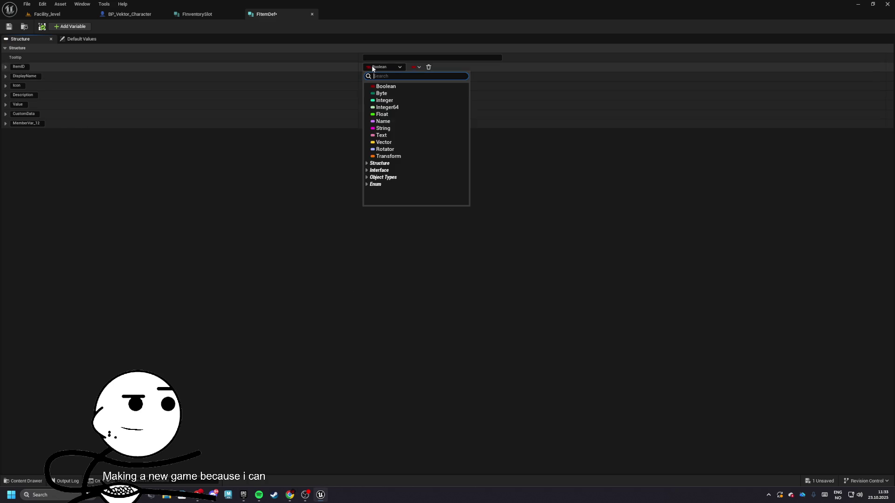
pyautogui.click(384, 122)
pyautogui.click(380, 76)
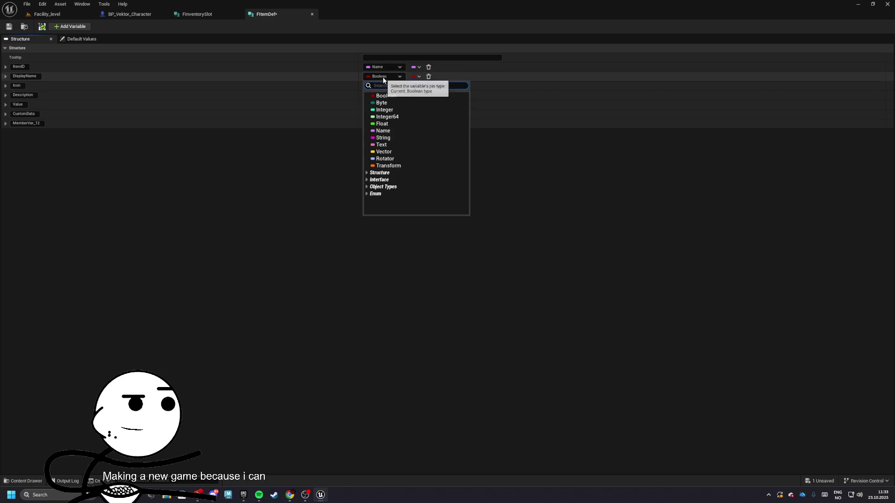
pyautogui.click(381, 144)
pyautogui.click(379, 87)
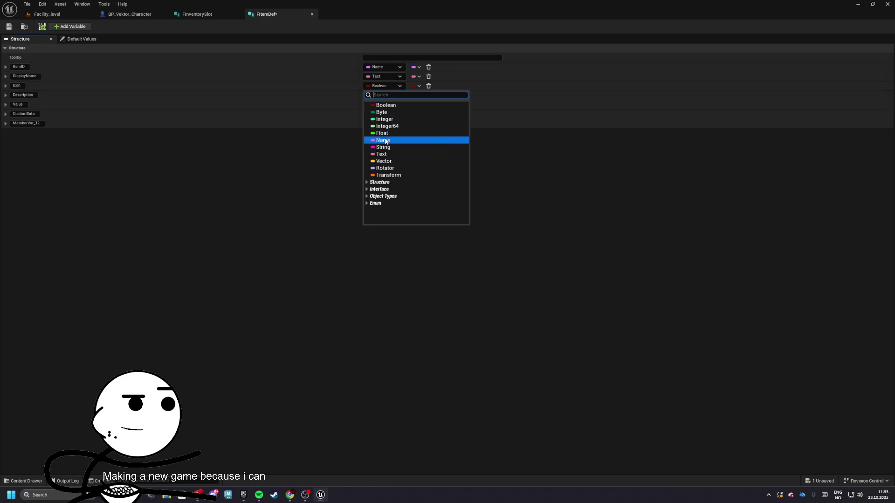
pyautogui.write('2d text')
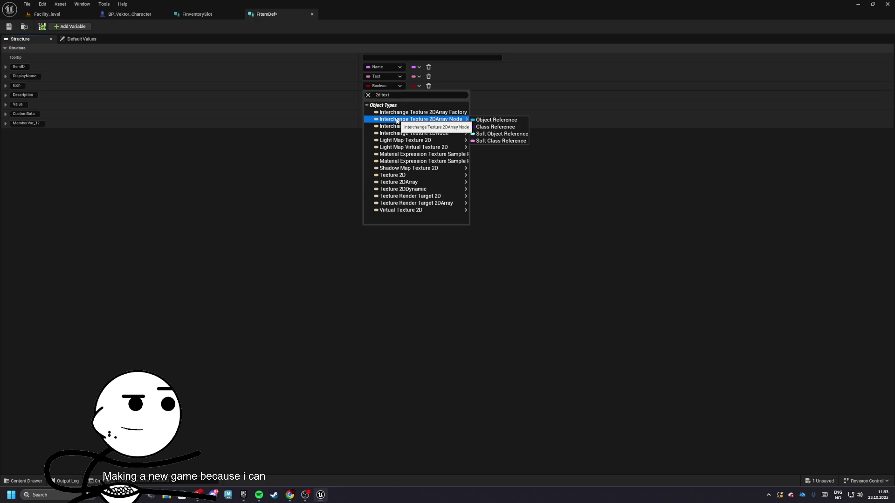
pyautogui.moveTo(464, 168)
pyautogui.click(493, 176)
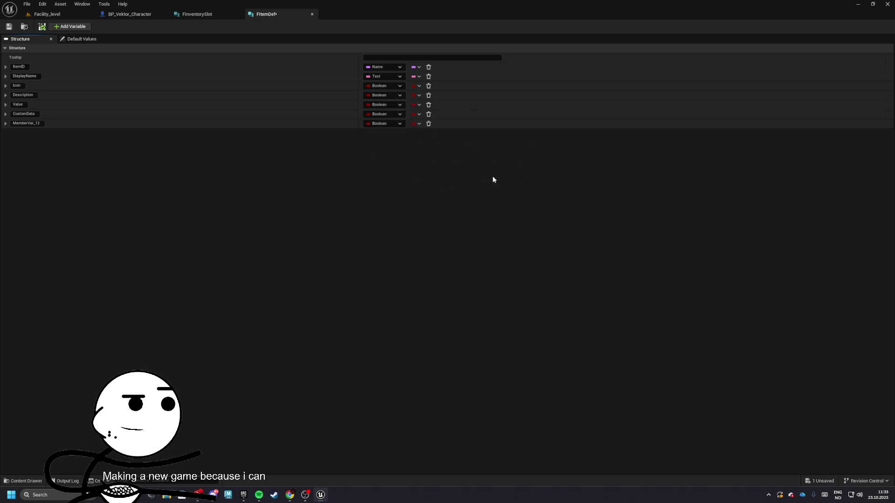
pyautogui.click(376, 95)
pyautogui.click(385, 163)
# Step: Make Value an Integer and CustomData an FCustomData array
pyautogui.click(379, 106)
pyautogui.click(379, 106)
pyautogui.click(379, 106)
pyautogui.click(385, 138)
pyautogui.click(380, 114)
pyautogui.write('cu')
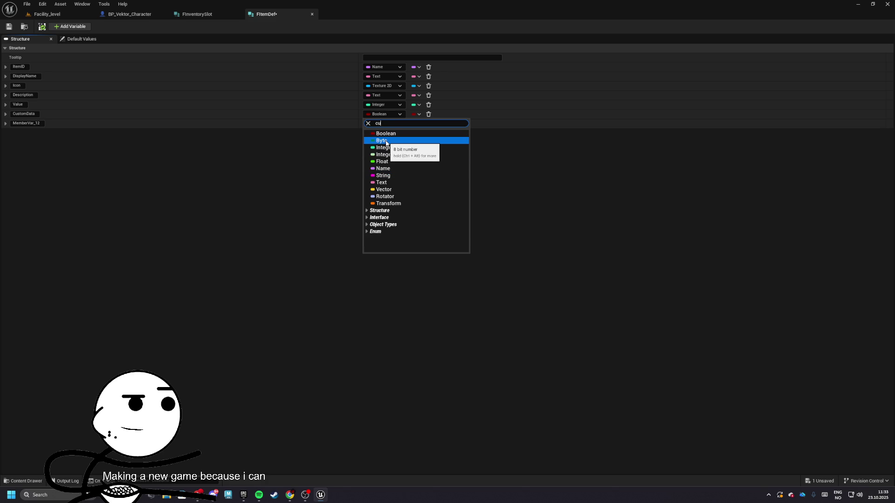
pyautogui.write('ata')
pyautogui.click(387, 147)
pyautogui.click(415, 115)
pyautogui.click(413, 133)
pyautogui.click(391, 125)
pyautogui.click(296, 208)
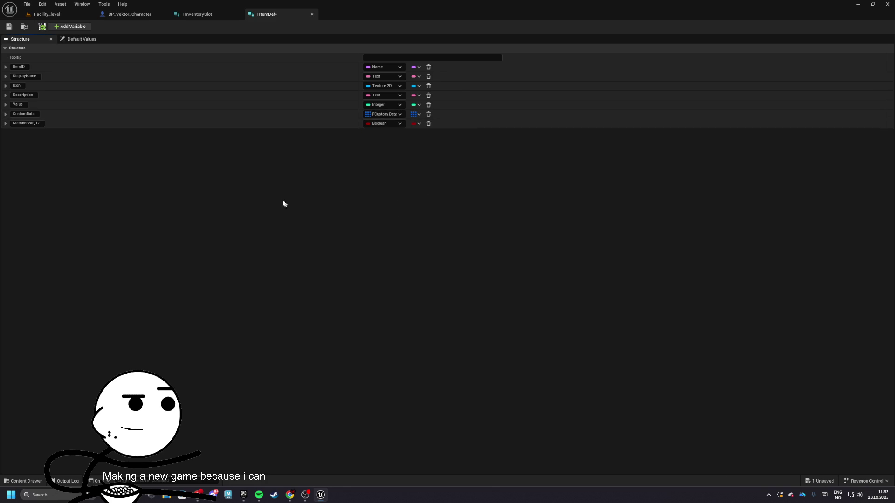
# Step: Return to the level editor and browse to the Blueprints > GameData > Structures folder
pyautogui.click(42, 14)
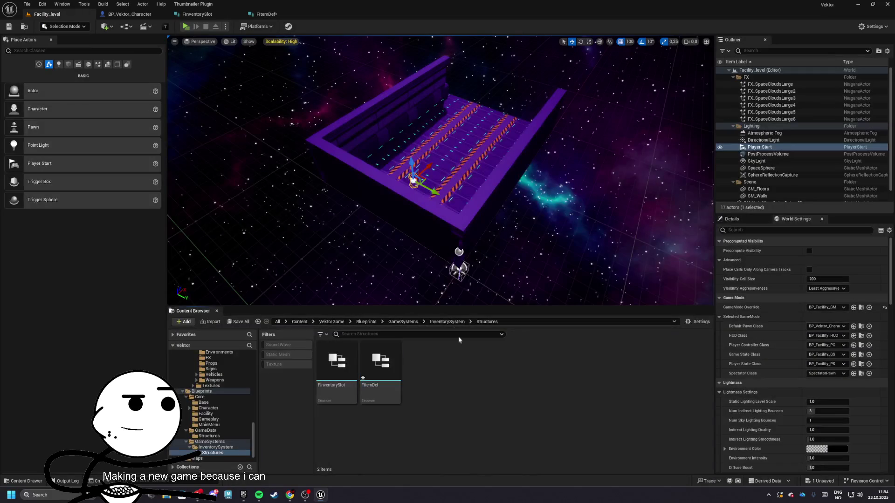
pyautogui.click(403, 321)
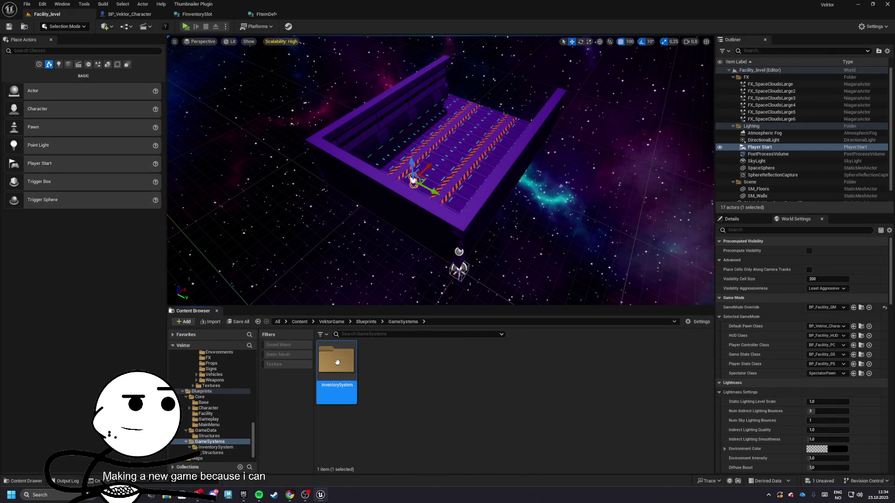
pyautogui.click(366, 322)
pyautogui.doubleClick(380, 362)
pyautogui.rightClick(424, 380)
pyautogui.doubleClick(337, 362)
# Step: Create a new folder named Misc inside Structures
pyautogui.rightClick(424, 378)
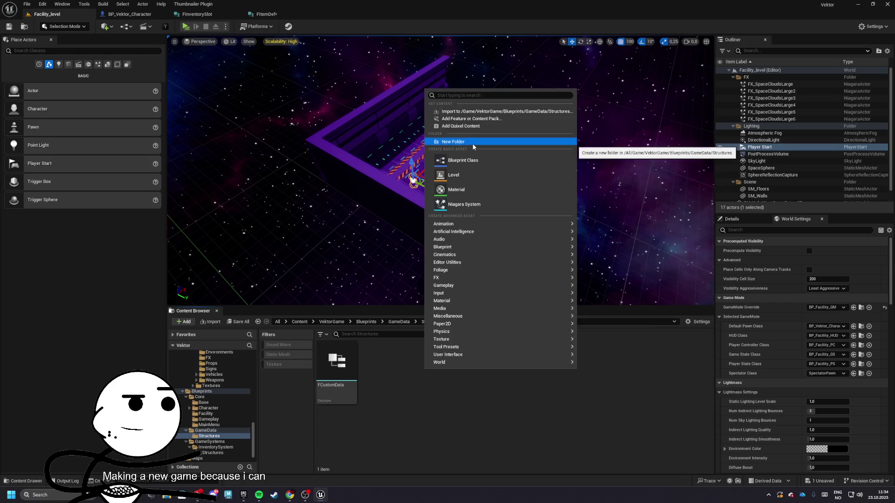
pyautogui.click(472, 143)
pyautogui.write('Misc')
pyautogui.press('Return')
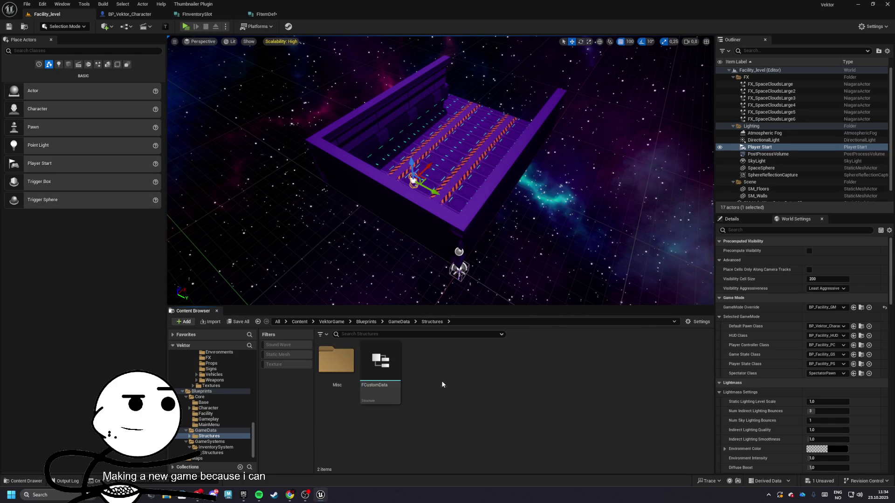
pyautogui.doubleClick(338, 372)
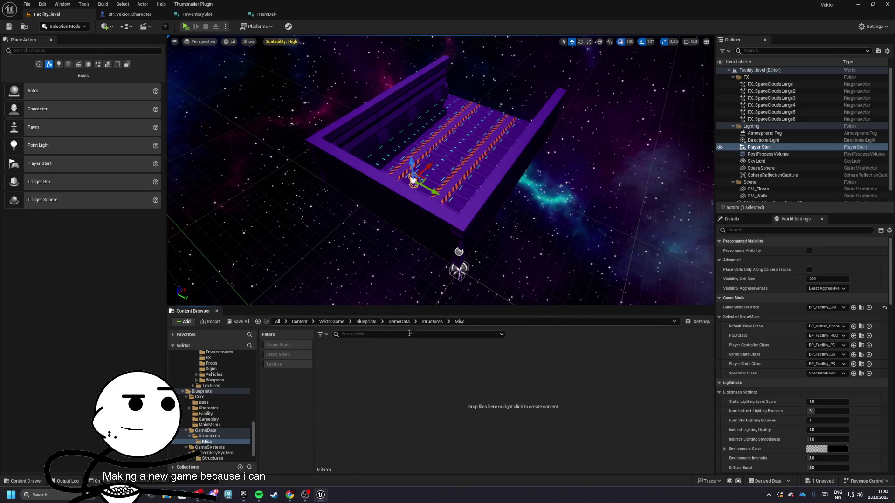
pyautogui.click(432, 321)
# Step: Create a new Structure asset named FFacilityData in Structures
pyautogui.click(362, 387)
pyautogui.rightClick(412, 373)
pyautogui.moveTo(474, 246)
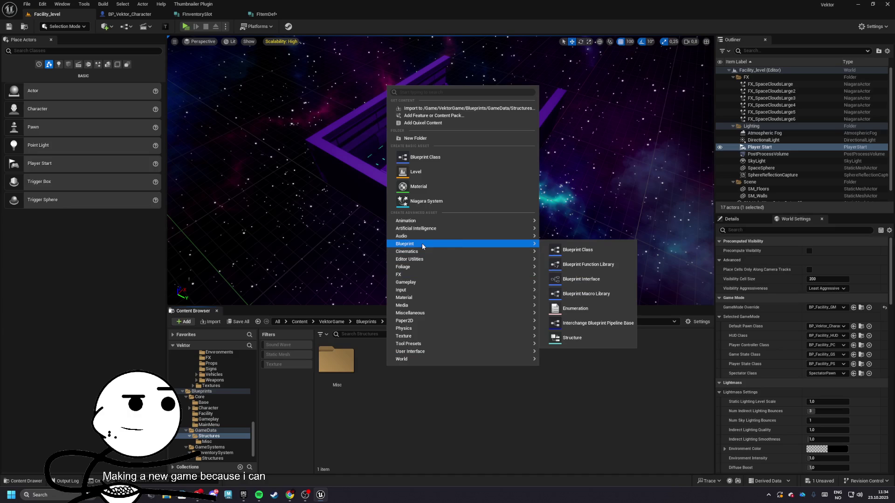
pyautogui.click(576, 341)
pyautogui.write('FFacilityData')
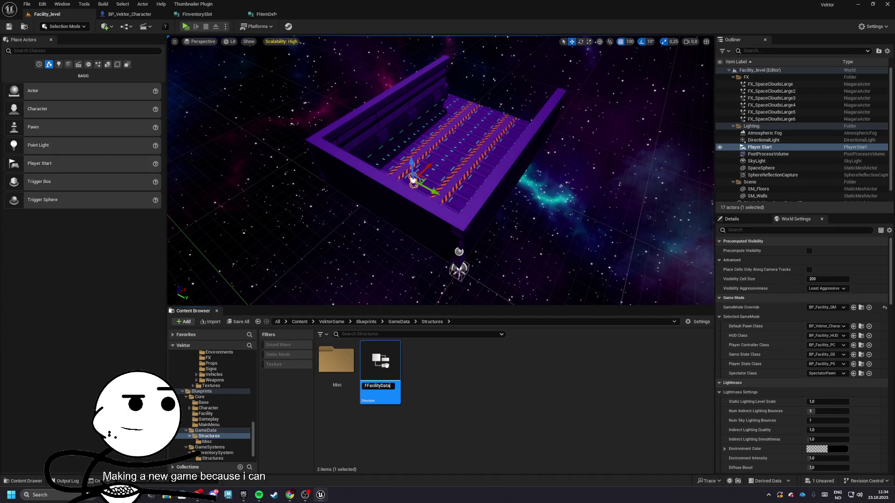
pyautogui.press('Return')
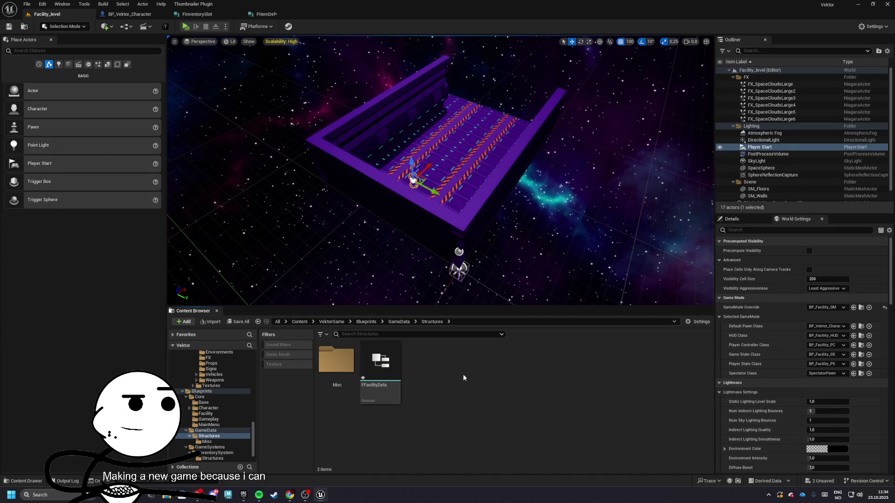
# Step: Create a Gameplay folder and move FFacilityData into it
pyautogui.rightClick(457, 387)
pyautogui.click(471, 117)
pyautogui.write('Gameplay')
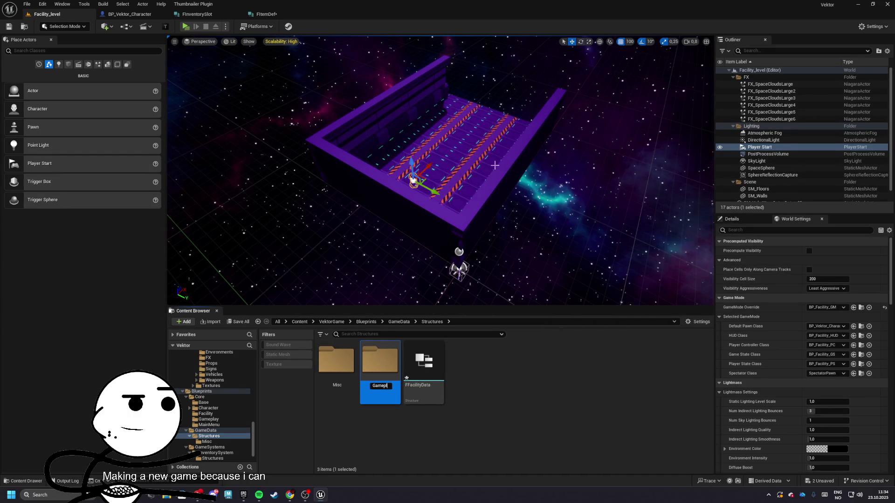
pyautogui.press('Return')
pyautogui.moveTo(424, 366); pyautogui.dragTo(345, 379)
pyautogui.click(352, 390)
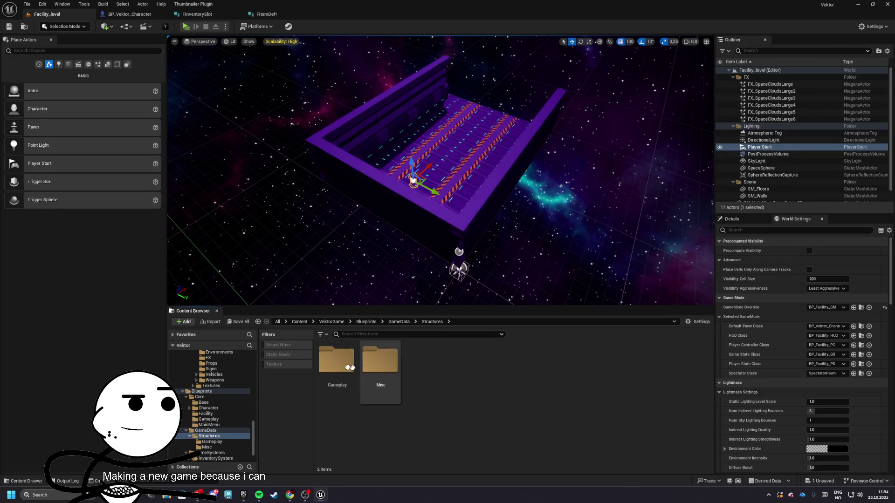
pyautogui.doubleClick(336, 361)
# Step: Duplicate FFacilityData as FPlayerData, then save all unsaved structs
pyautogui.rightClick(329, 372)
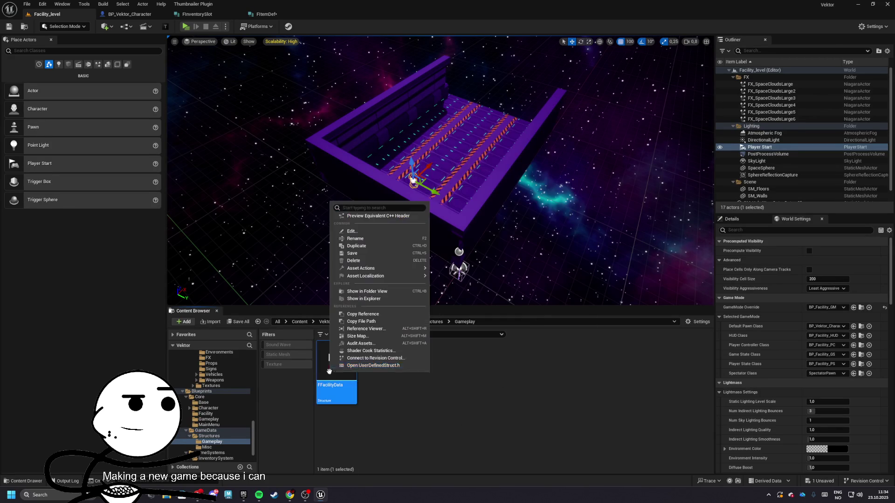
pyautogui.click(357, 247)
pyautogui.press('Right')
pyautogui.press('BackSpace')
pyautogui.press('BackSpace')
pyautogui.press('BackSpace')
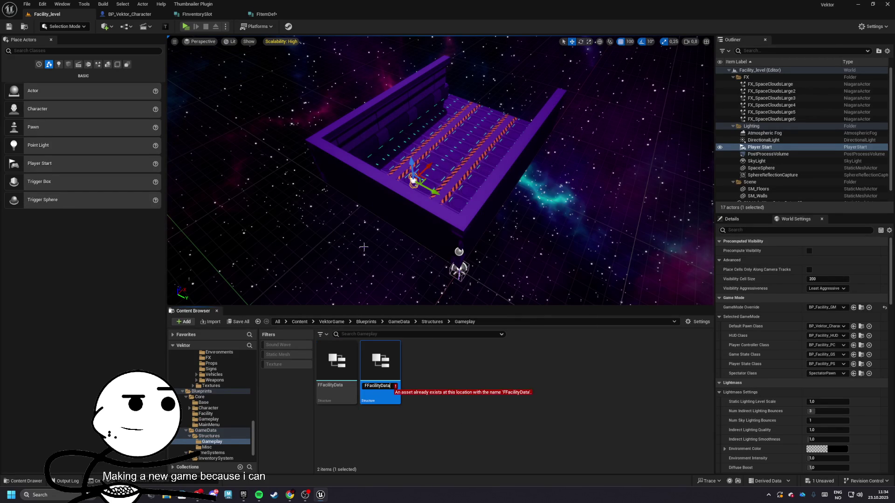
pyautogui.write('ata')
pyautogui.press('Return')
pyautogui.click(237, 322)
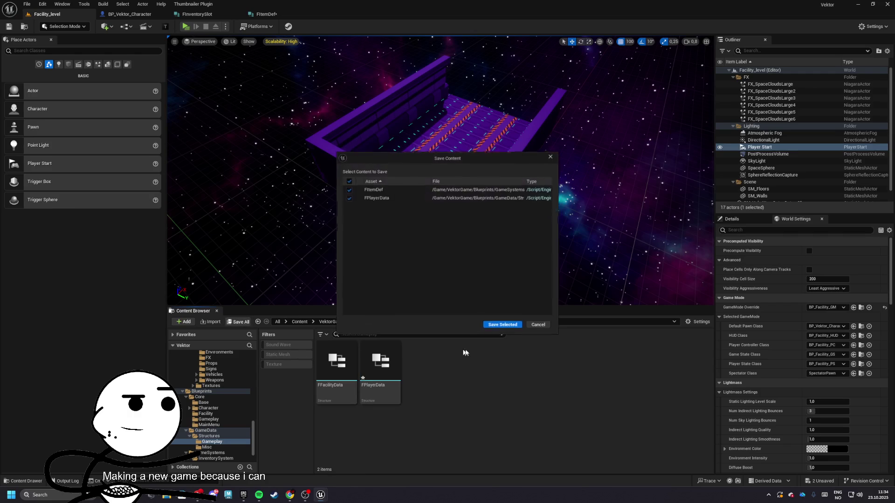
pyautogui.click(495, 327)
# Step: In FPlayerData, make a SteamID member of type Steam ID and add a Name-typed member
pyautogui.doubleClick(381, 366)
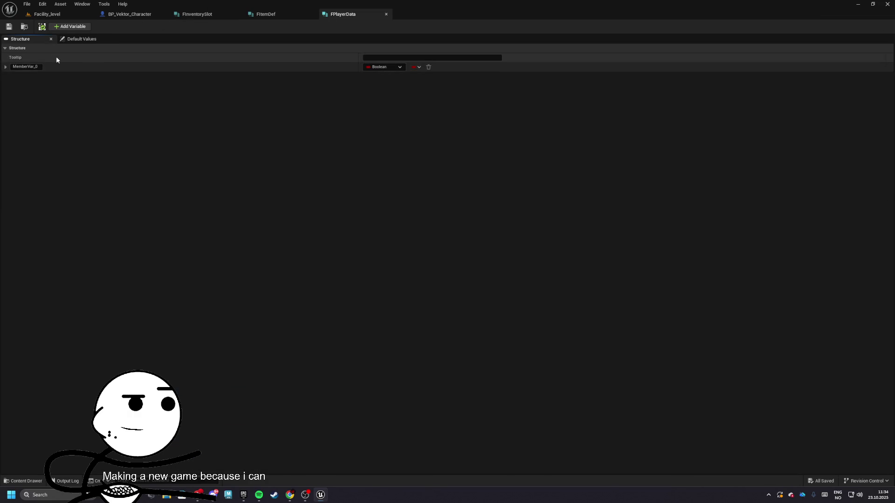
pyautogui.write('SteamID')
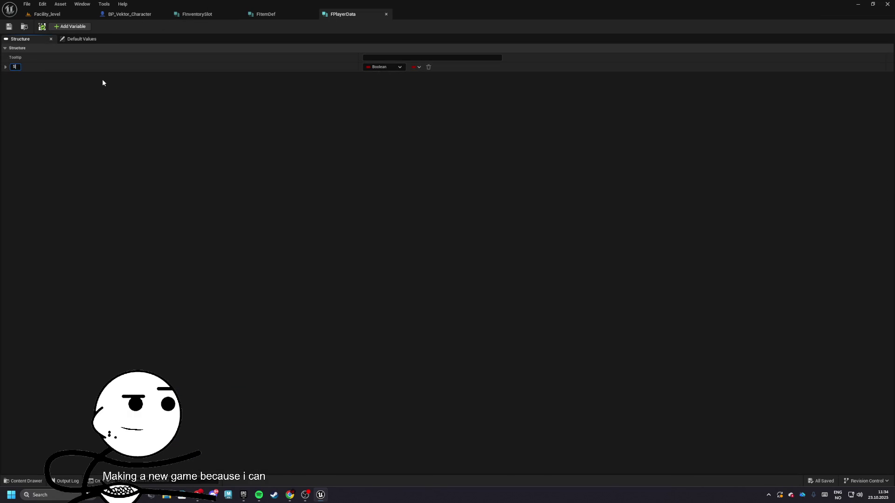
pyautogui.press('Return')
pyautogui.click(378, 68)
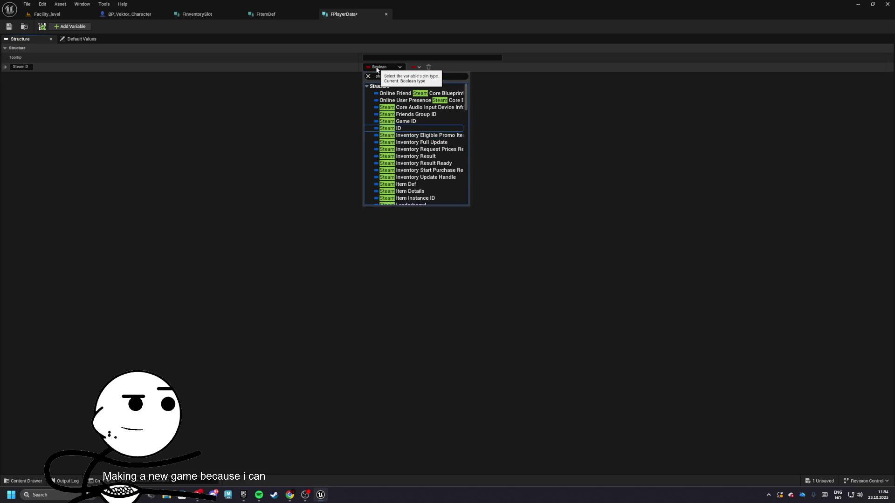
pyautogui.press('Return')
pyautogui.click(70, 27)
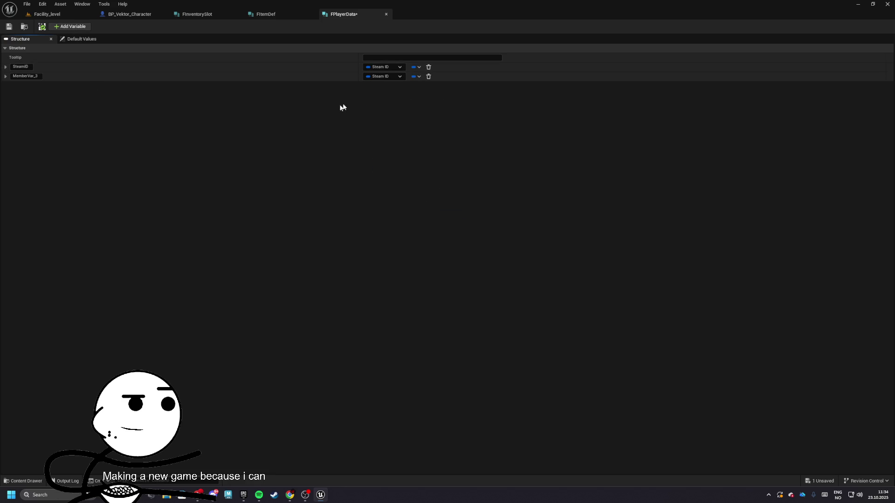
pyautogui.click(383, 77)
pyautogui.click(386, 132)
# Step: Open FFacilityData and rename its first member to DisplayName
pyautogui.click(290, 18)
pyautogui.click(63, 16)
pyautogui.doubleClick(378, 387)
pyautogui.click(26, 67)
pyautogui.write('FacilityBane')
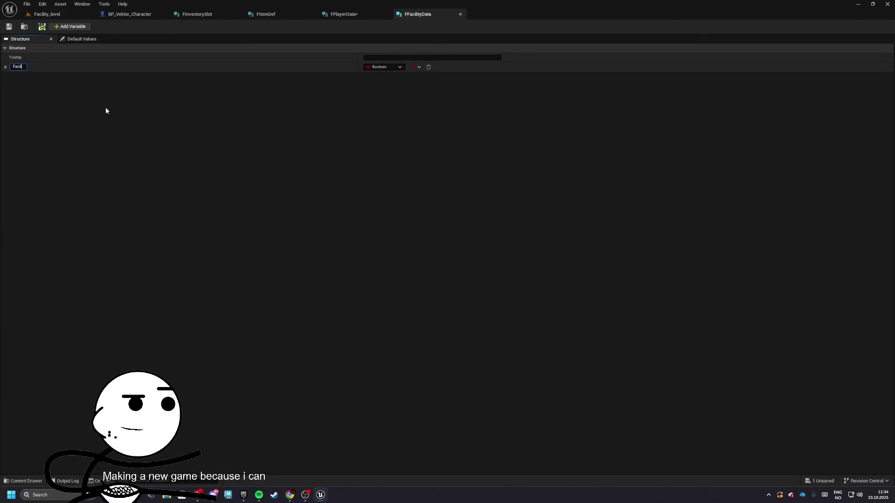
pyautogui.moveTo(26, 66); pyautogui.dragTo(32, 66)
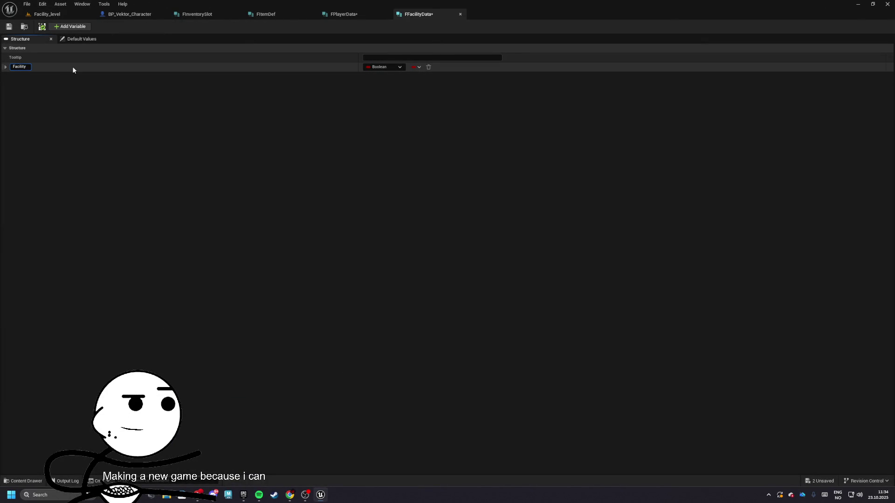
pyautogui.press('BackSpace')
pyautogui.press('BackSpace')
pyautogui.press('BackSpace')
pyautogui.write('DisplayNam')
pyautogui.write('e')
# Step: Add another member to FFacilityData and save it
pyautogui.click(70, 27)
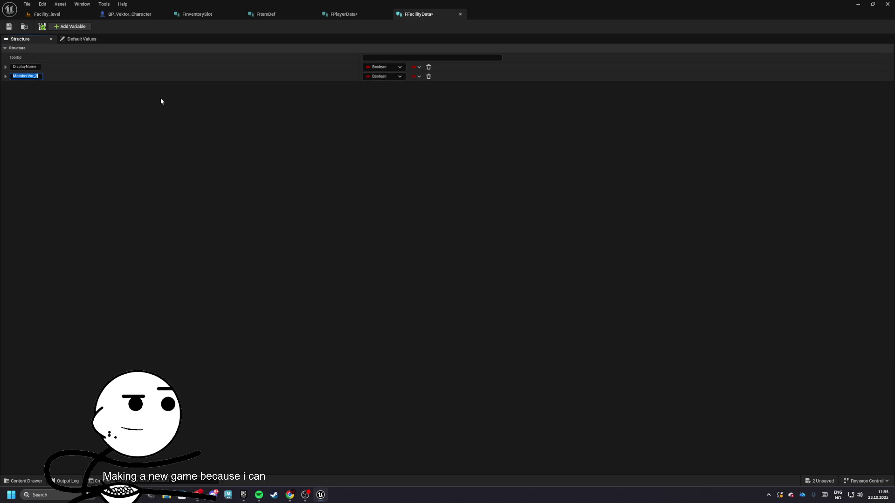
pyautogui.hotkey('ctrl', 's')
pyautogui.click(341, 14)
pyautogui.click(326, 169)
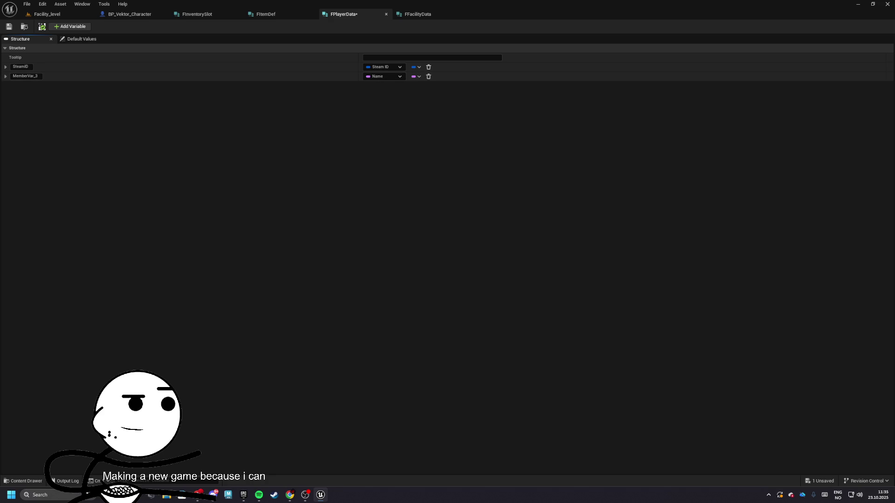
# Step: In FItemDef, change MemberVar_12's type to Gameplay Tag
pyautogui.click(270, 14)
pyautogui.click(385, 123)
pyautogui.write('G')
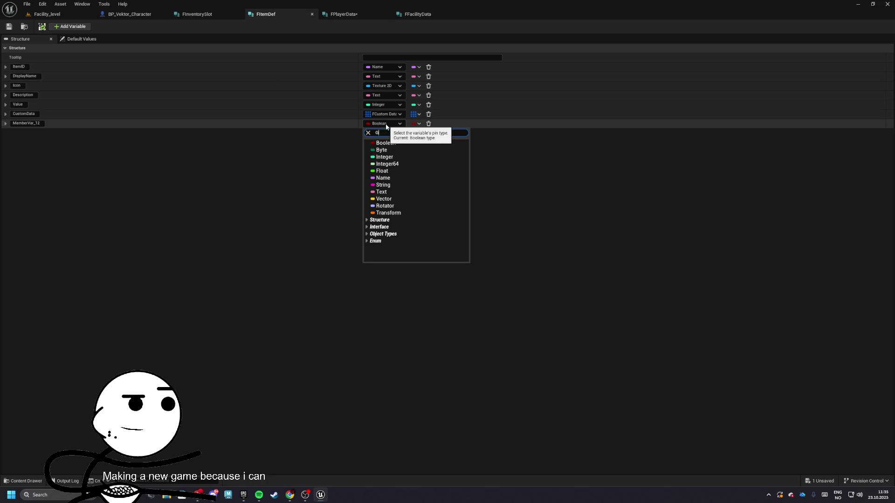
pyautogui.write('lay Tag')
pyautogui.press('Down')
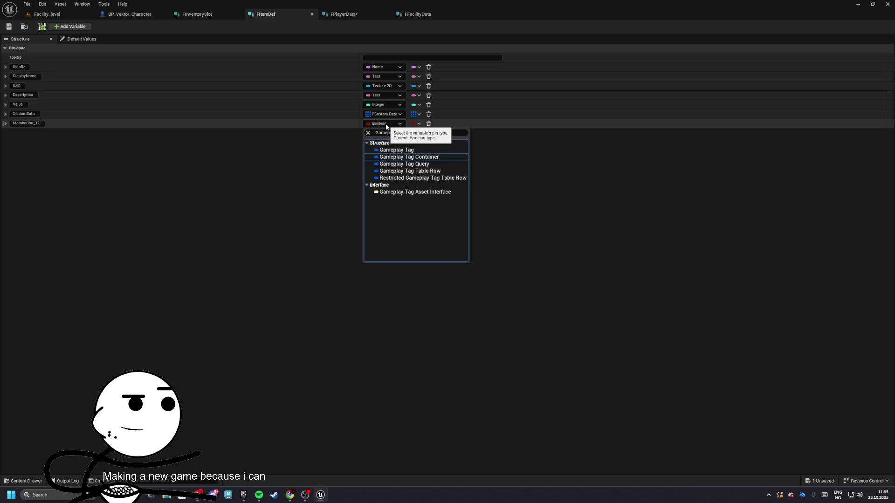
pyautogui.press('Up')
pyautogui.press('Return')
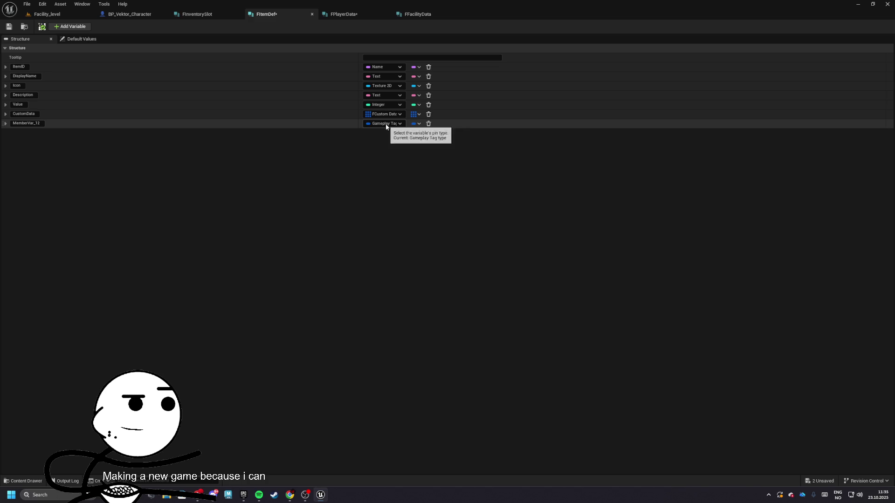
# Step: Rename MemberVar_12 to ItemTag and save FItemDef
pyautogui.click(41, 124)
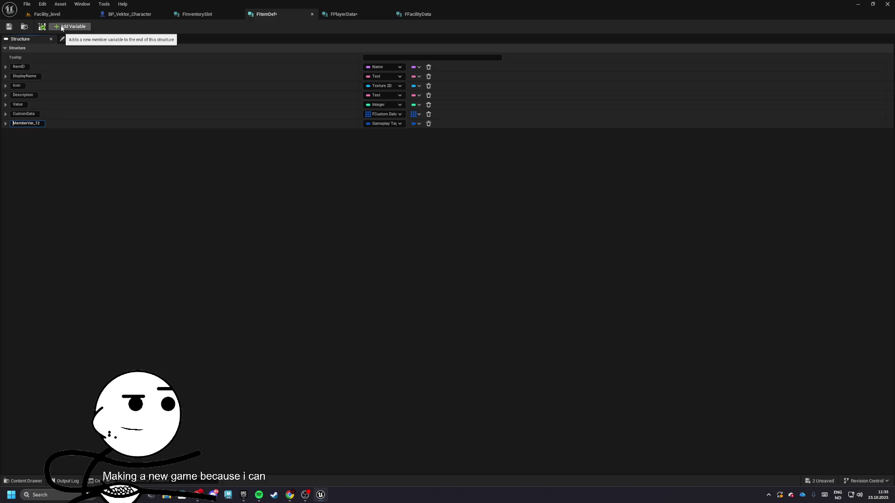
pyautogui.click(36, 125)
pyautogui.write('I')
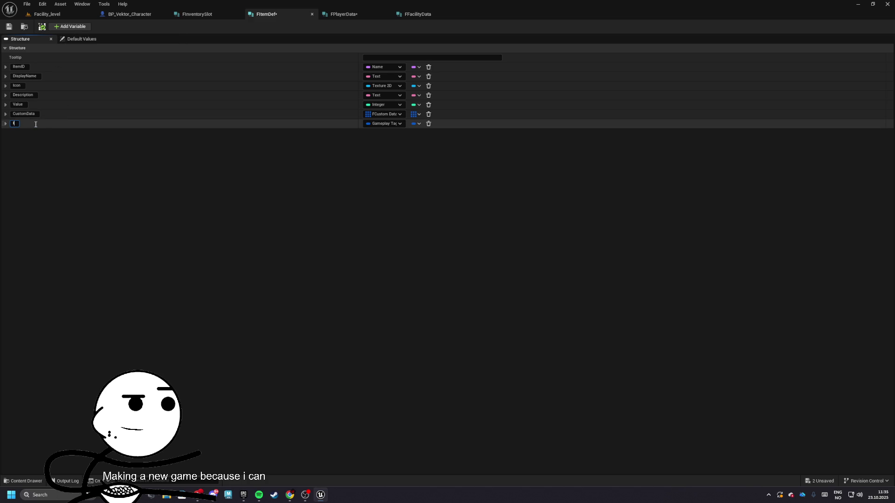
pyautogui.write('temTag')
pyautogui.press('Return')
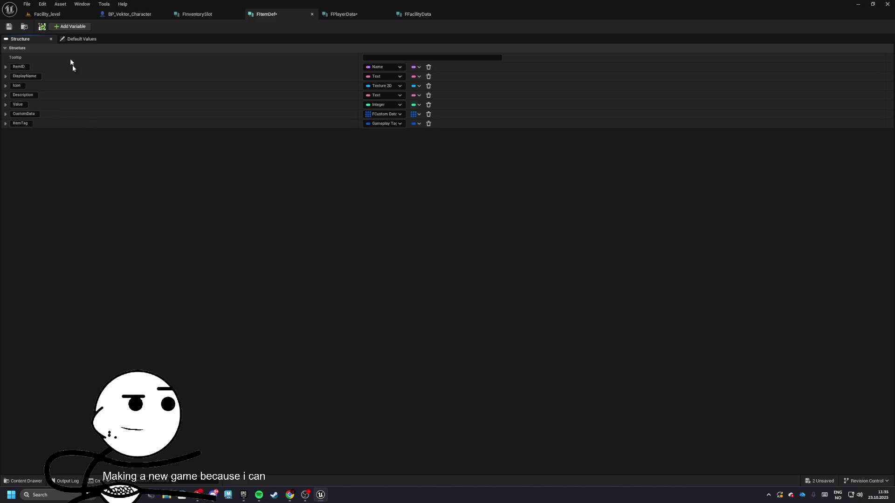
pyautogui.click(7, 28)
# Step: Save FPlayerData and clear its second member's name
pyautogui.click(338, 14)
pyautogui.click(8, 26)
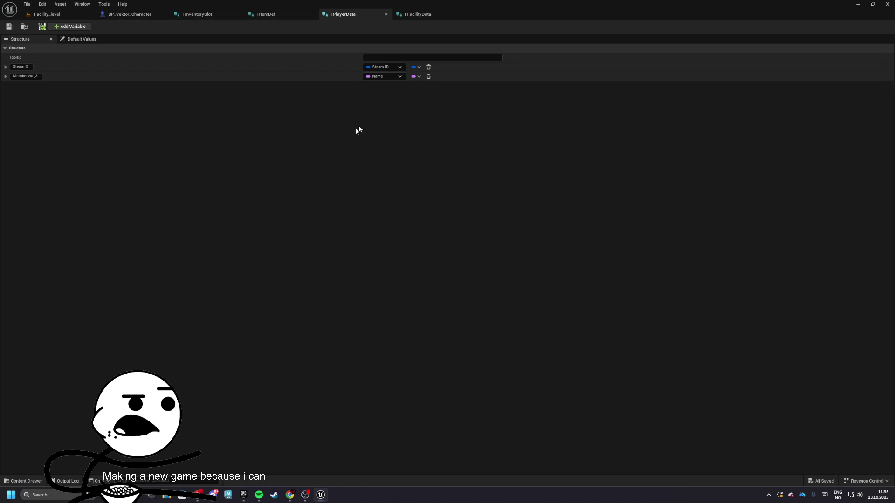
pyautogui.press('Tab')
pyautogui.press('BackSpace')
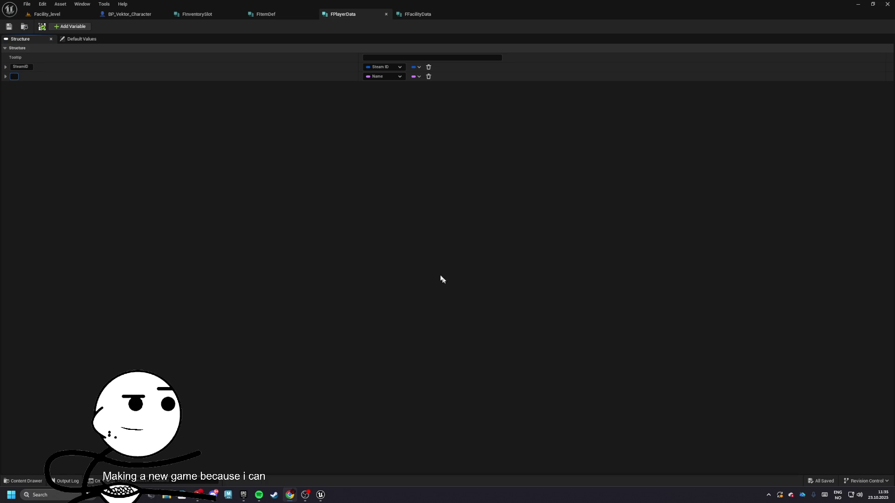
# Step: Close the BP_Vektor_Character blueprint
pyautogui.click(254, 14)
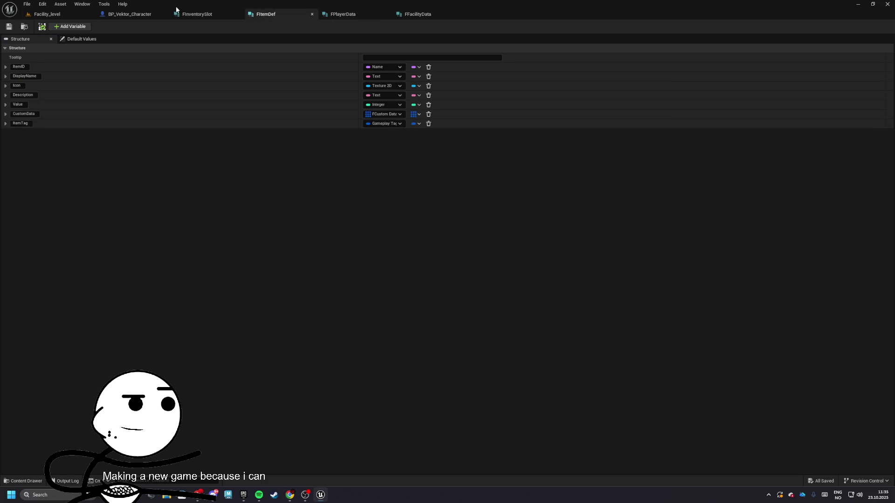
pyautogui.click(130, 14)
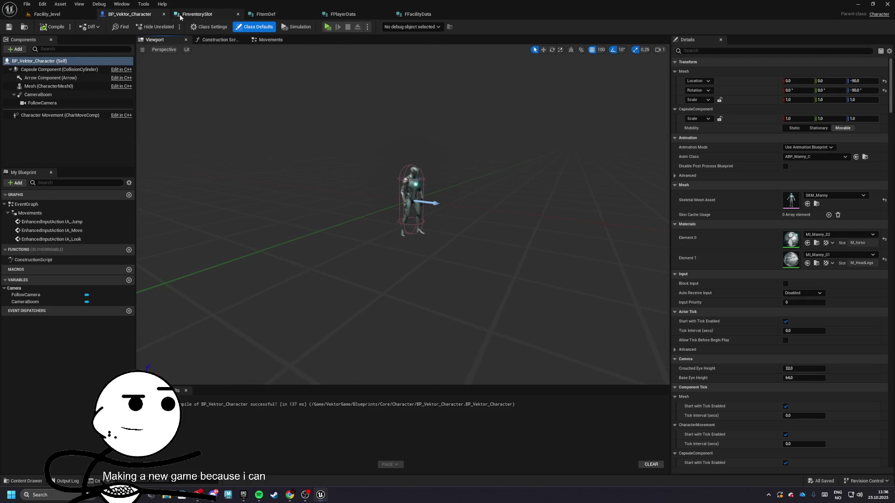
pyautogui.click(164, 14)
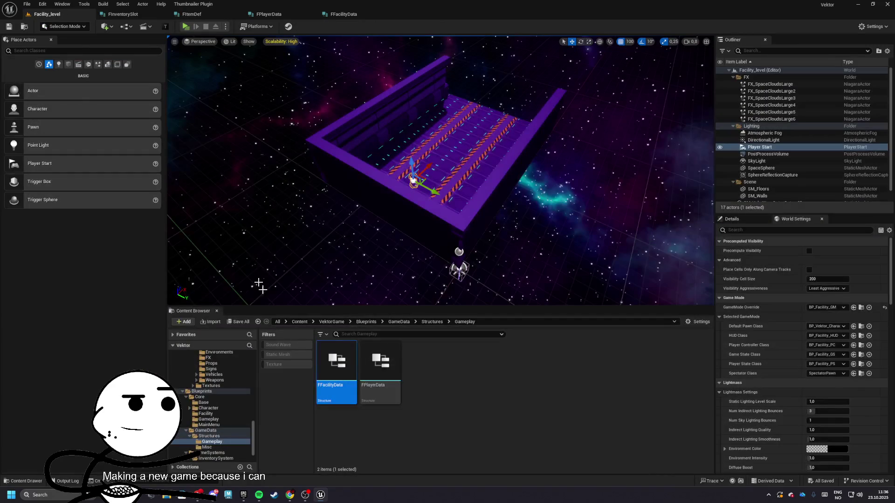
# Step: Open BP_Base_PC from the Core/Base folder
pyautogui.click(862, 345)
pyautogui.click(393, 322)
pyautogui.doubleClick(336, 361)
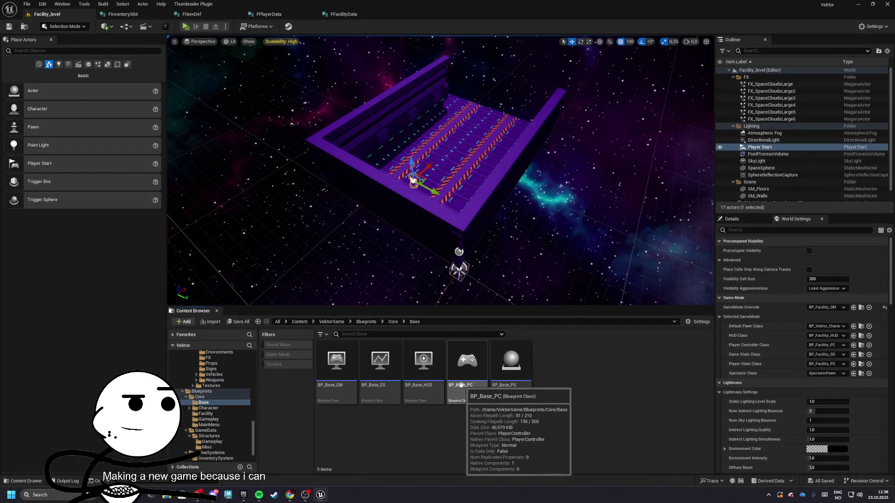
pyautogui.doubleClick(467, 361)
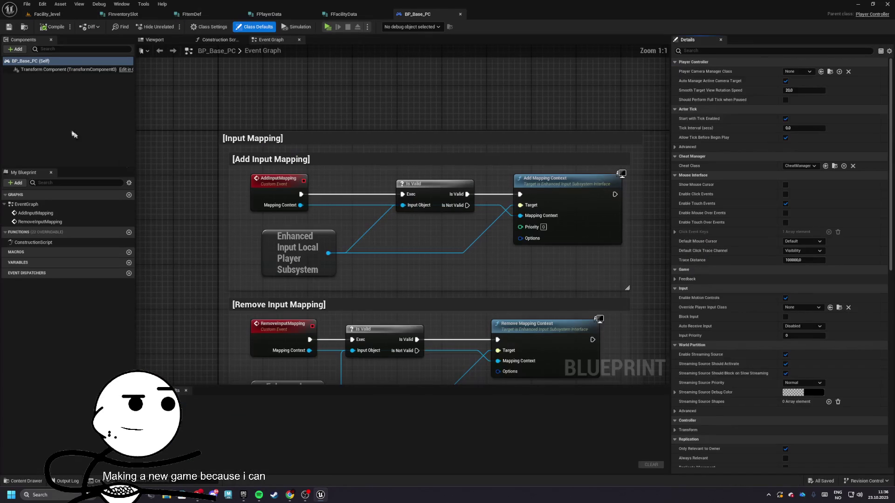
# Step: Add an InventoryComponent to BP_Base_PC, compile and save, and return to Facility_level
pyautogui.click(23, 49)
pyautogui.press('Return')
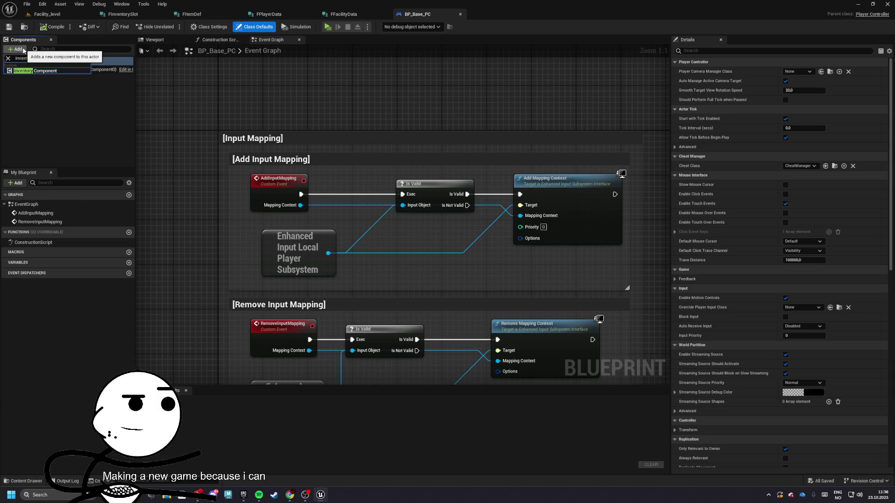
pyautogui.click(9, 26)
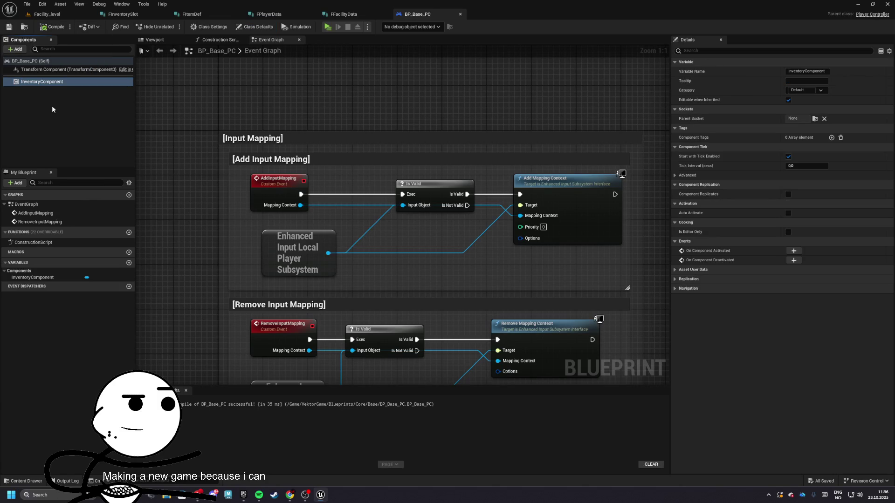
pyautogui.click(22, 29)
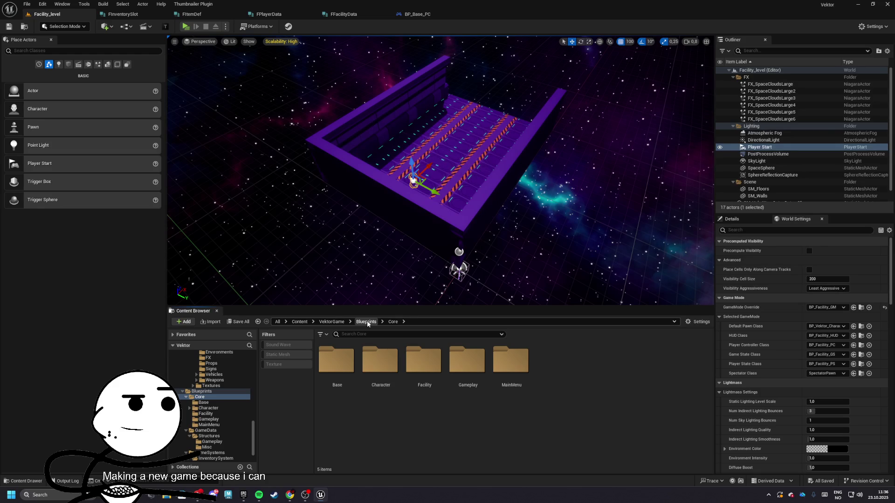
# Step: Create an 'InteractionSystem' folder inside GameSystems, correcting the misspelled name
pyautogui.click(367, 322)
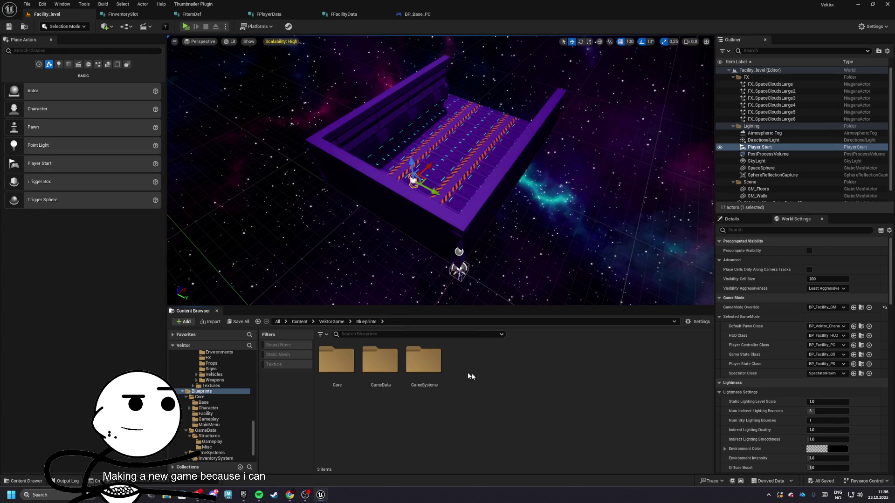
pyautogui.doubleClick(423, 362)
pyautogui.rightClick(500, 383)
pyautogui.click(541, 156)
pyautogui.write('Inte')
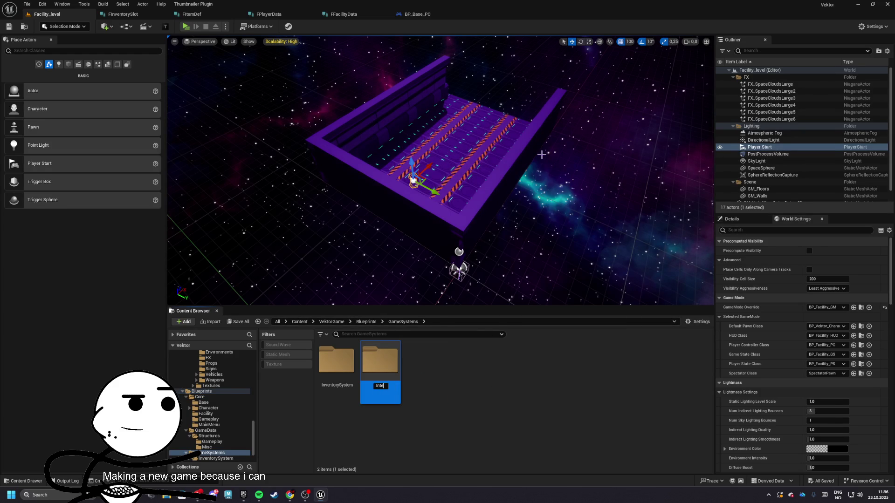
pyautogui.write('ractionSystme')
pyautogui.press('Return')
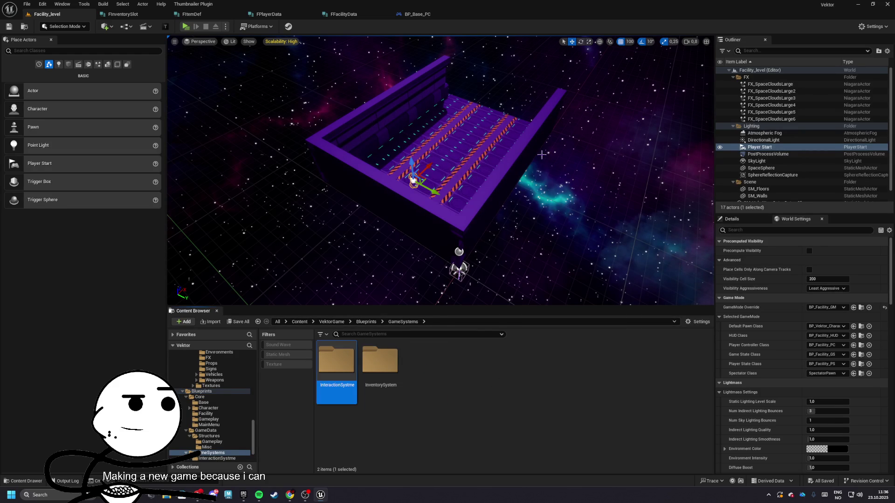
pyautogui.press('F2')
pyautogui.press('BackSpace')
pyautogui.press('BackSpace')
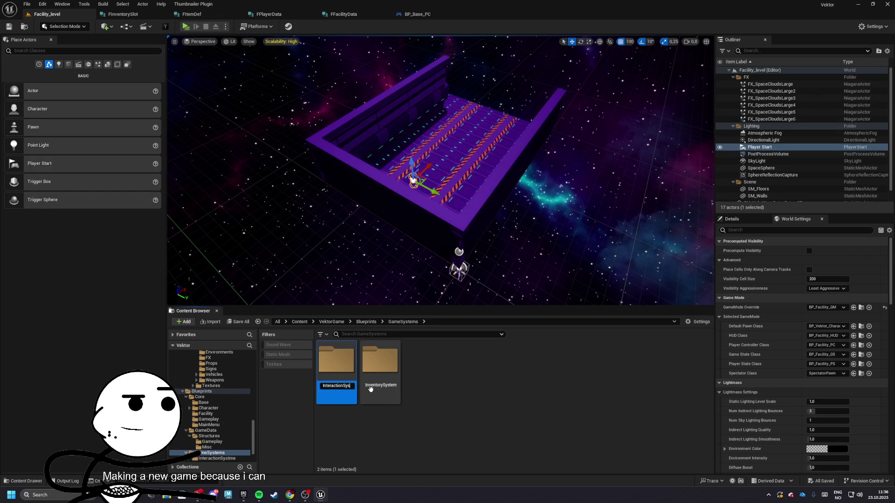
pyautogui.write('em')
pyautogui.press('Return')
# Step: Create an InteractionManagerComponent Blueprint Class in the InteractionSystem folder
pyautogui.doubleClick(350, 368)
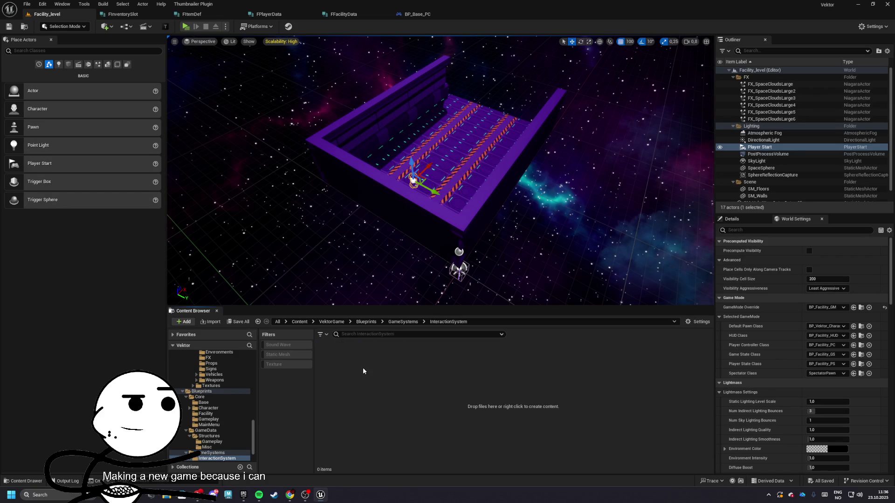
pyautogui.rightClick(363, 370)
pyautogui.moveTo(389, 249)
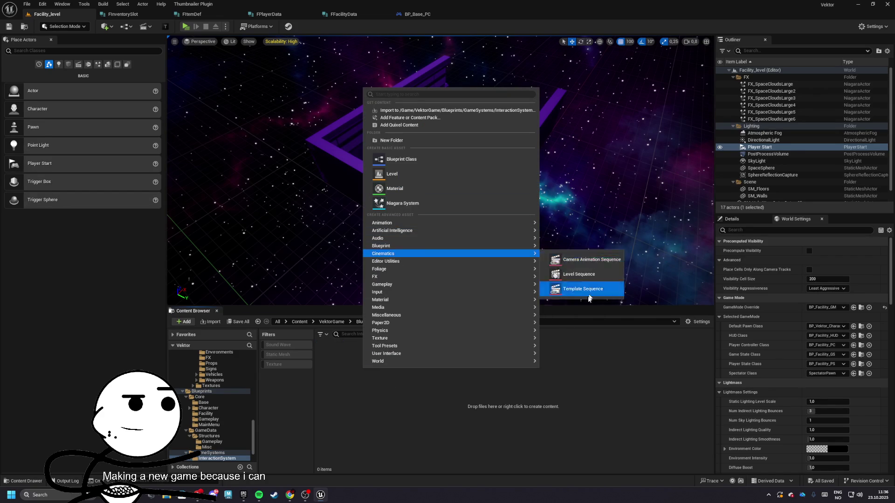
pyautogui.click(401, 159)
pyautogui.click(371, 255)
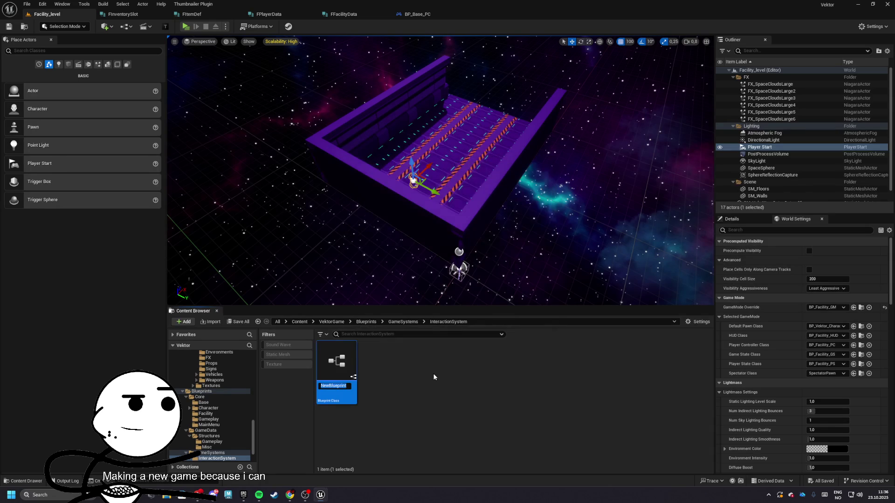
pyautogui.write('InteractionMa')
pyautogui.write('nagerComponen')
pyautogui.write('t')
pyautogui.press('Return')
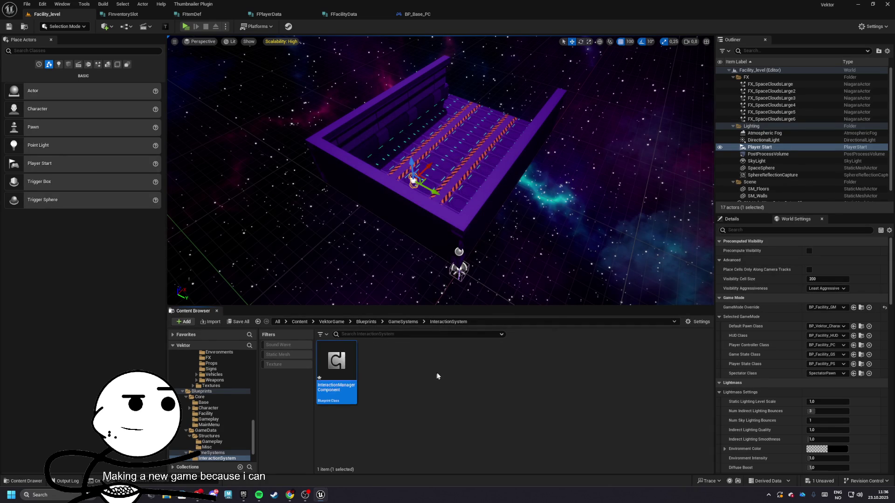
# Step: Duplicate it as InteractTargetComponent and save all new assets
pyautogui.rightClick(339, 371)
pyautogui.click(373, 235)
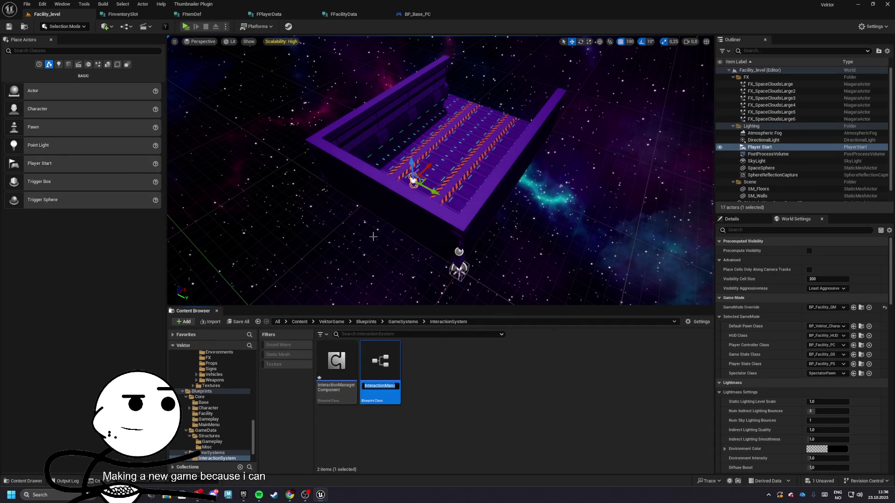
pyautogui.press('BackSpace')
pyautogui.write('t Component')
pyautogui.press('Return')
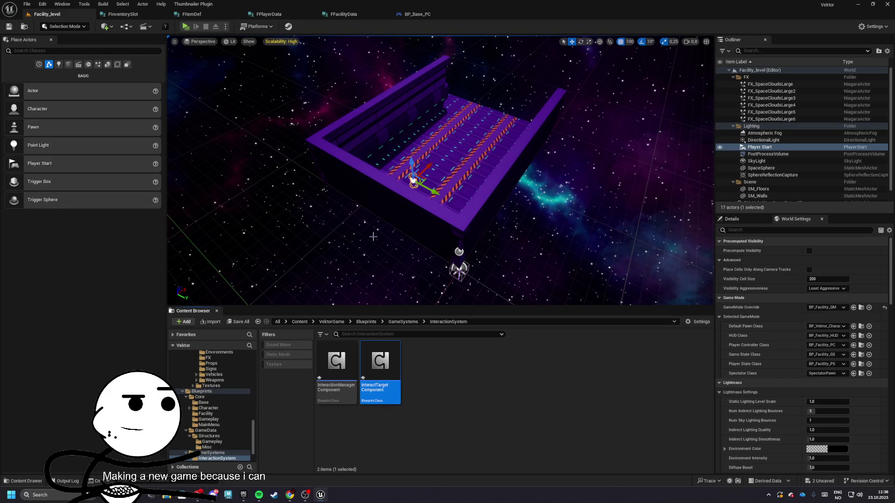
pyautogui.hotkey('ctrl', 'shift', 's')
pyautogui.click(503, 326)
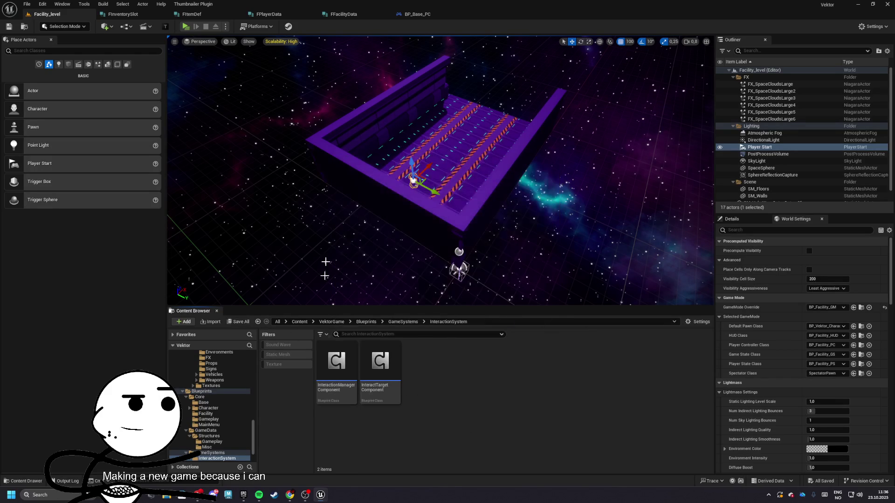
pyautogui.click(417, 14)
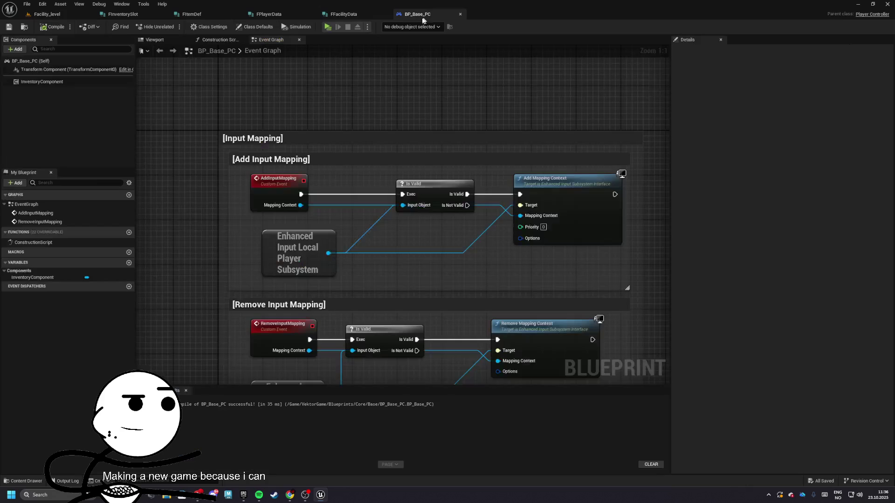
# Step: Add an InteractionManagerComponent to BP_Base_PC, then compile and save the blueprint
pyautogui.click(17, 49)
pyautogui.write('interac')
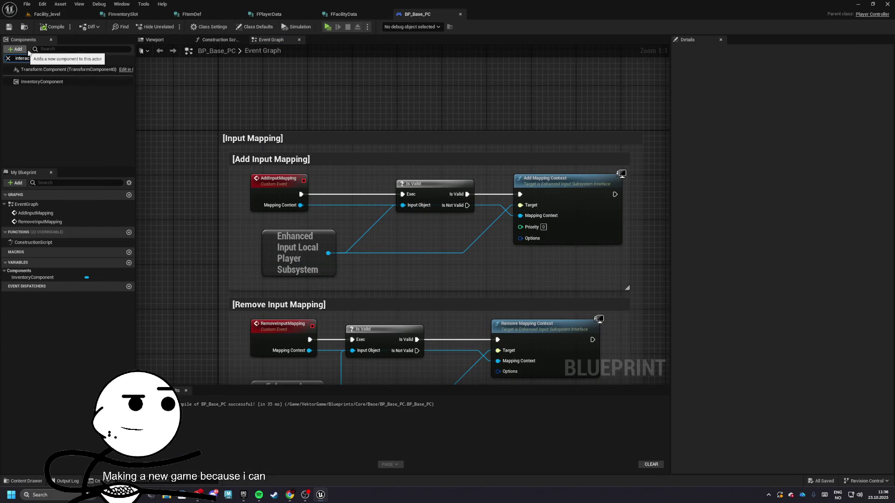
pyautogui.hotkey('ctrl', 'a')
pyautogui.write('oi')
pyautogui.write('interaction')
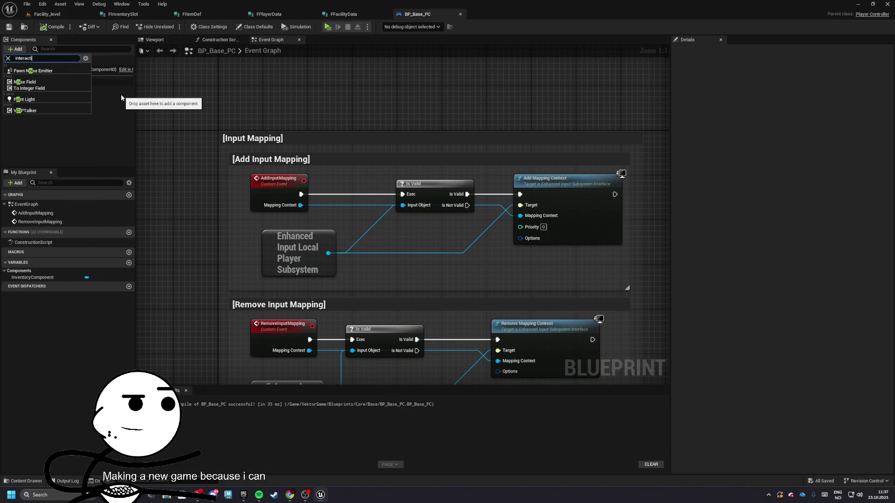
pyautogui.press('Return')
pyautogui.click(53, 27)
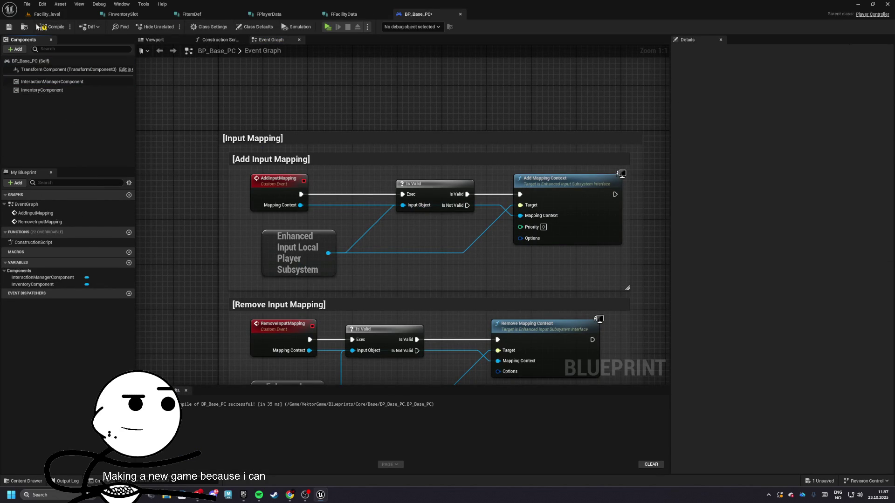
pyautogui.click(9, 27)
pyautogui.click(44, 91)
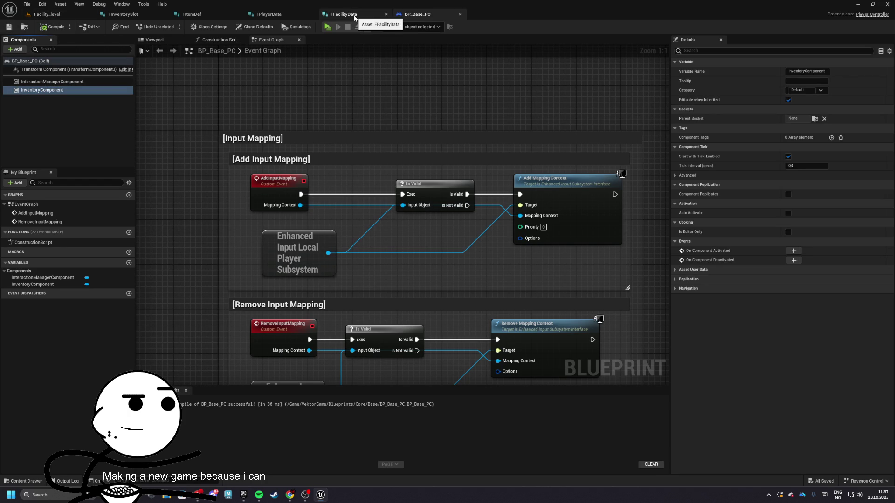
pyautogui.click(291, 18)
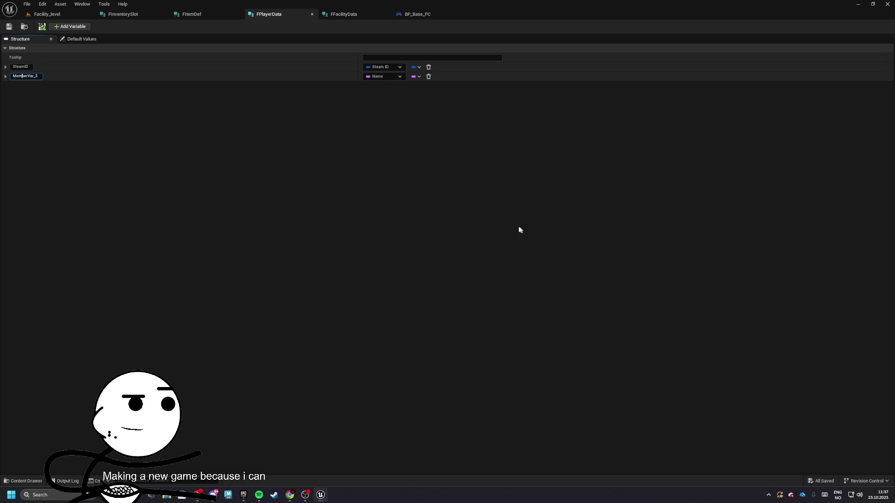
# Step: Name the FPlayerData member Level, make it a Float, and save the structure
pyautogui.write('DisplayN')
pyautogui.write('ame')
pyautogui.press('Return')
pyautogui.press('BackSpace')
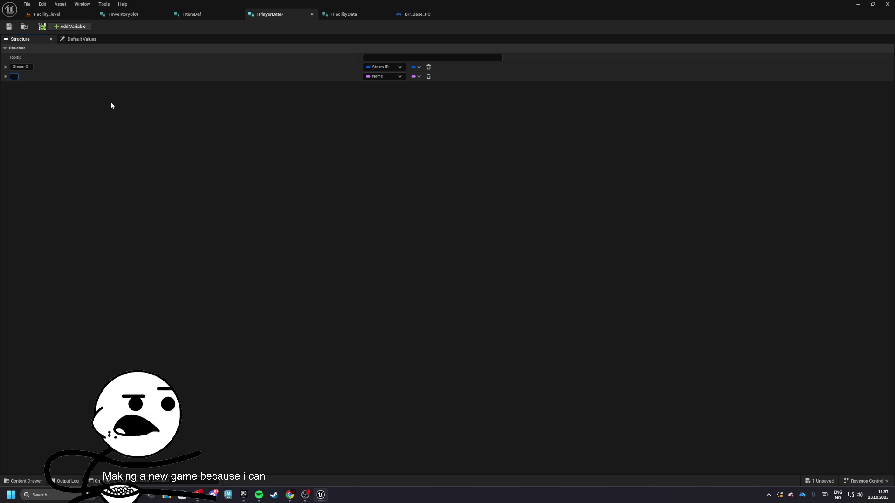
pyautogui.write('Level')
pyautogui.press('Return')
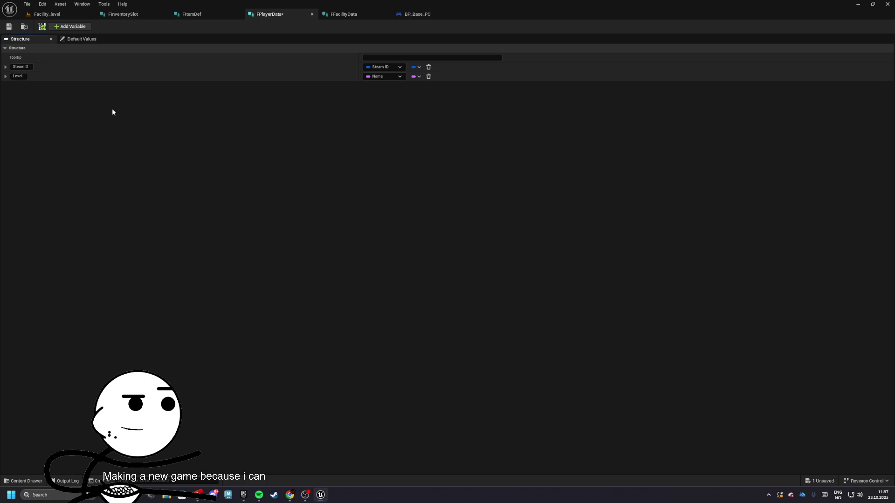
pyautogui.click(390, 76)
pyautogui.click(383, 125)
pyautogui.hotkey('ctrl', 's')
# Step: Rename the Level member to Experience
pyautogui.click(383, 76)
pyautogui.click(384, 76)
pyautogui.click(383, 77)
pyautogui.click(20, 78)
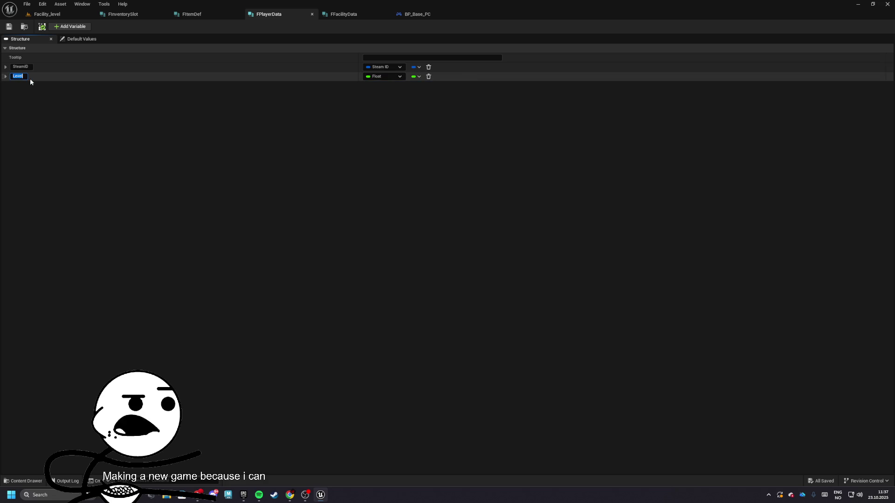
pyautogui.write('Experience')
pyautogui.press('Return')
# Step: Add a third FPlayerData member with an empty name, then type a web query about player state level transfer
pyautogui.click(70, 26)
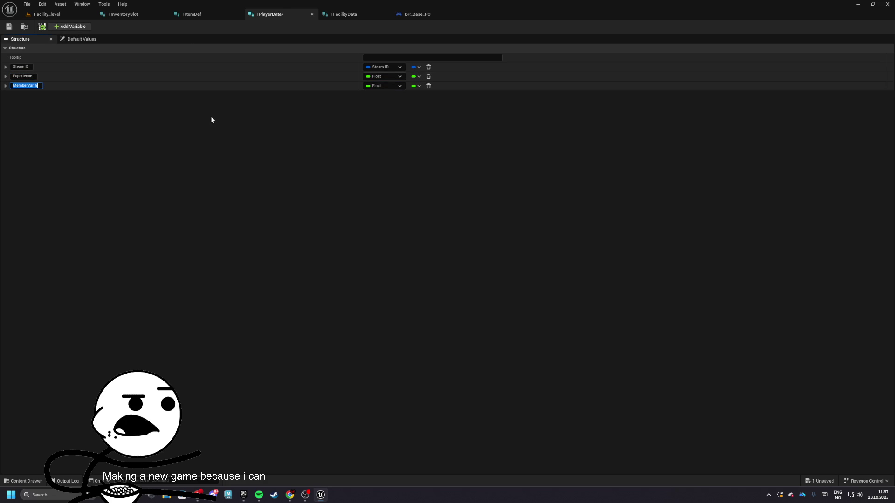
pyautogui.press('BackSpace')
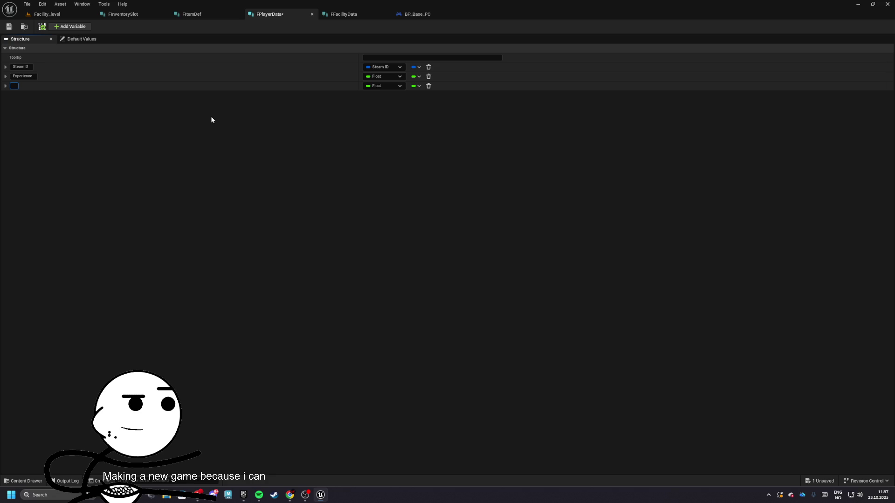
pyautogui.write('M')
pyautogui.hotkey('alt', 'Tab')
pyautogui.write('un')
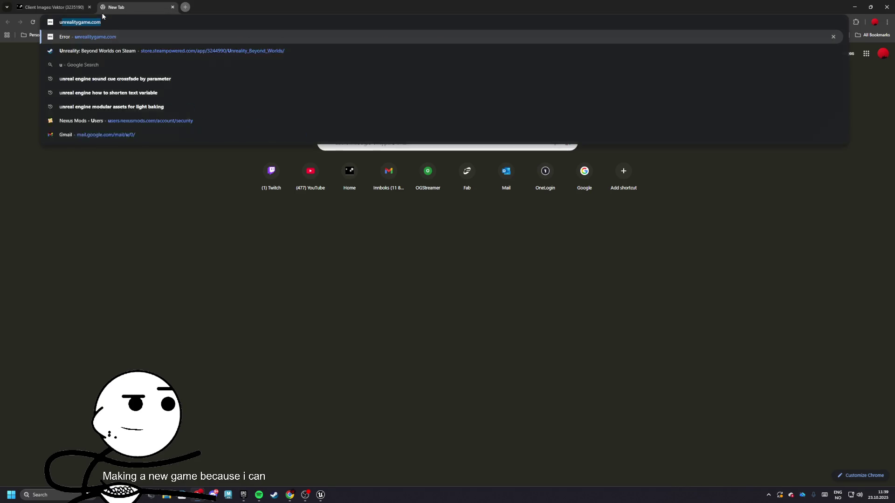
pyautogui.write('real e')
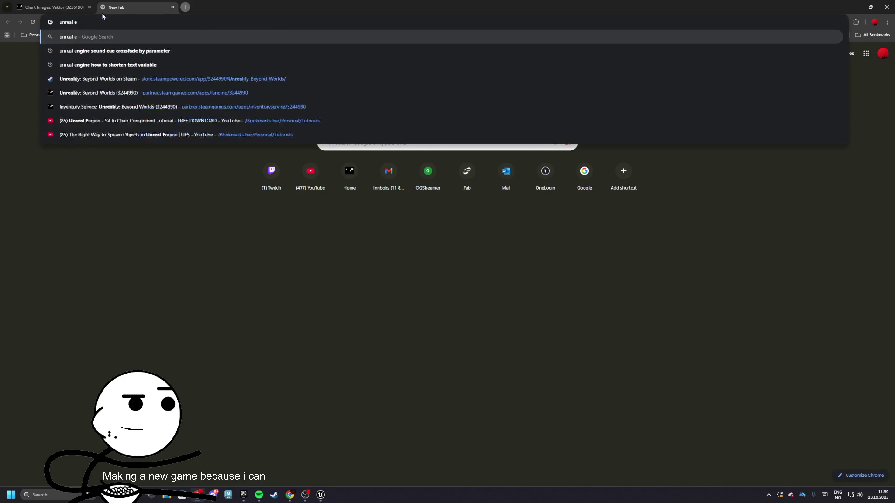
pyautogui.write('ngine does ')
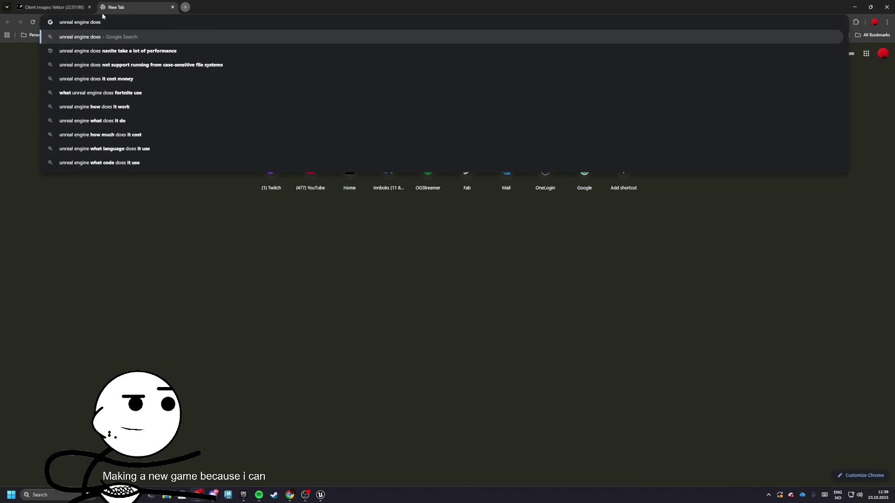
pyautogui.write('player sta')
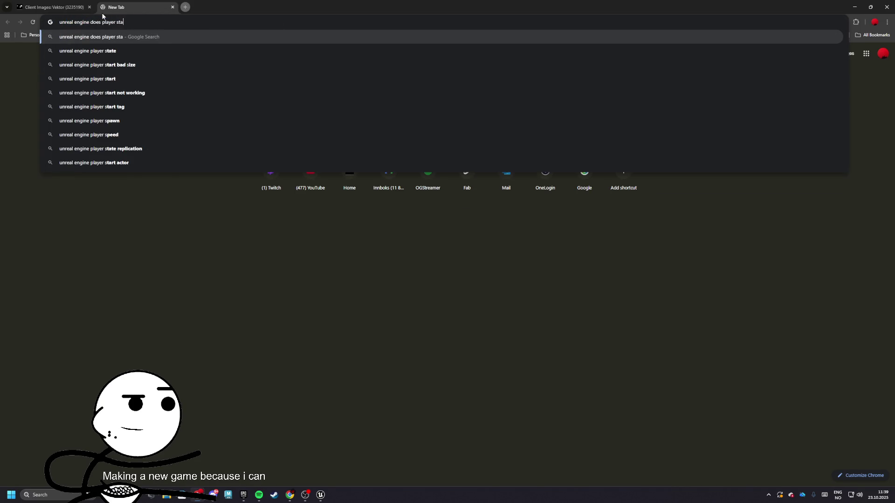
pyautogui.write('te transfe')
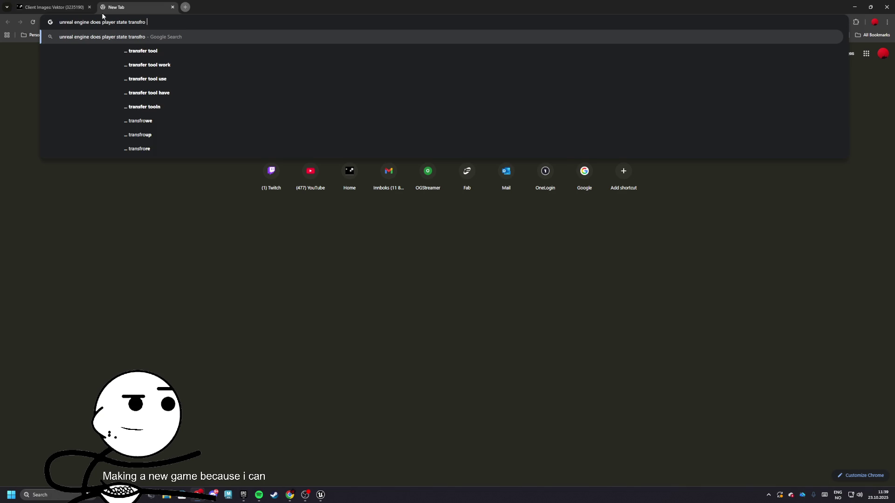
pyautogui.write('r ov')
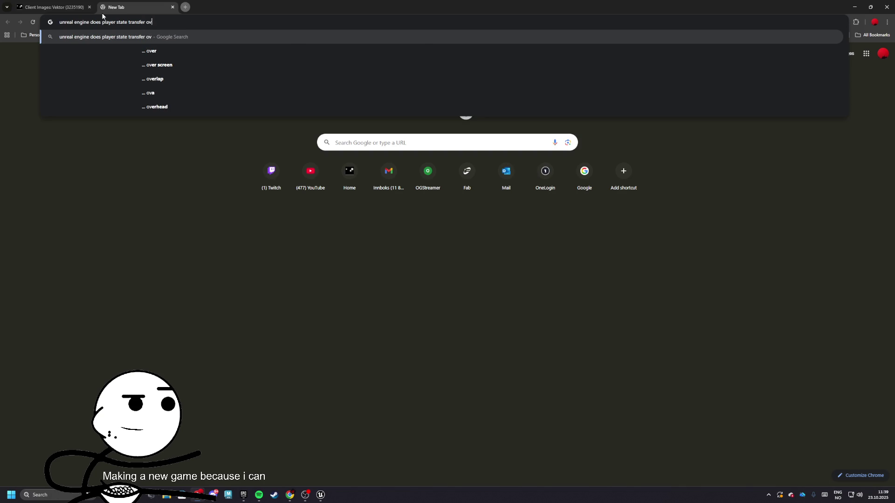
pyautogui.write('er between')
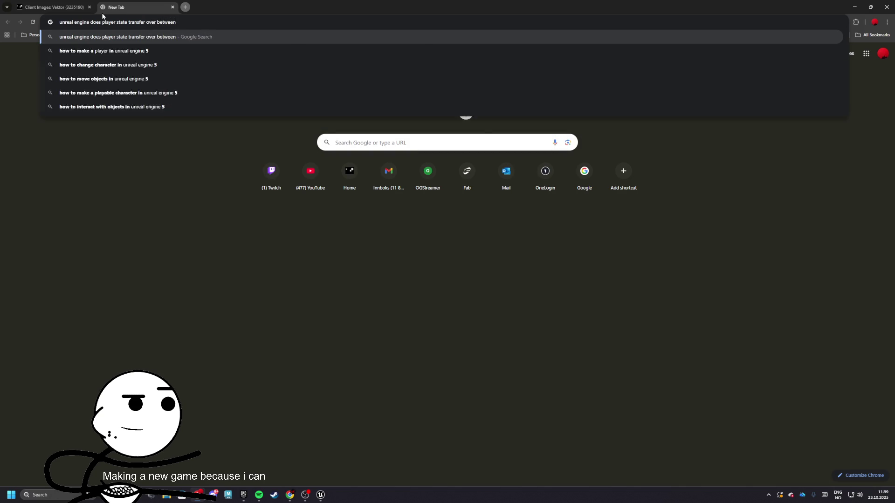
pyautogui.write(' level?')
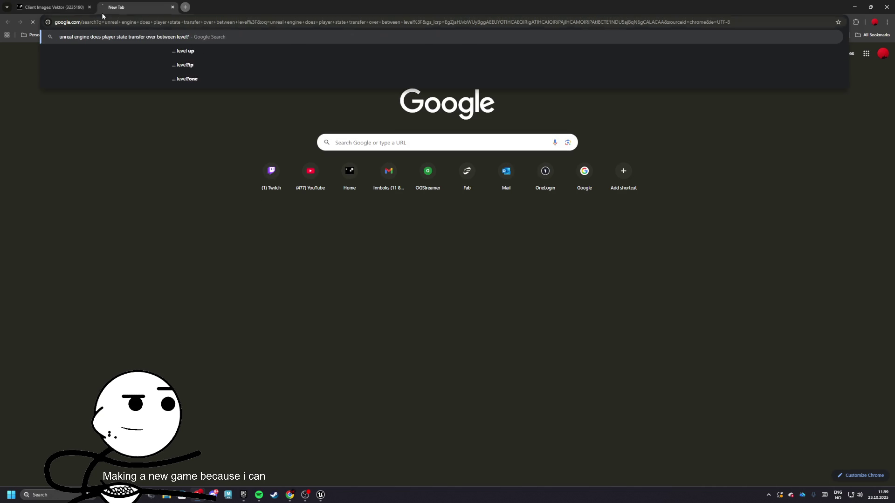
# Step: Search whether PlayerState transfers between levels and expand the full AI overview
pyautogui.press('Return')
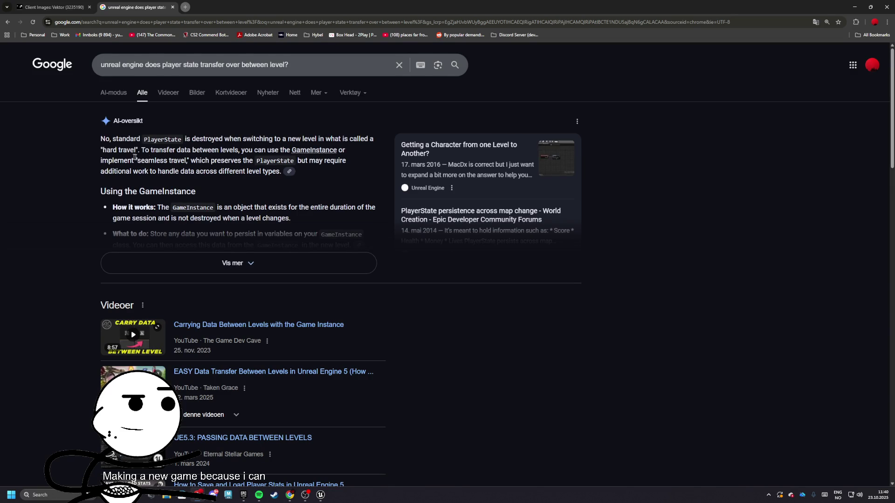
pyautogui.scroll(-2, 257, 168)
pyautogui.click(178, 157)
pyautogui.scroll(-2, 140, 172)
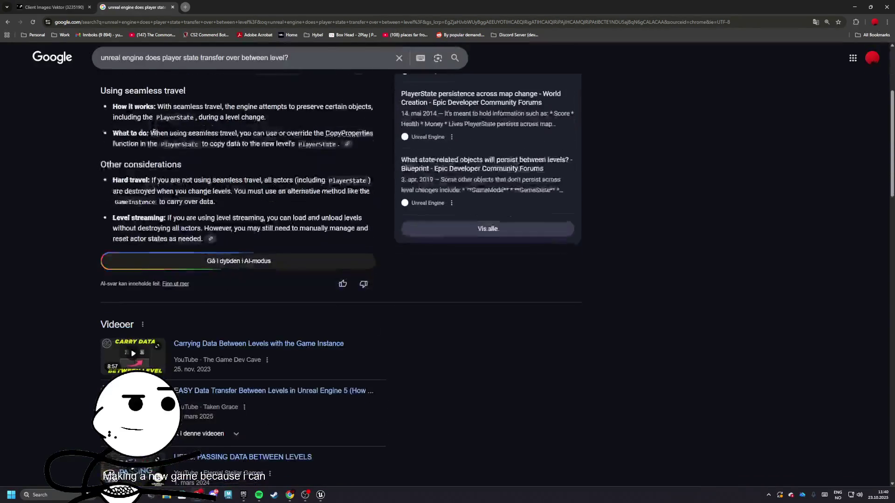
pyautogui.scroll(2, 135, 175)
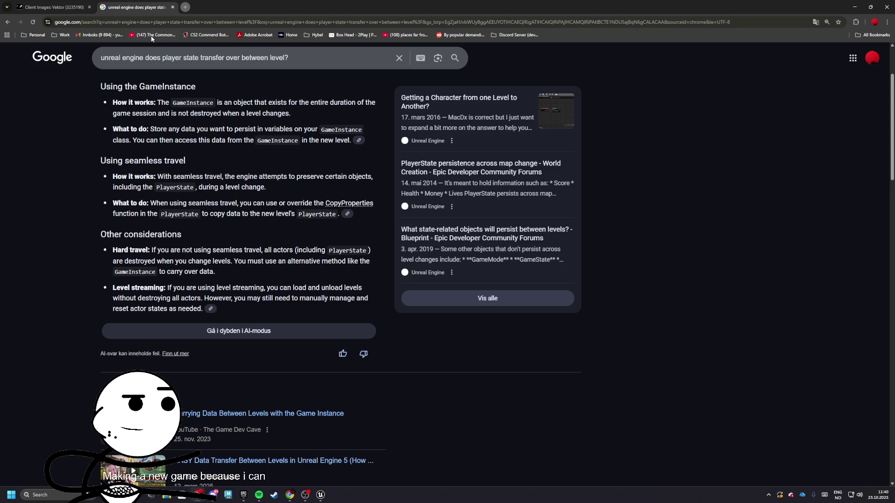
# Step: Back in Unreal, open BP_Facility_PS from the Content Browser
pyautogui.hotkey('alt', 'Tab')
pyautogui.click(65, 14)
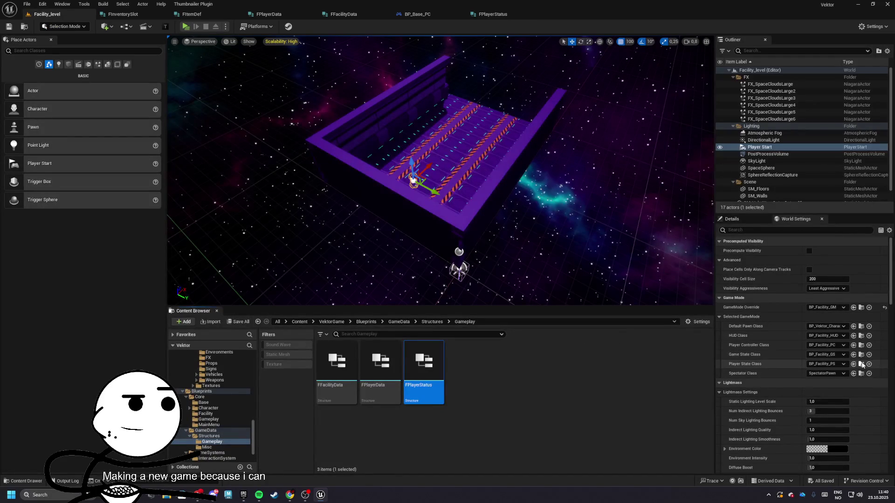
pyautogui.click(861, 363)
pyautogui.doubleClick(513, 369)
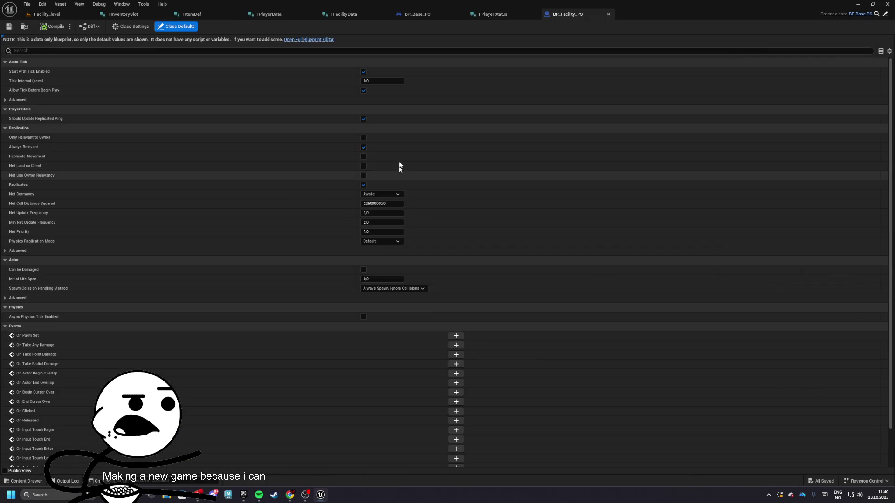
# Step: In BP_Facility_PS's full editor, add Event CopyProperties and delete the BeginPlay and Tick nodes
pyautogui.click(309, 40)
pyautogui.rightClick(424, 228)
pyautogui.write('copyp')
pyautogui.press('Up')
pyautogui.press('Up')
pyautogui.press('Return')
pyautogui.moveTo(448, 233); pyautogui.dragTo(396, 293)
pyautogui.moveTo(322, 233); pyautogui.dragTo(434, 126)
pyautogui.press('Delete')
pyautogui.moveTo(388, 293)
pyautogui.mouseDown()
pyautogui.moveTo(356, 131)
pyautogui.moveTo(359, 106)
pyautogui.mouseUp()
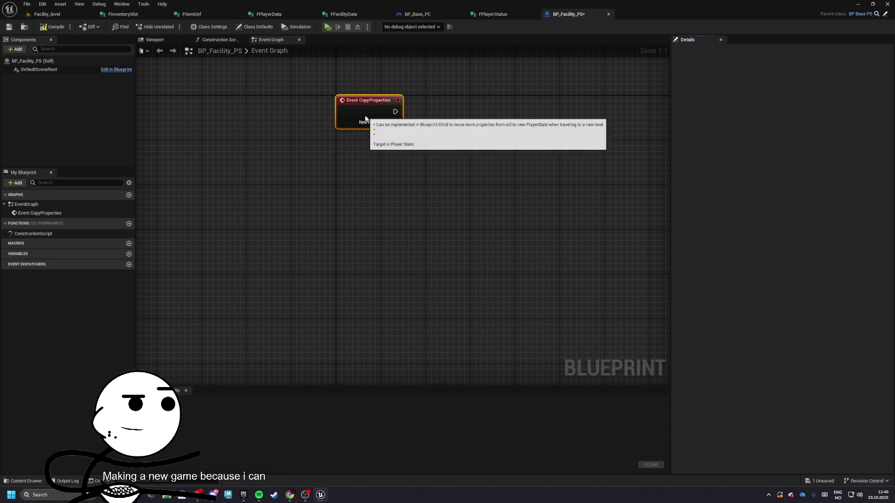
pyautogui.hotkey('alt', 'Tab')
pyautogui.scroll(-1, 155, 228)
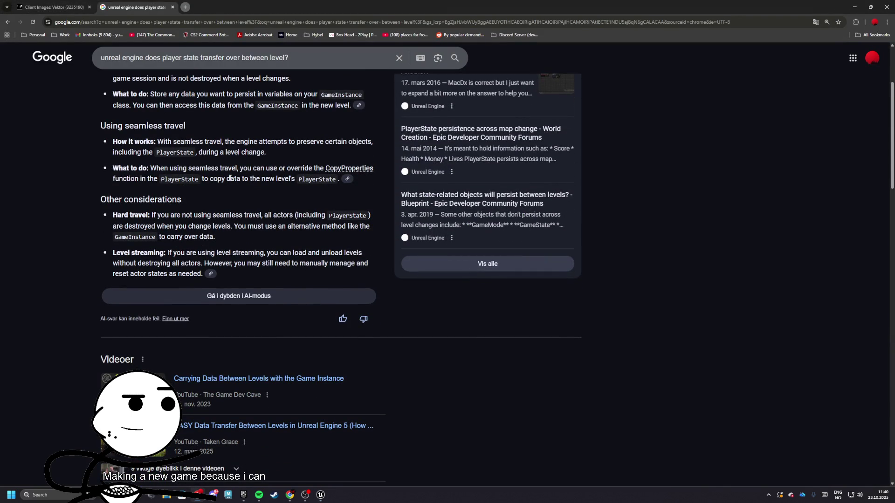
# Step: Try Google's AI Mode, then return to and browse the regular results
pyautogui.click(171, 302)
pyautogui.click(11, 22)
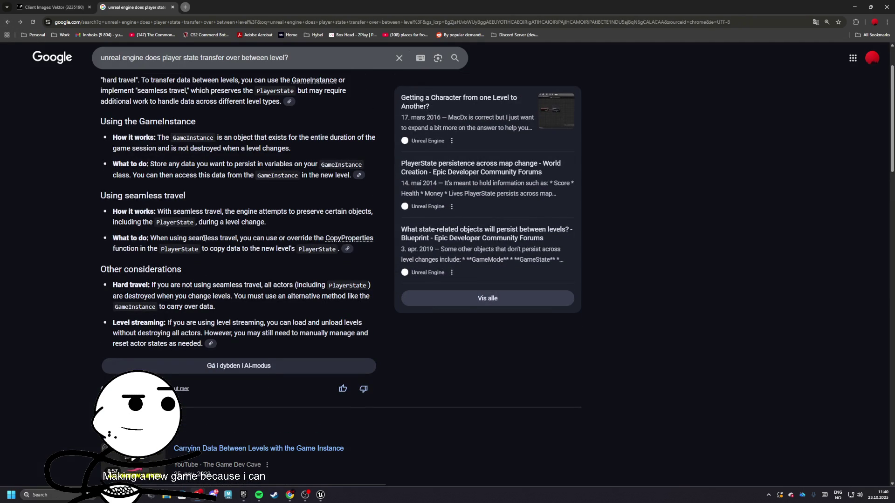
pyautogui.scroll(-3, 205, 234)
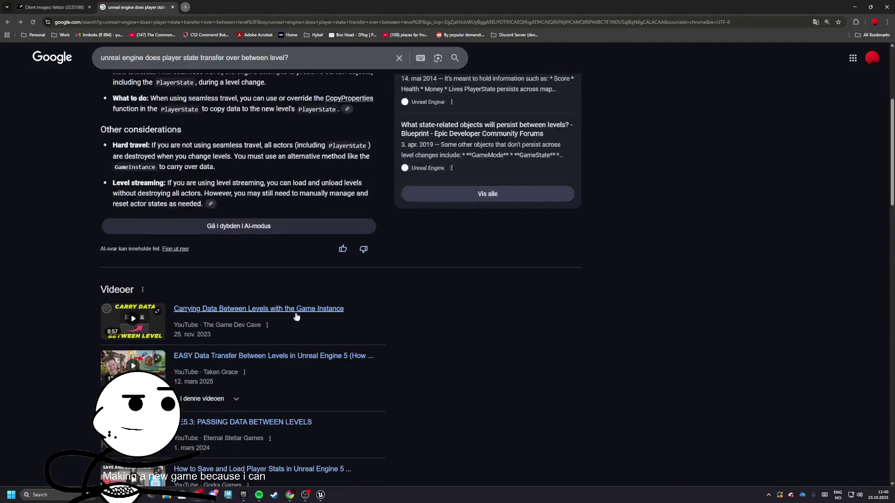
pyautogui.scroll(-1, 303, 312)
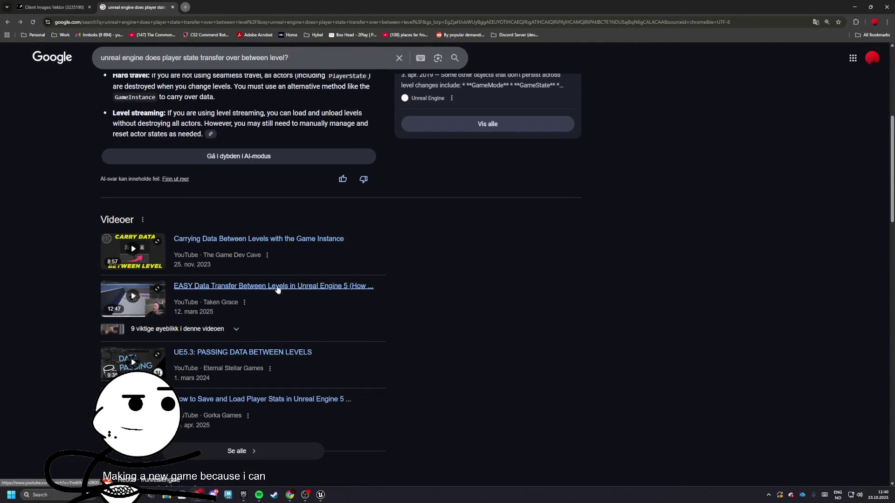
pyautogui.scroll(5, 244, 269)
# Step: Search Google for 'unreal engine player state copy properties'
pyautogui.tripleClick(223, 58)
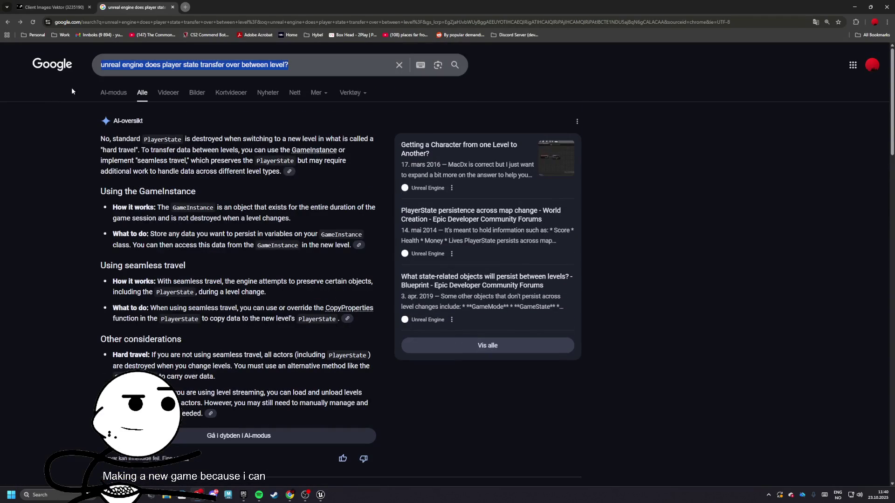
pyautogui.write('unera')
pyautogui.press('BackSpace')
pyautogui.press('BackSpace')
pyautogui.write('real engine player ')
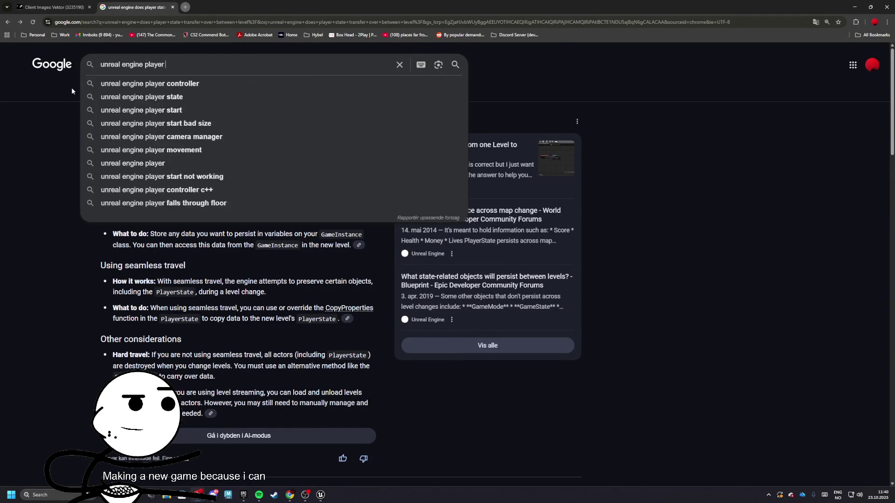
pyautogui.write('state copy pr')
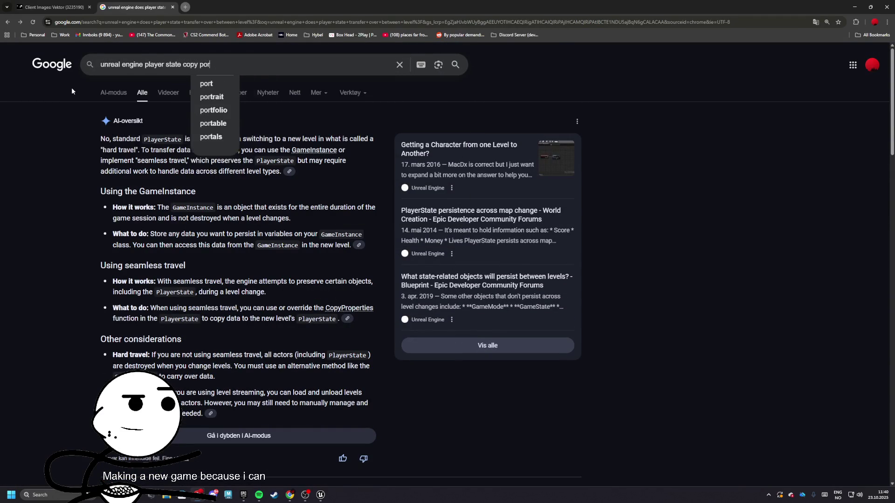
pyautogui.write('operties')
pyautogui.press('Return')
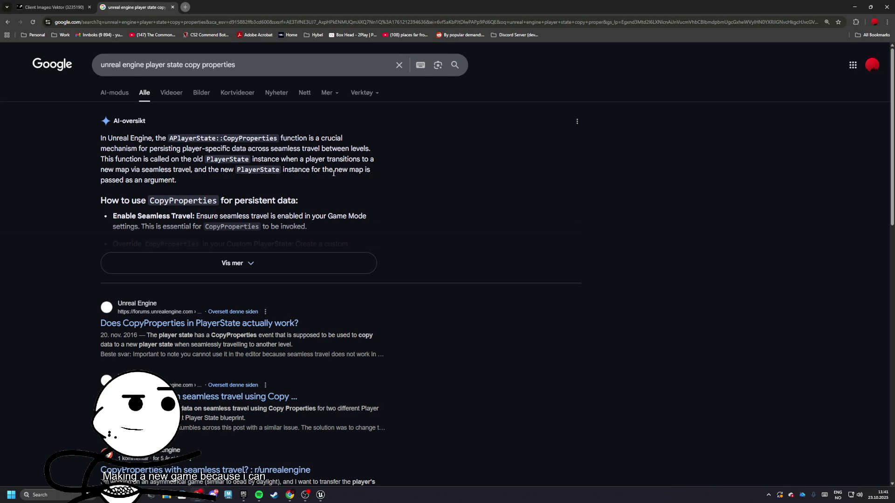
pyautogui.scroll(-1, 133, 185)
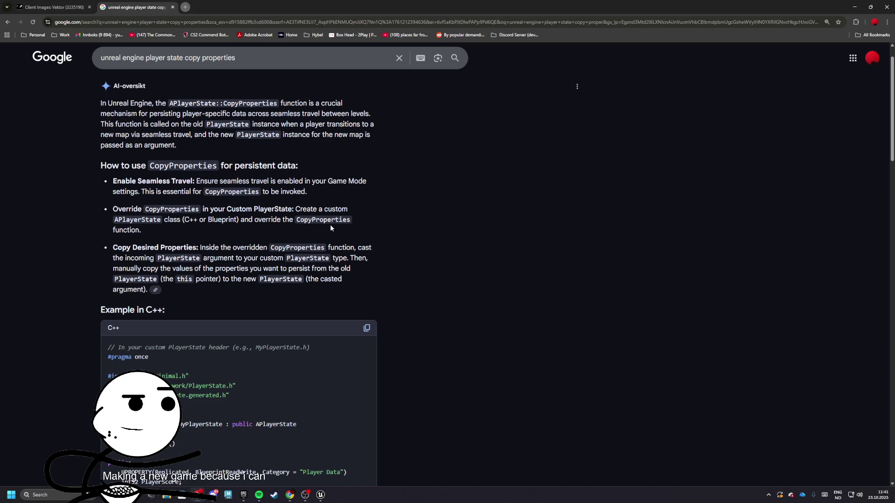
# Step: Add a Cast To BP_Base_PS node from CopyProperties' New Player State pin
pyautogui.hotkey('alt', 'Tab')
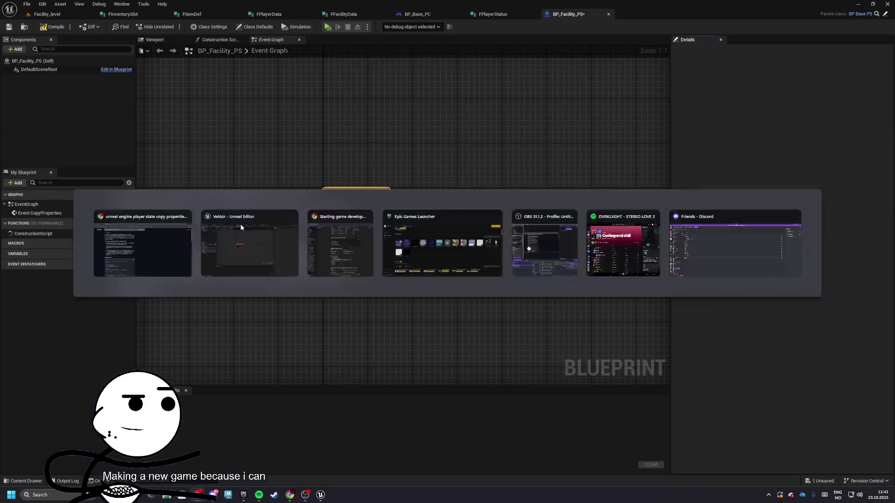
pyautogui.moveTo(289, 242); pyautogui.dragTo(381, 237)
pyautogui.write('cast to')
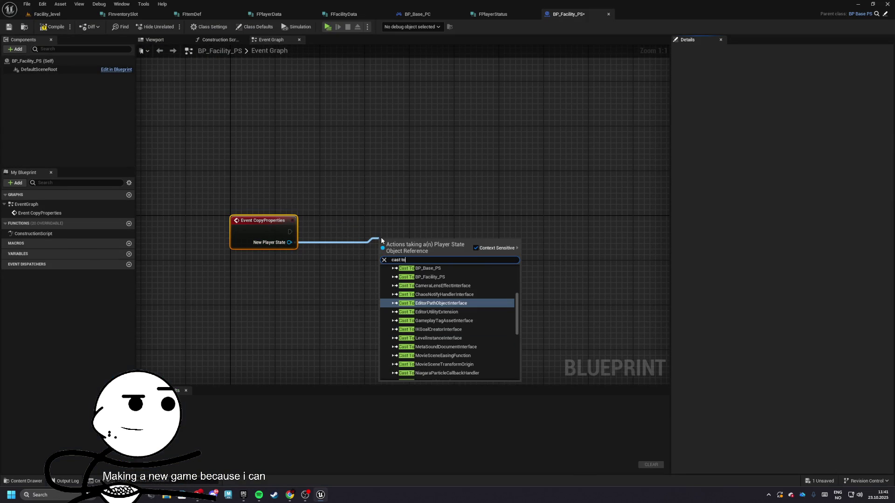
pyautogui.press('Up')
pyautogui.press('Up')
pyautogui.press('Up')
pyautogui.press('Return')
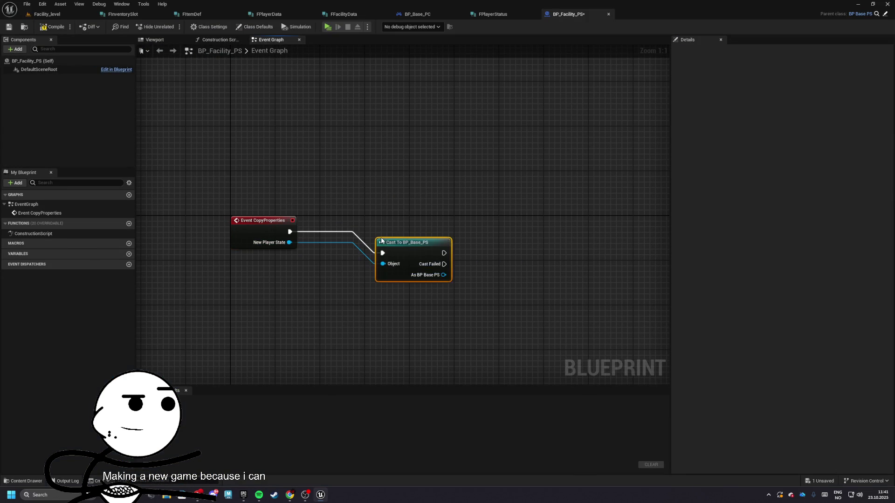
pyautogui.moveTo(354, 232); pyautogui.dragTo(348, 237)
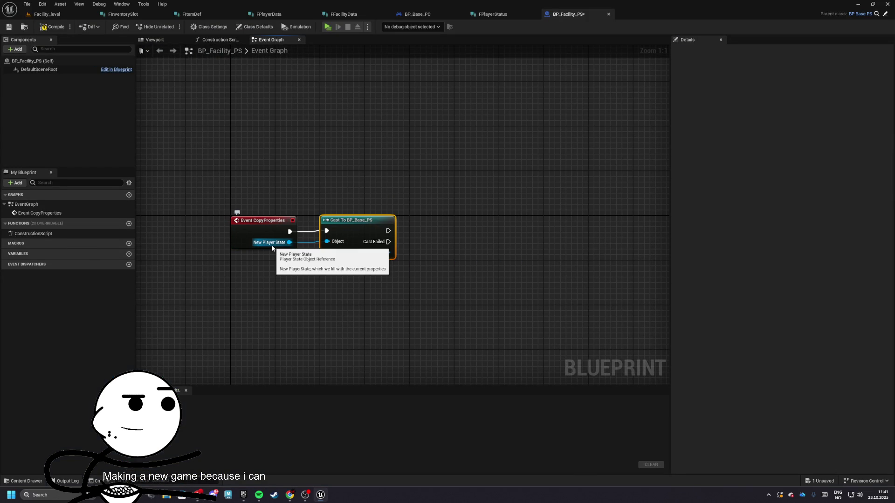
pyautogui.moveTo(414, 254); pyautogui.dragTo(335, 256)
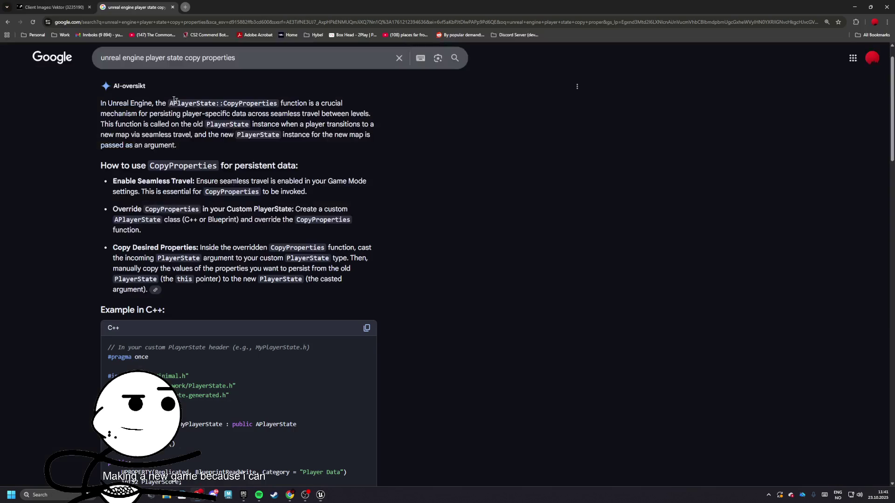
# Step: Add 'seamless travel' to the search and browse the video results
pyautogui.hotkey('alt', 'Tab')
pyautogui.click(248, 59)
pyautogui.write('seamless travel')
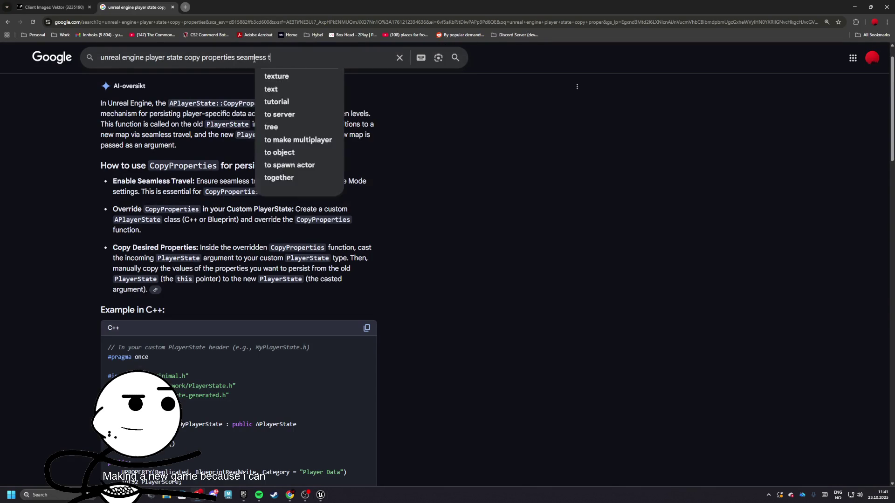
pyautogui.press('Return')
pyautogui.click(173, 94)
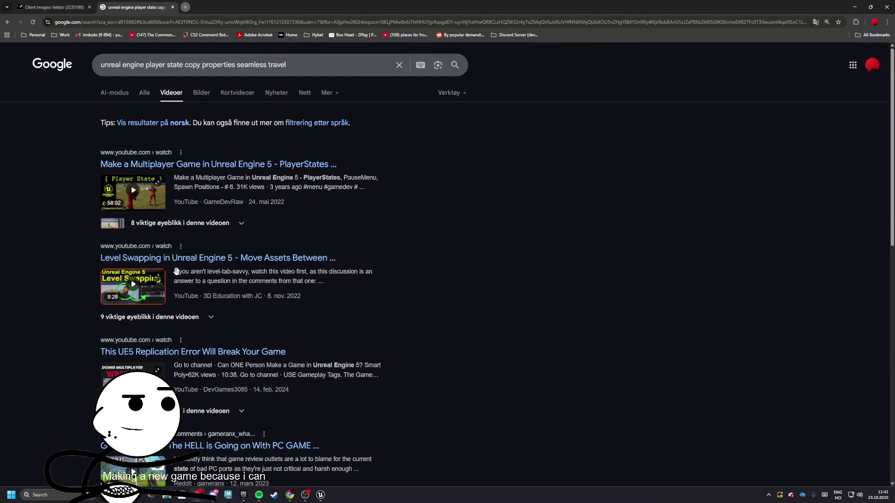
pyautogui.scroll(-3, 158, 293)
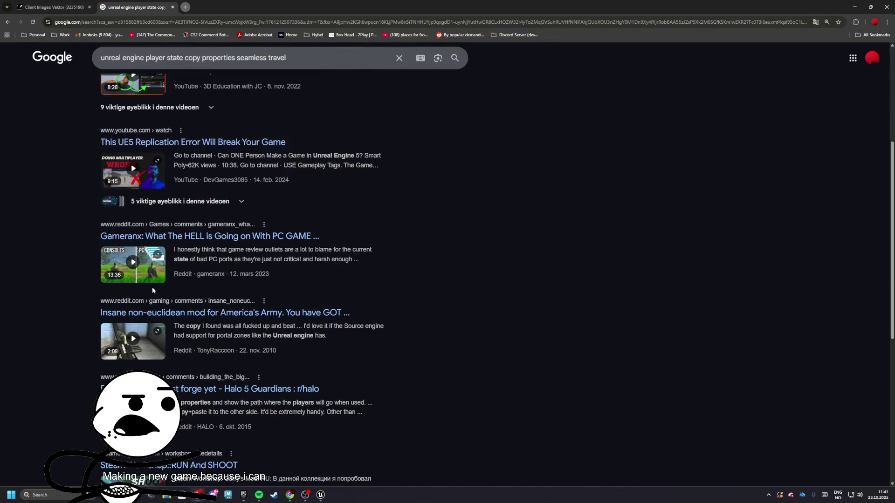
pyautogui.scroll(-2, 156, 327)
pyautogui.scroll(-3, 220, 326)
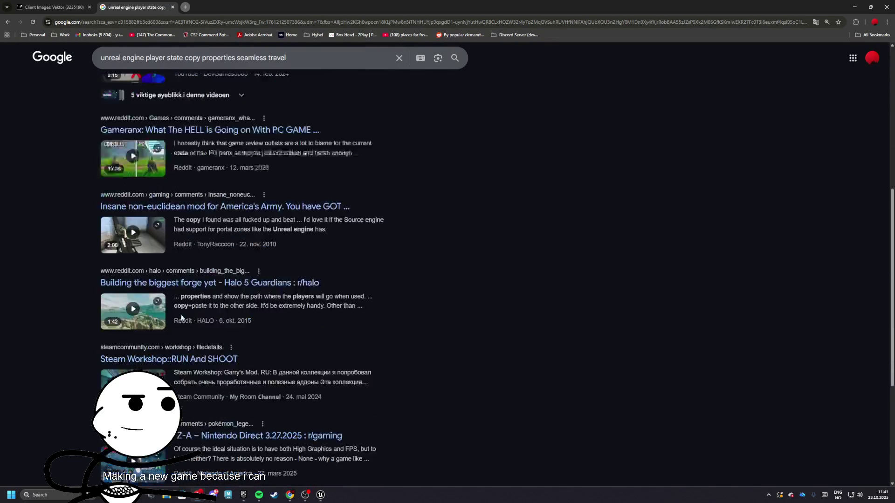
pyautogui.scroll(5, 177, 304)
pyautogui.scroll(4, 185, 196)
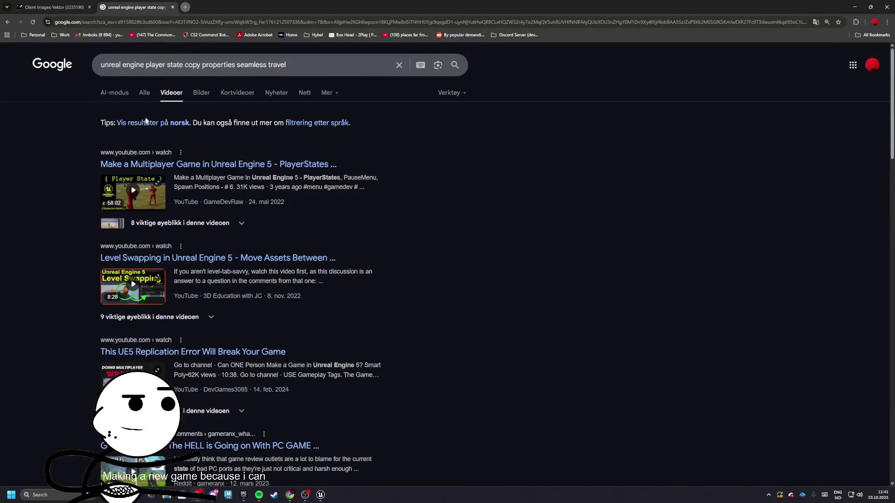
# Step: Remove 'seamless travel' from the query and rerun the search
pyautogui.moveTo(286, 64); pyautogui.dragTo(240, 65)
pyautogui.press('BackSpace')
pyautogui.press('BackSpace')
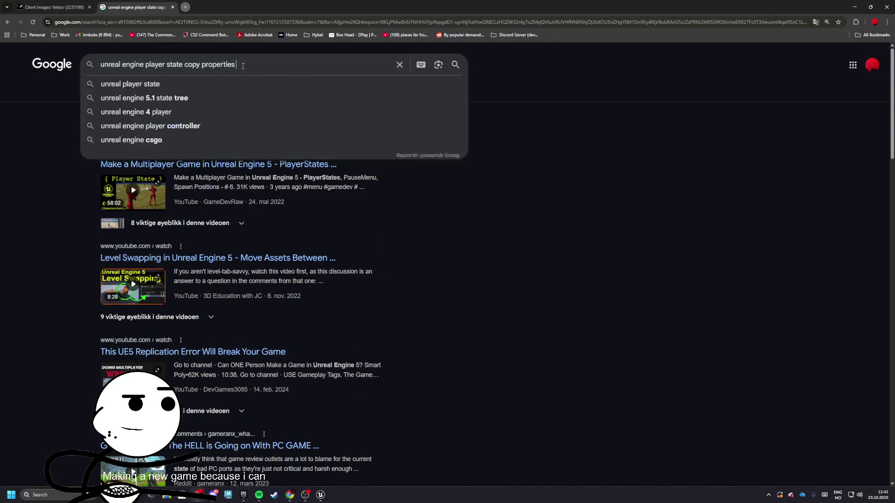
pyautogui.press('Return')
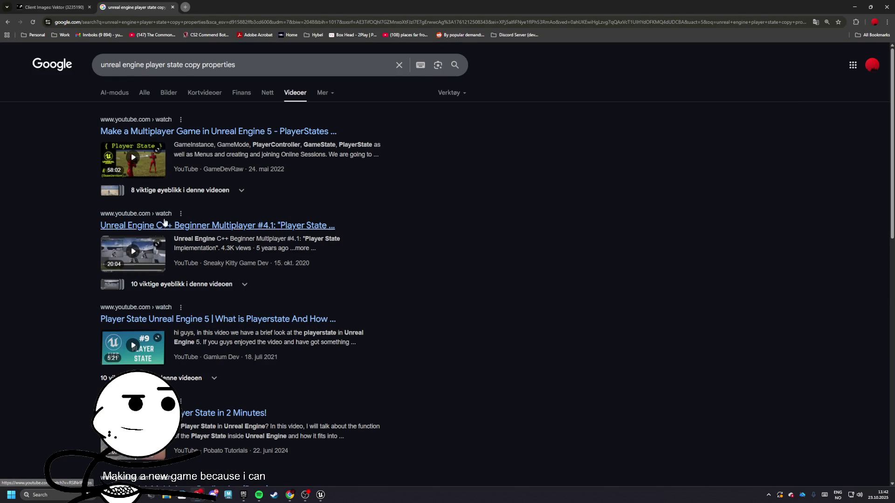
pyautogui.scroll(-1, 260, 226)
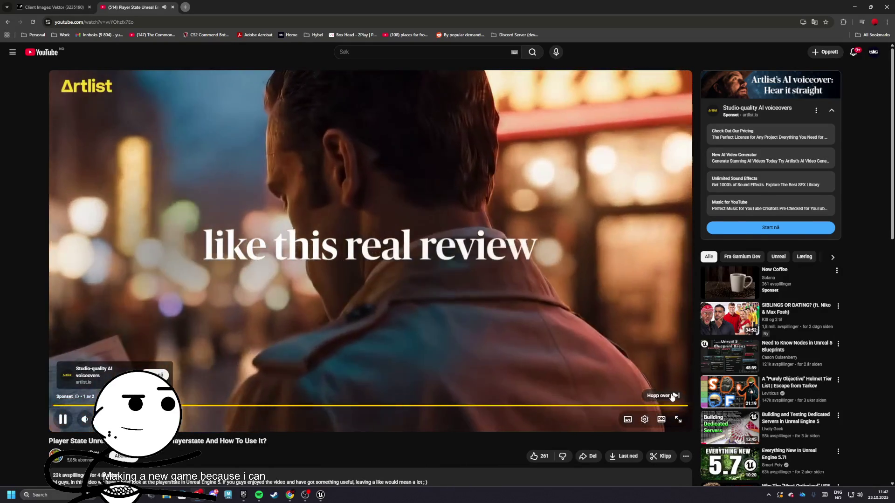
# Step: Skip the ad and skim the Player State tutorial, from the Blueprint graph to the preview
pyautogui.click(649, 397)
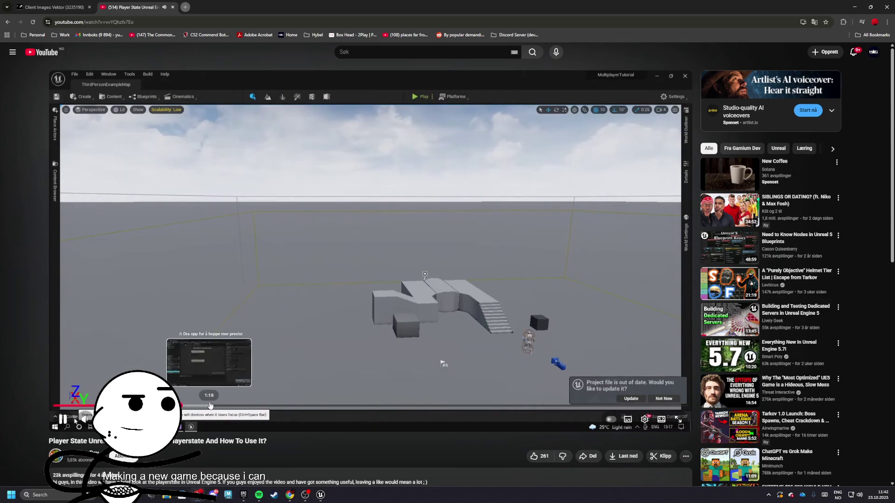
pyautogui.click(213, 407)
pyautogui.moveTo(253, 406); pyautogui.dragTo(422, 406)
pyautogui.click(442, 400)
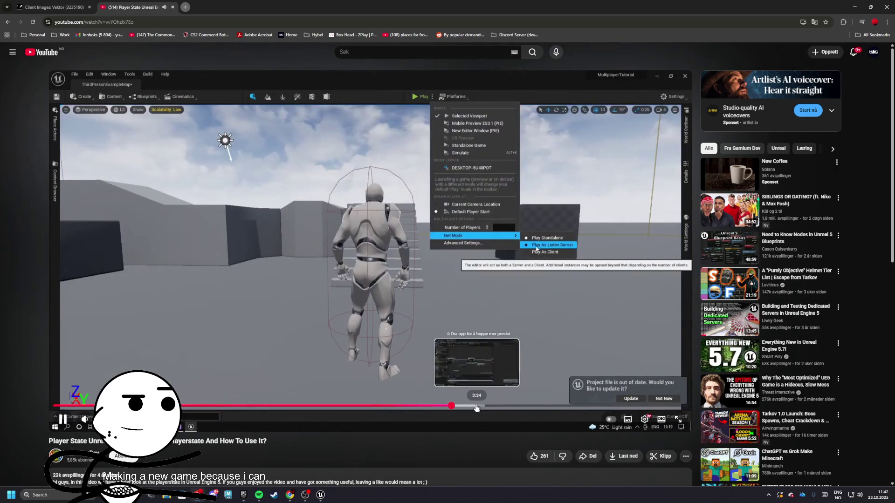
pyautogui.click(421, 407)
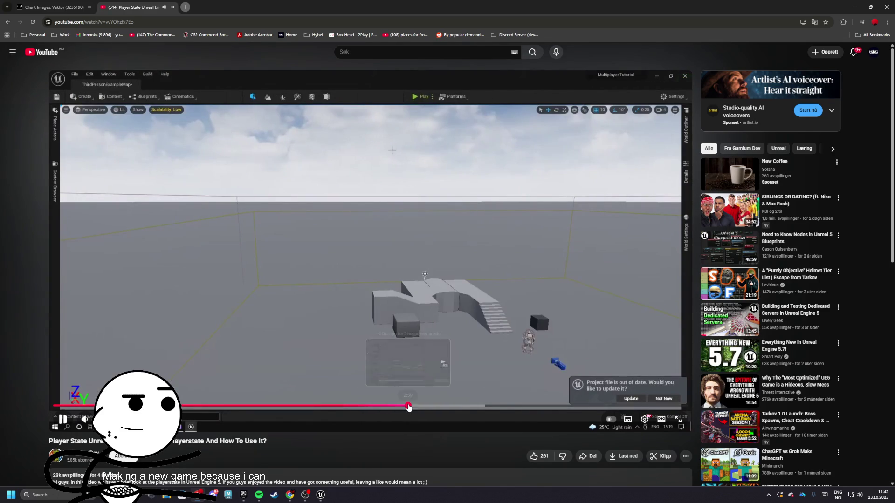
pyautogui.click(409, 407)
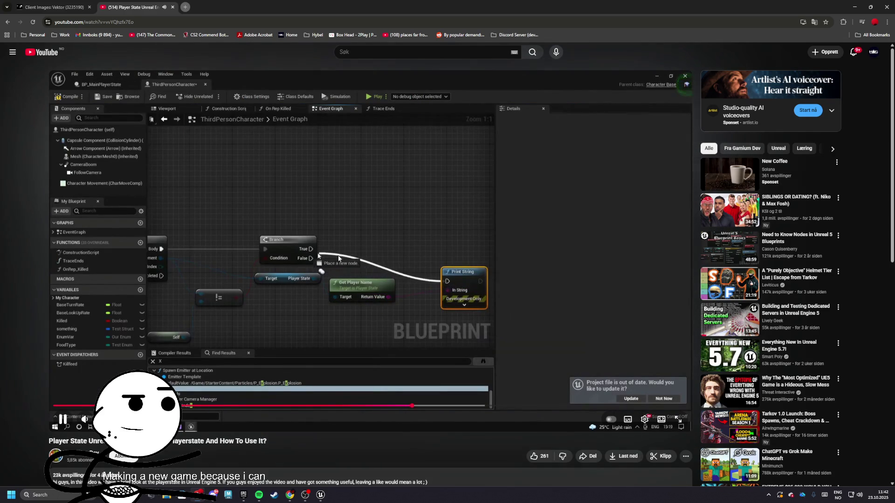
pyautogui.click(580, 406)
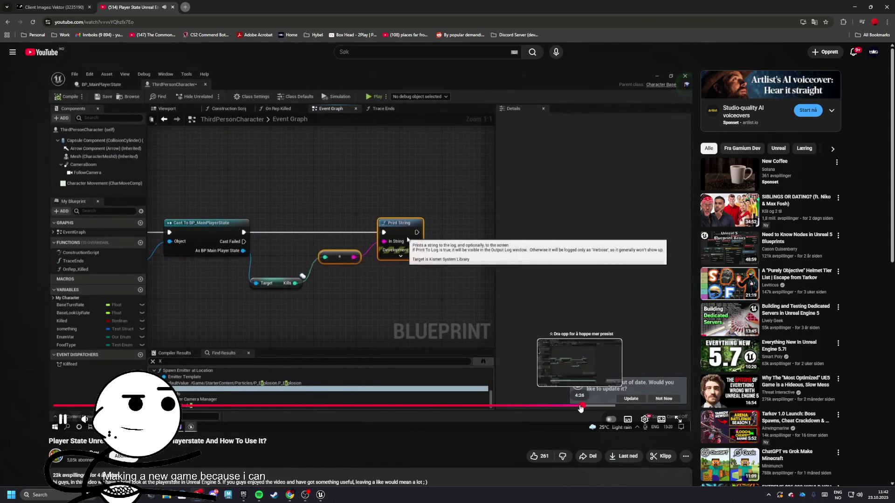
pyautogui.click(605, 406)
pyautogui.click(615, 406)
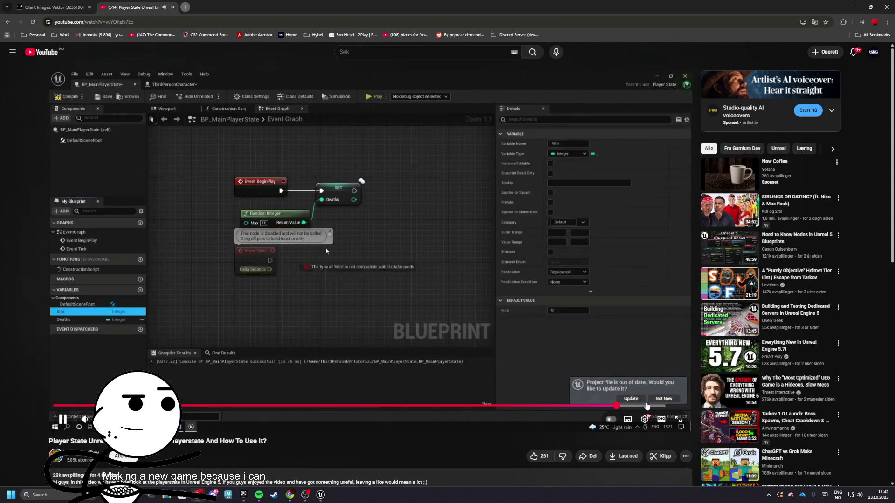
pyautogui.click(647, 407)
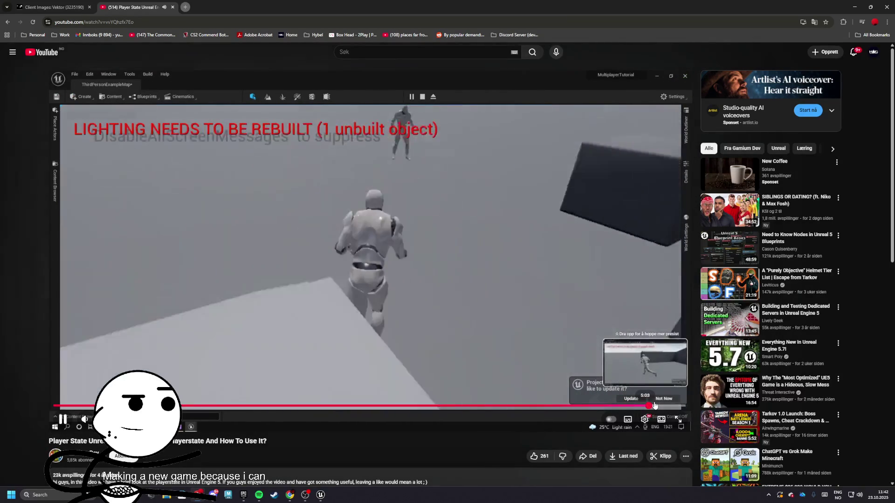
pyautogui.hotkey('alt', 'Left')
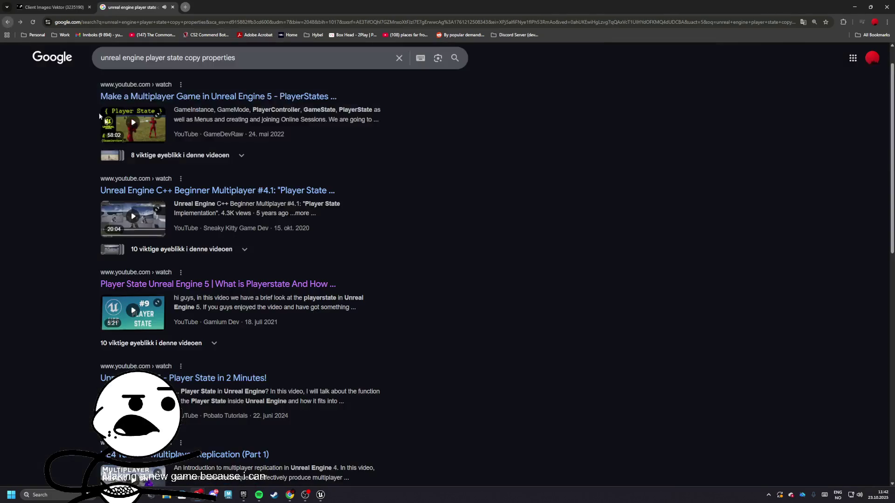
# Step: Open the 'Unreal Engine 5 - Player State in 2 Minutes!' video and skim toward its end
pyautogui.scroll(-2, 165, 155)
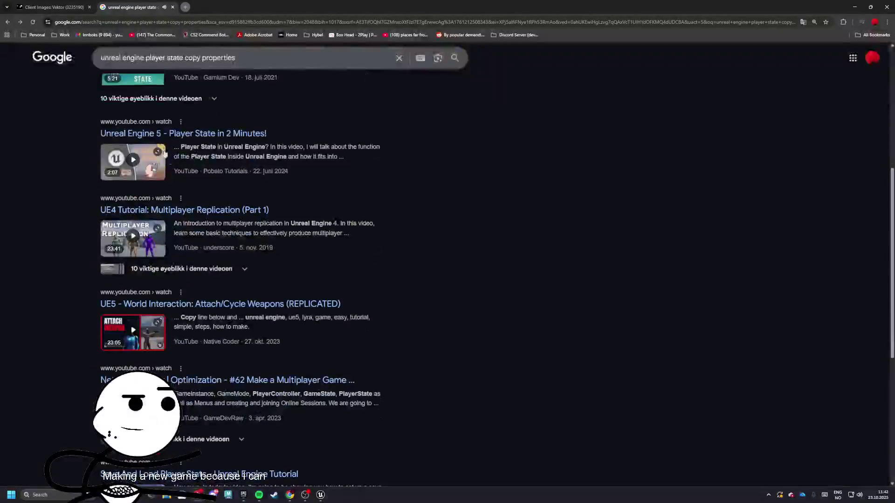
pyautogui.scroll(-1, 207, 138)
pyautogui.click(185, 111)
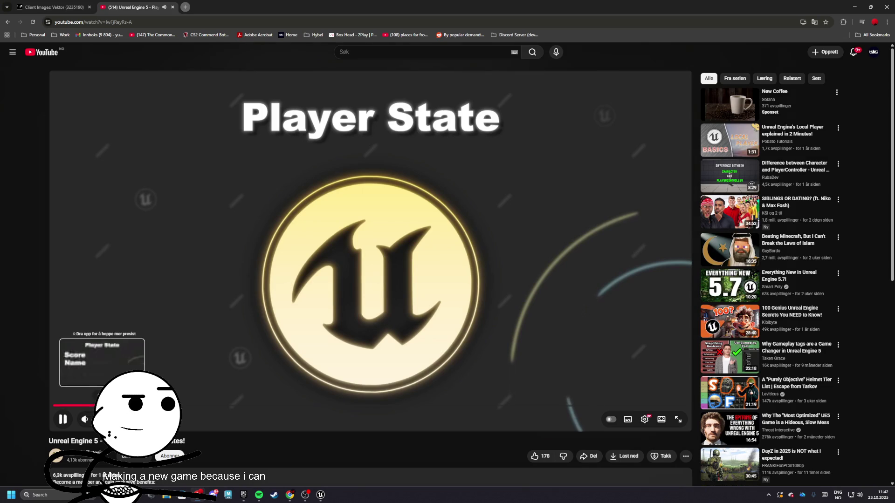
pyautogui.moveTo(182, 408); pyautogui.dragTo(356, 406)
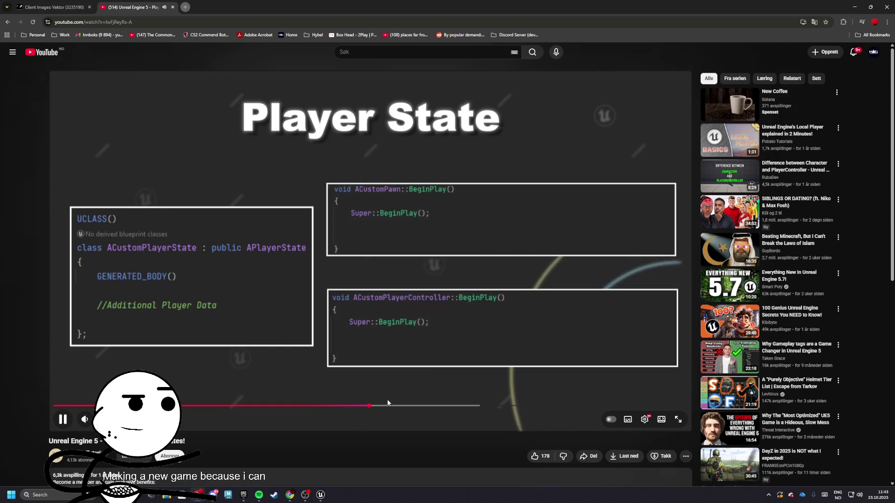
pyautogui.moveTo(418, 406); pyautogui.dragTo(492, 406)
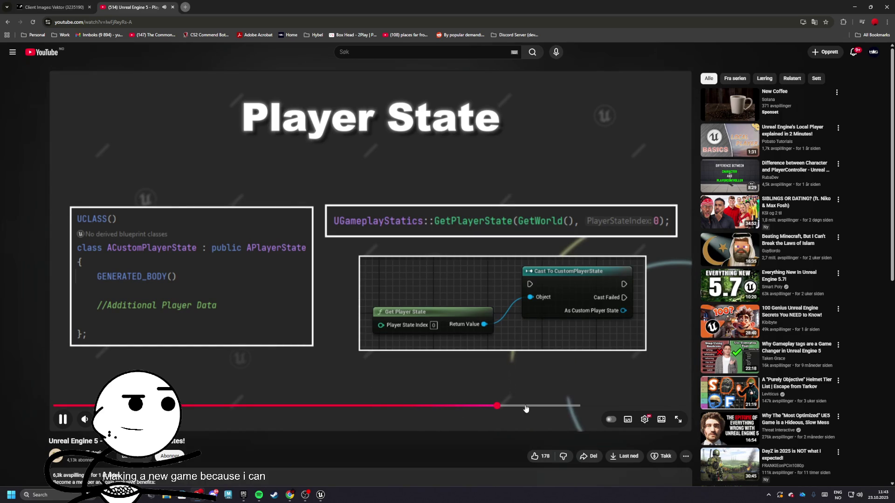
pyautogui.click(526, 405)
pyautogui.click(568, 405)
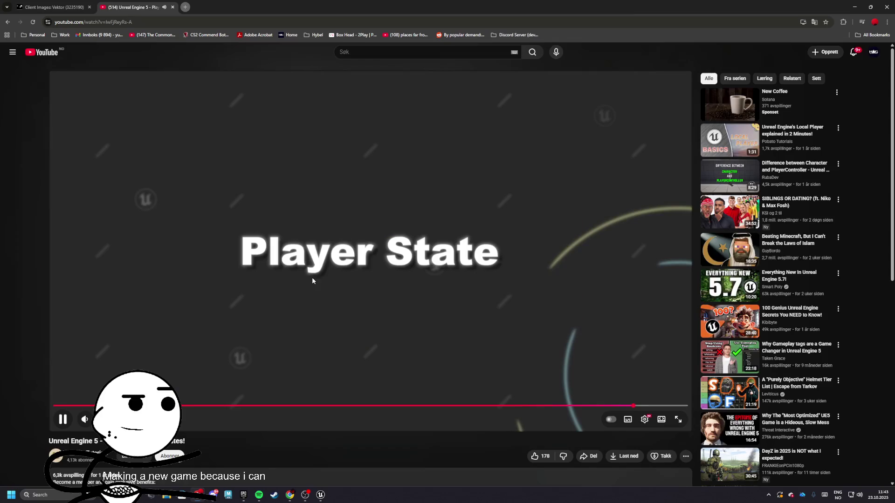
# Step: Return to the Google results, scroll through them, and close the search tab
pyautogui.click(7, 22)
pyautogui.scroll(-5, 225, 252)
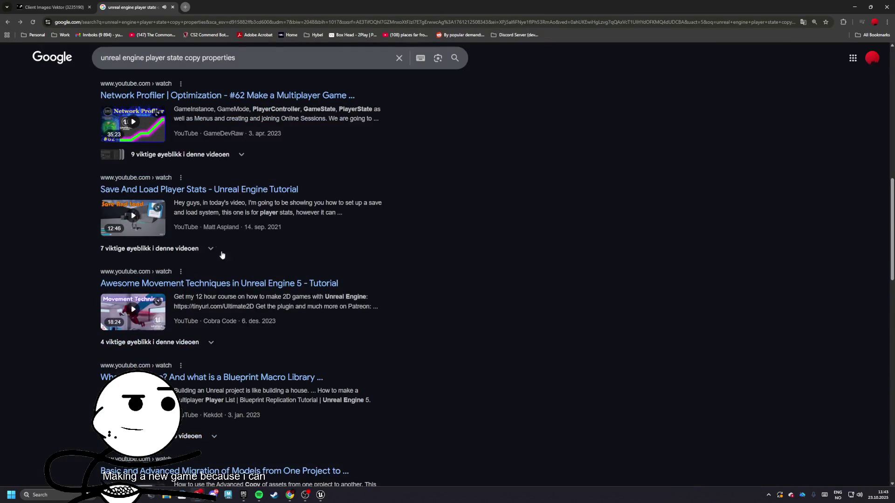
pyautogui.scroll(-4, 209, 267)
pyautogui.scroll(-2, 196, 217)
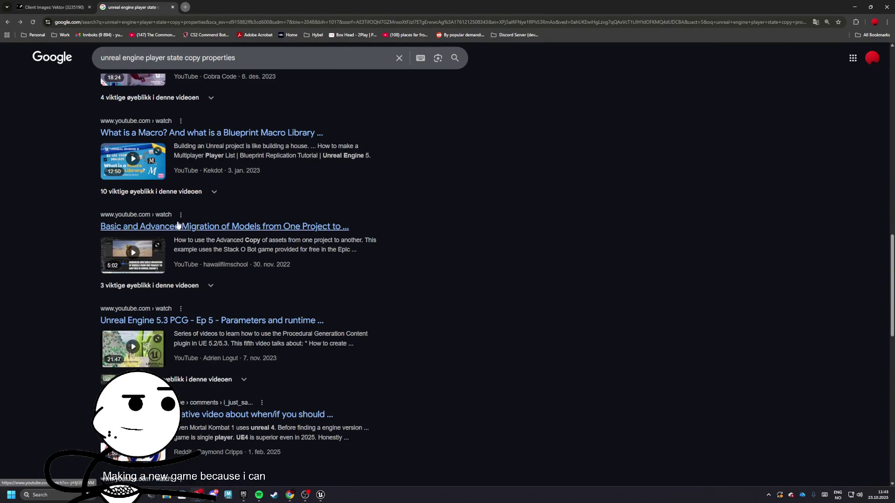
pyautogui.scroll(-4, 205, 234)
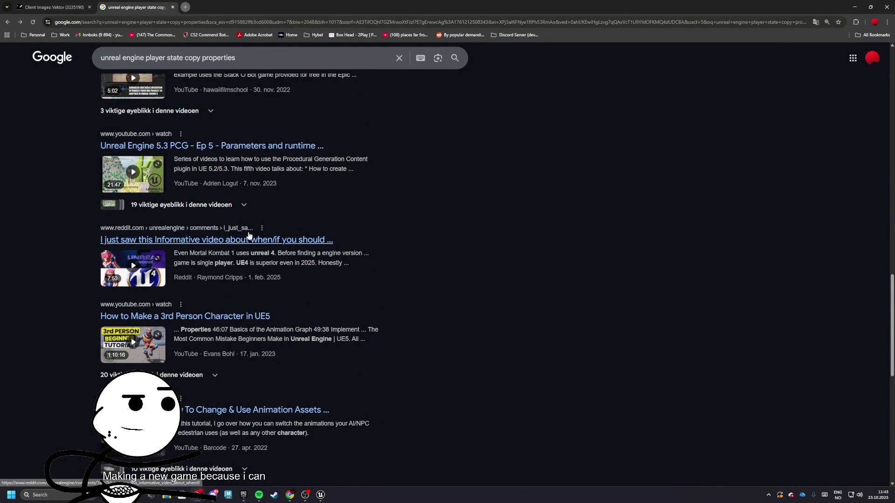
pyautogui.scroll(5, 198, 241)
pyautogui.scroll(-8, 183, 206)
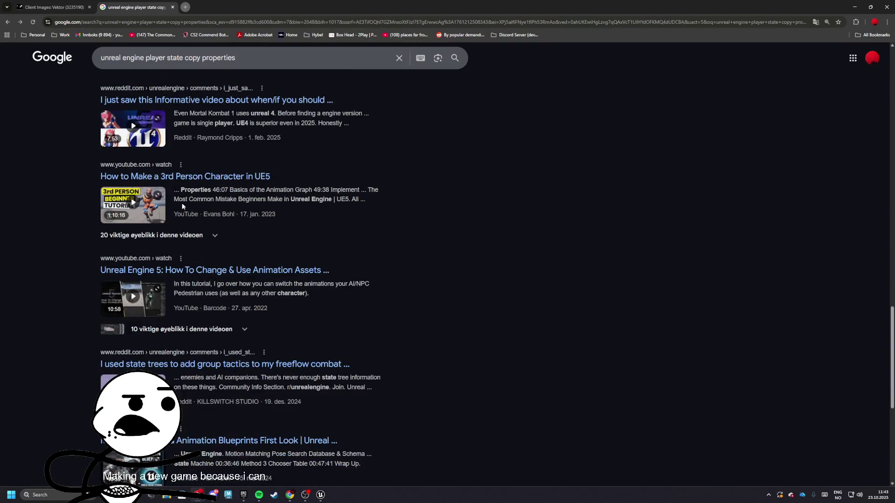
pyautogui.scroll(-5, 182, 206)
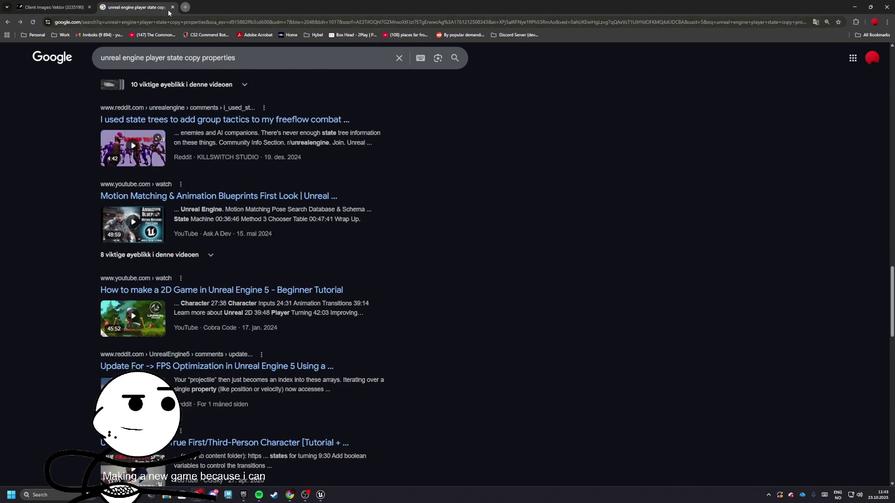
pyautogui.click(173, 7)
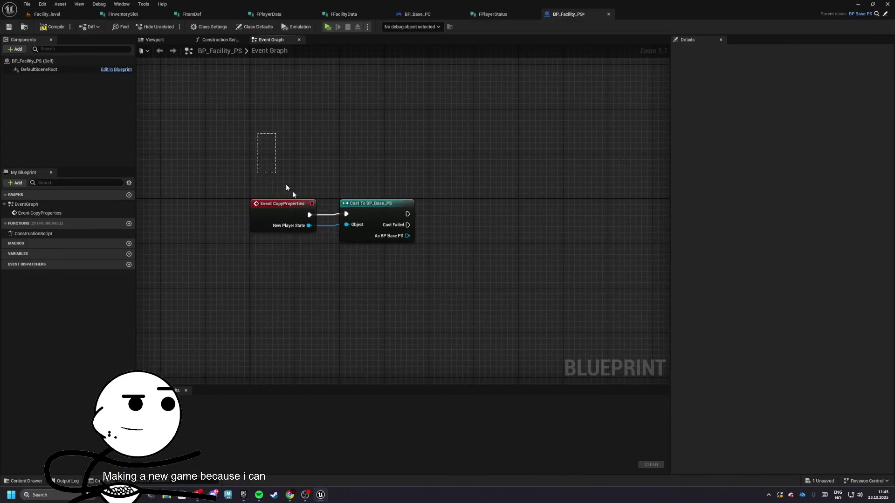
# Step: Delete the CopyProperties event and cast nodes, then compile and save BP_Facility_PS
pyautogui.press('Delete')
pyautogui.press('F7')
pyautogui.hotkey('ctrl', 's')
# Step: Add a PlayerData variable of type FPlayer Data, then open a new Chrome tab
pyautogui.click(129, 245)
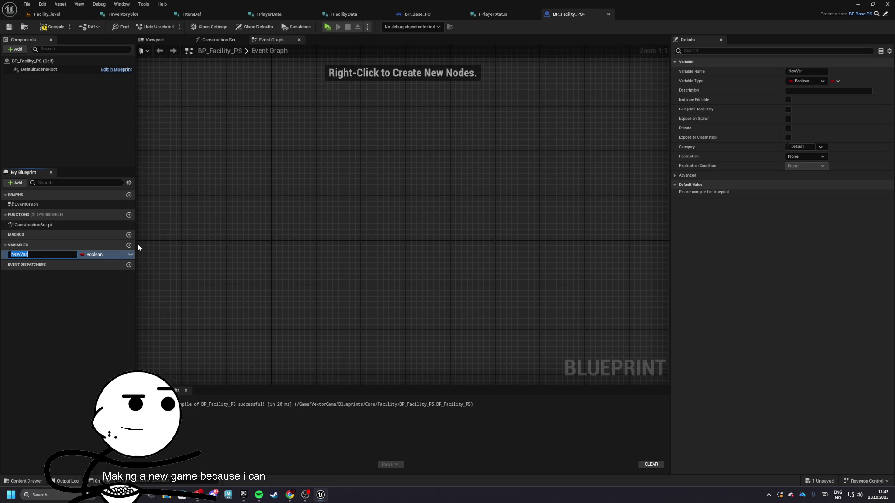
pyautogui.click(64, 276)
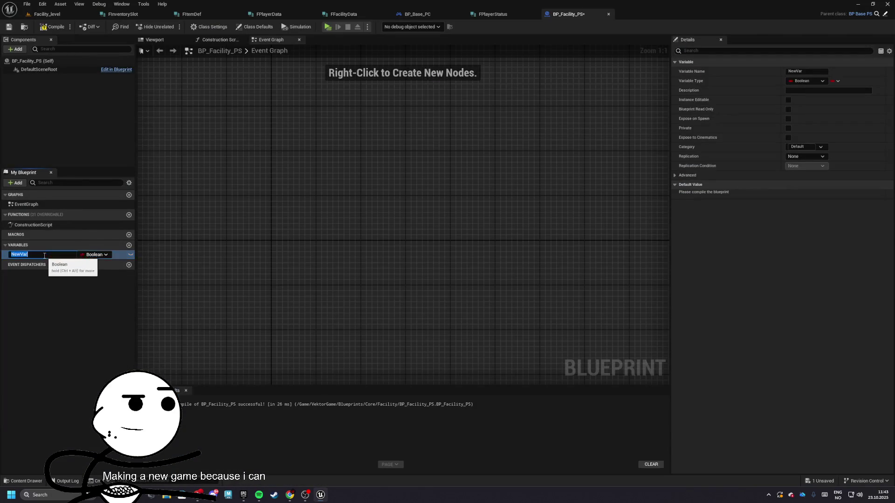
pyautogui.write('Data')
pyautogui.press('Return')
pyautogui.hotkey('ctrl', 's')
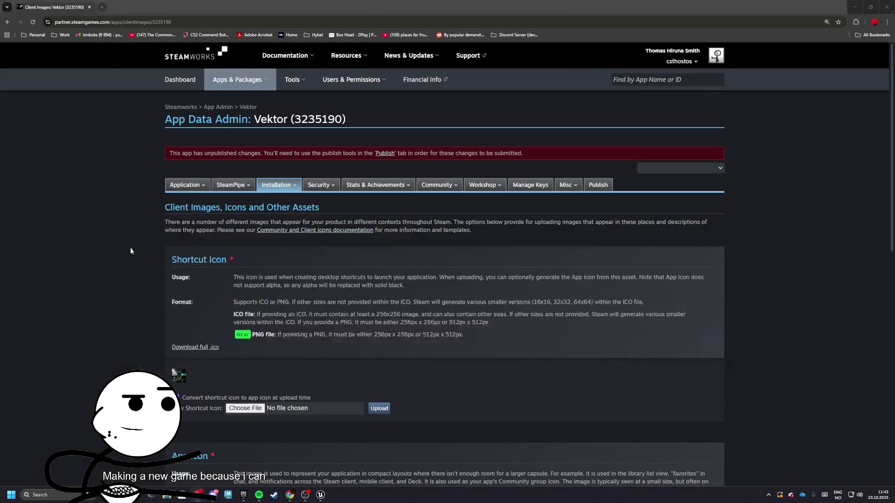
pyautogui.click(102, 256)
pyautogui.write('payerdata')
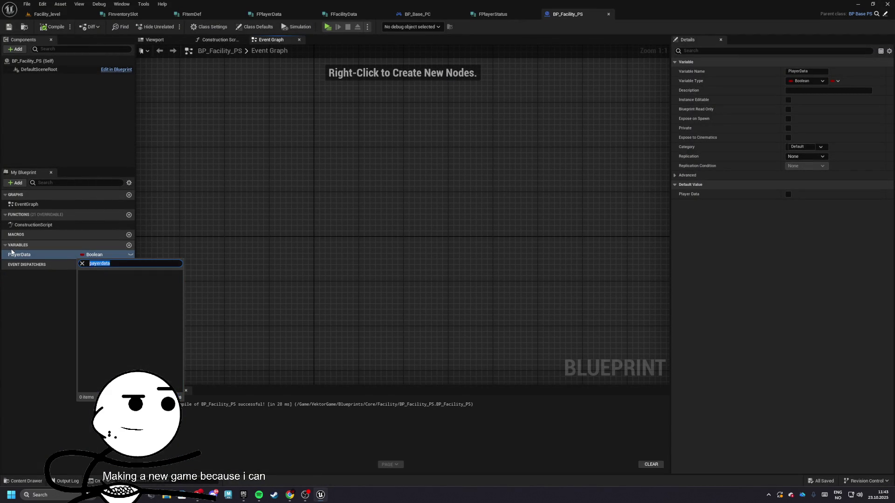
pyautogui.press('Return')
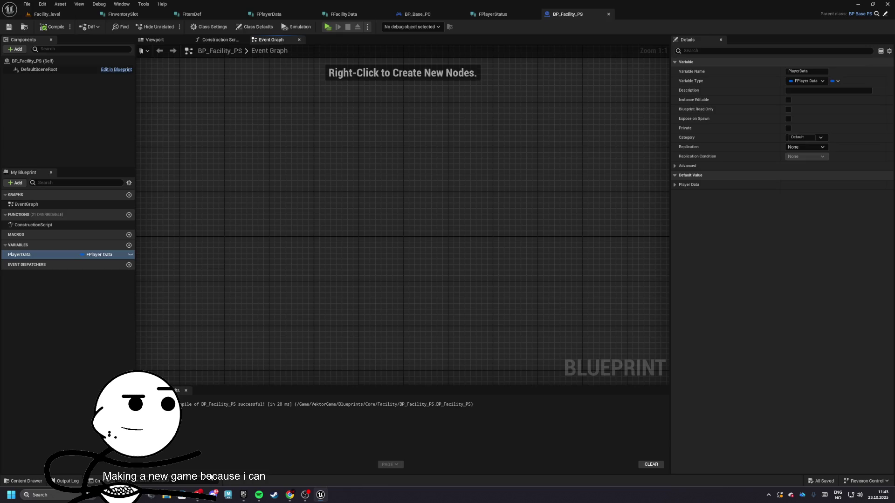
pyautogui.click(202, 494)
pyautogui.click(104, 8)
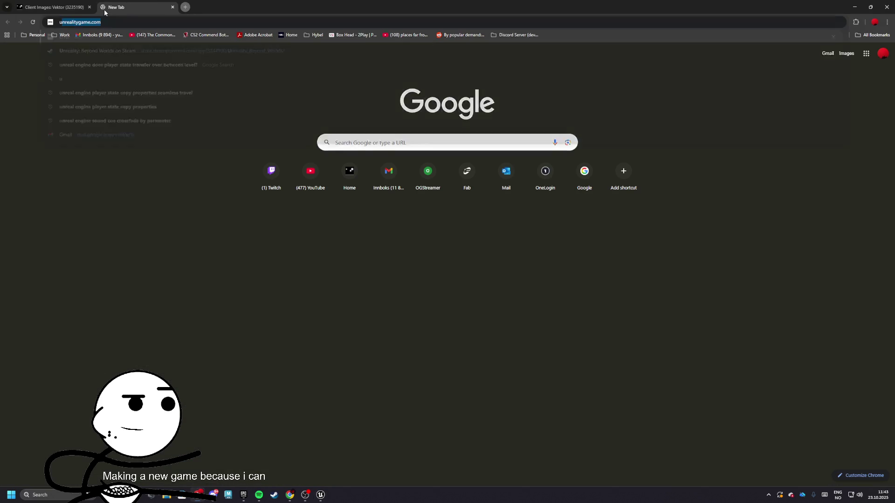
# Step: Search Google for 'unreal engine how to access player state in player controller'
pyautogui.write('unreal engien how t')
pyautogui.press('BackSpace')
pyautogui.press('BackSpace')
pyautogui.press('BackSpace')
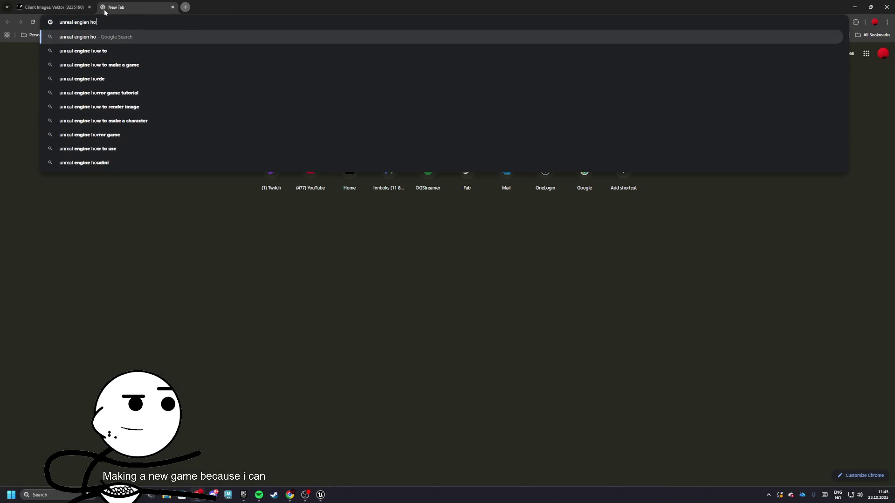
pyautogui.write('ne how to access')
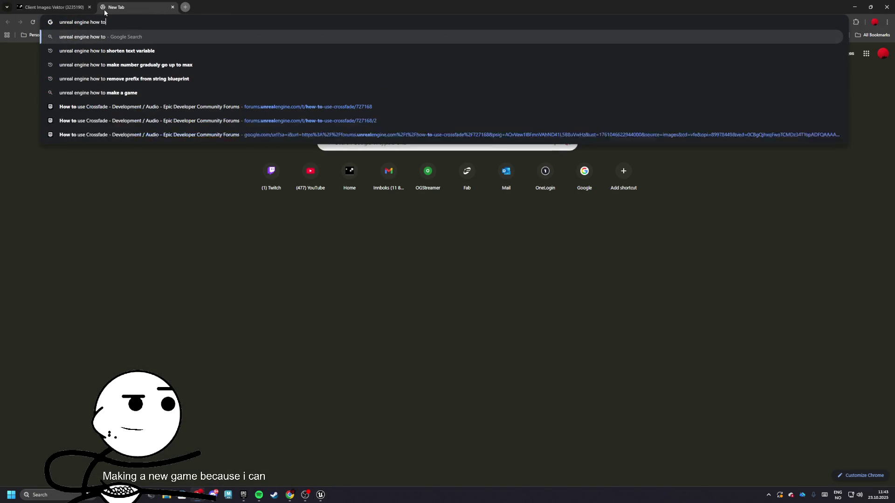
pyautogui.write(' pla')
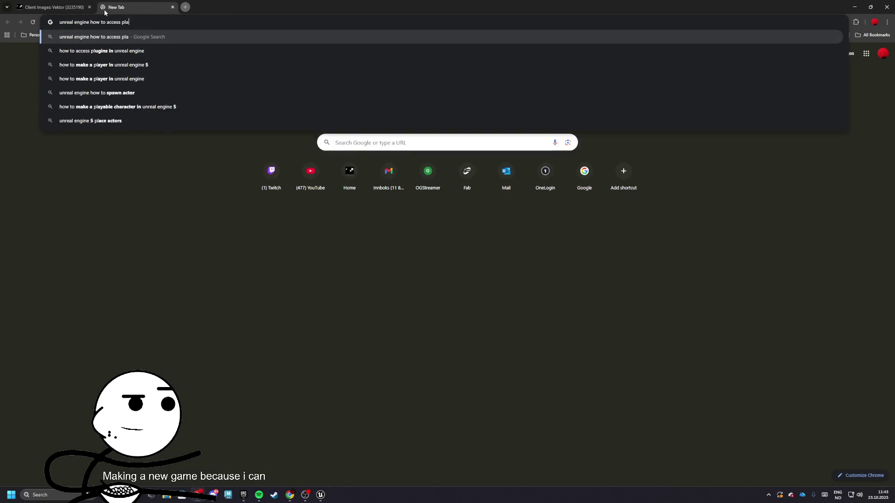
pyautogui.write('yer state in ')
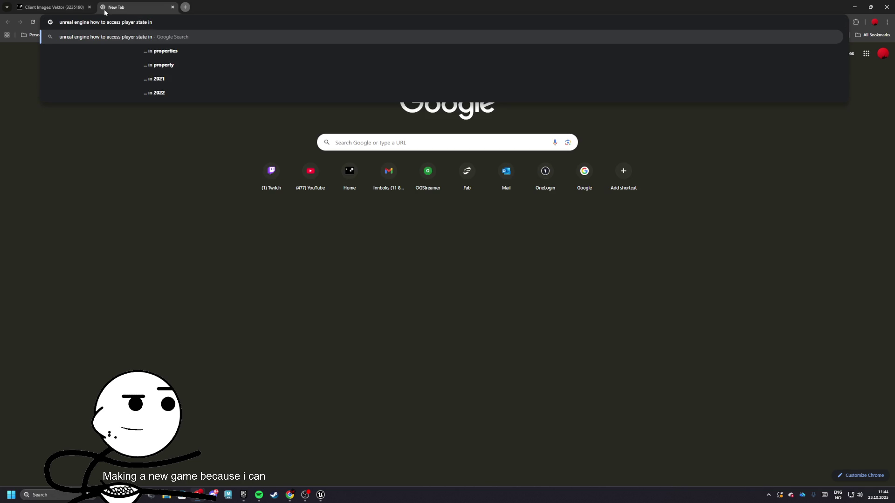
pyautogui.write('player controller')
pyautogui.press('Return')
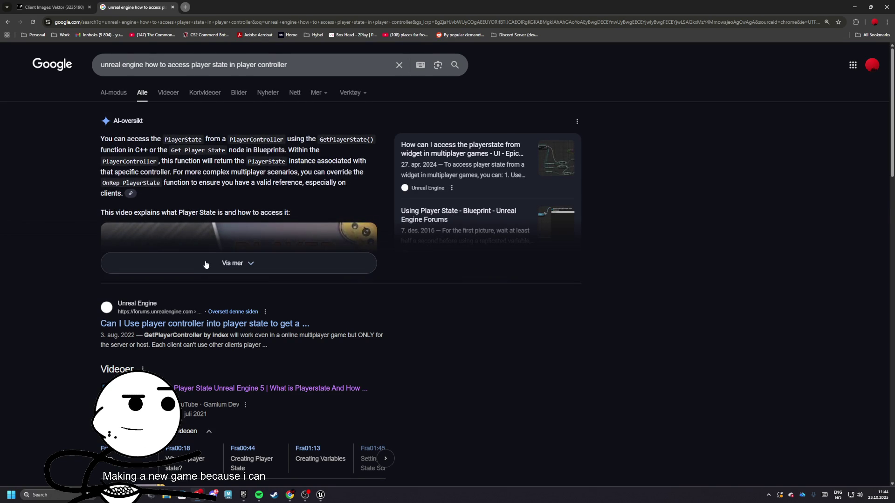
# Step: Skim the video and forum results, close the forum tab, and return to Unreal
pyautogui.scroll(-3, 170, 208)
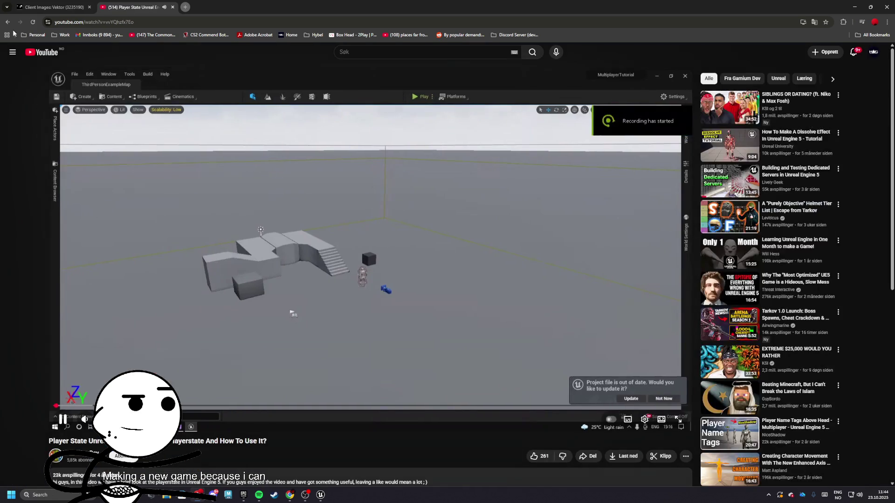
pyautogui.click(8, 22)
pyautogui.scroll(-2, 206, 259)
pyautogui.scroll(-4, 207, 259)
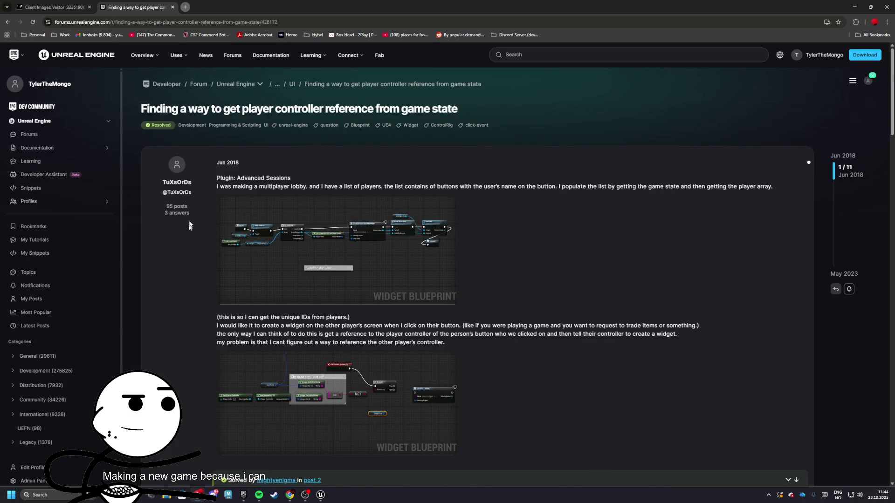
pyautogui.click(172, 7)
pyautogui.hotkey('alt', 'Tab')
# Step: Create a new BPI folder inside the GameData folder
pyautogui.click(55, 15)
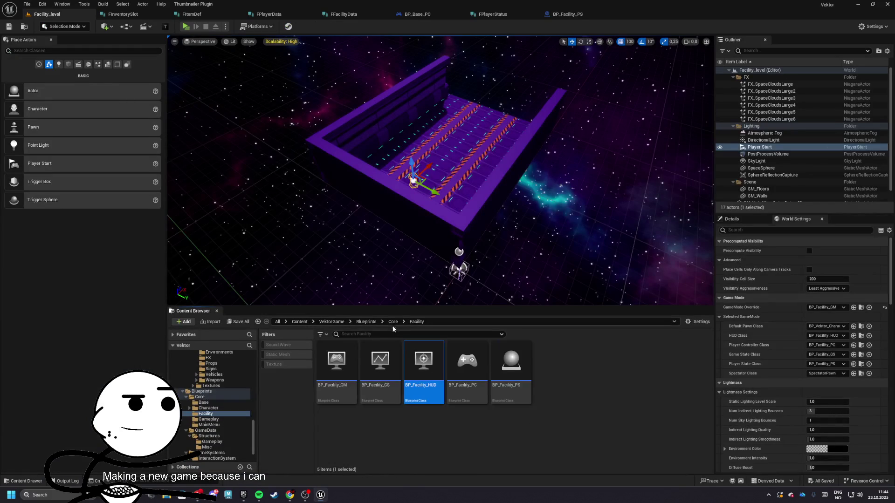
pyautogui.doubleClick(375, 366)
pyautogui.rightClick(456, 373)
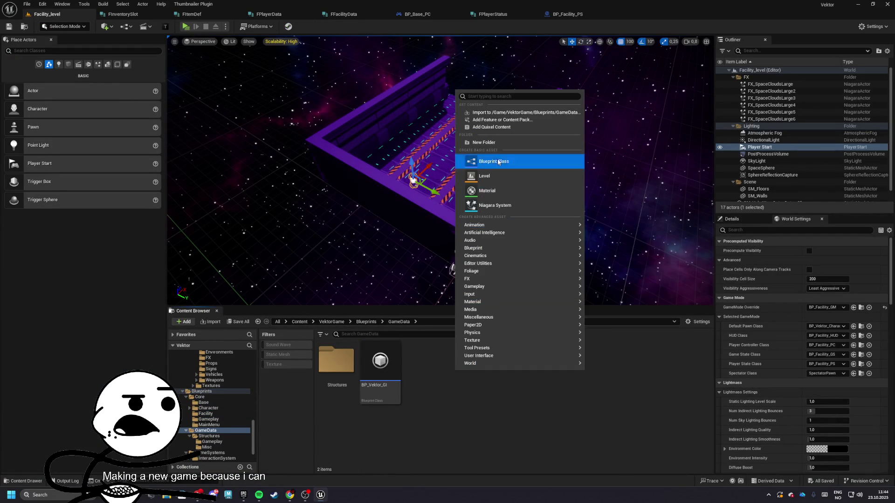
pyautogui.click(484, 142)
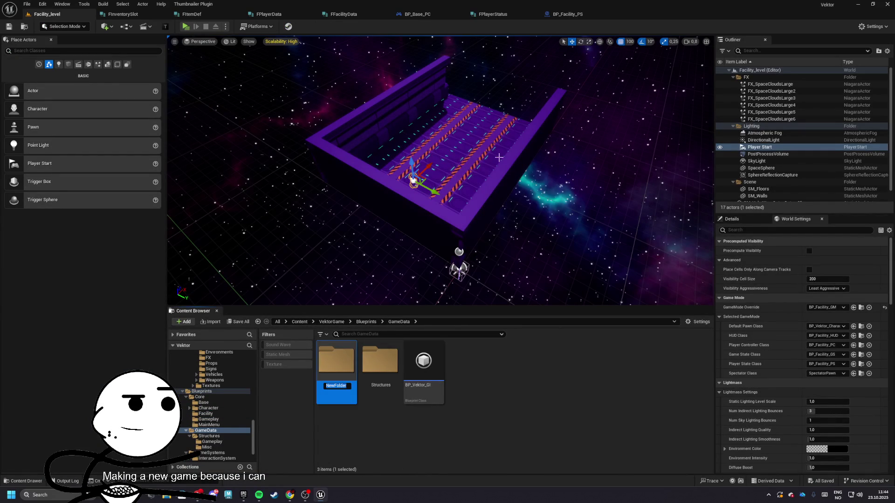
pyautogui.doubleClick(336, 364)
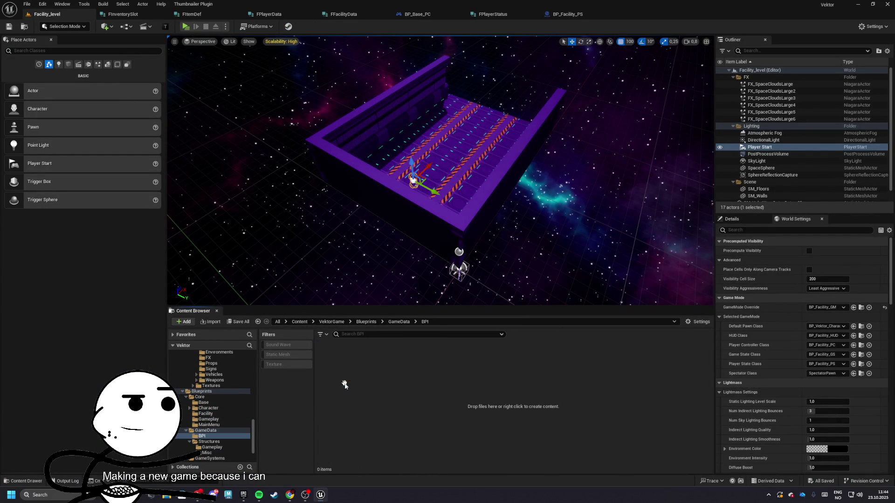
# Step: Create a Blueprint Interface named BPI_PlayerController in BPI and save all assets
pyautogui.rightClick(384, 392)
pyautogui.moveTo(412, 265)
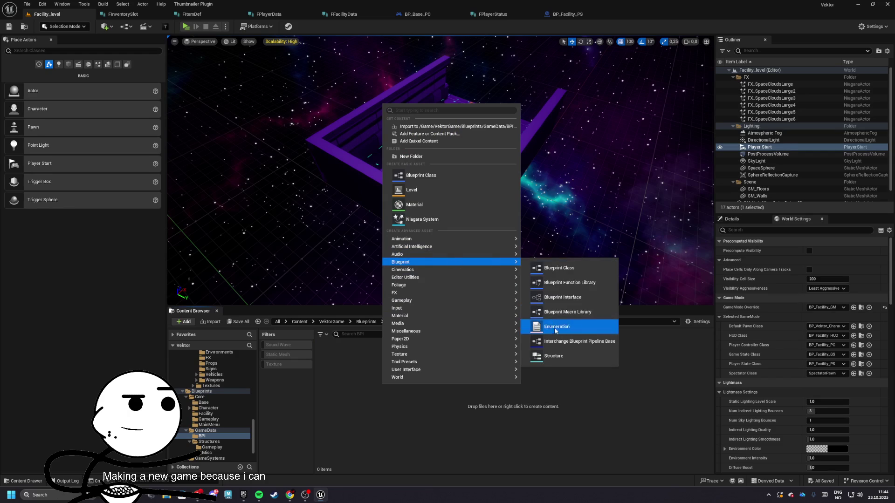
pyautogui.click(541, 298)
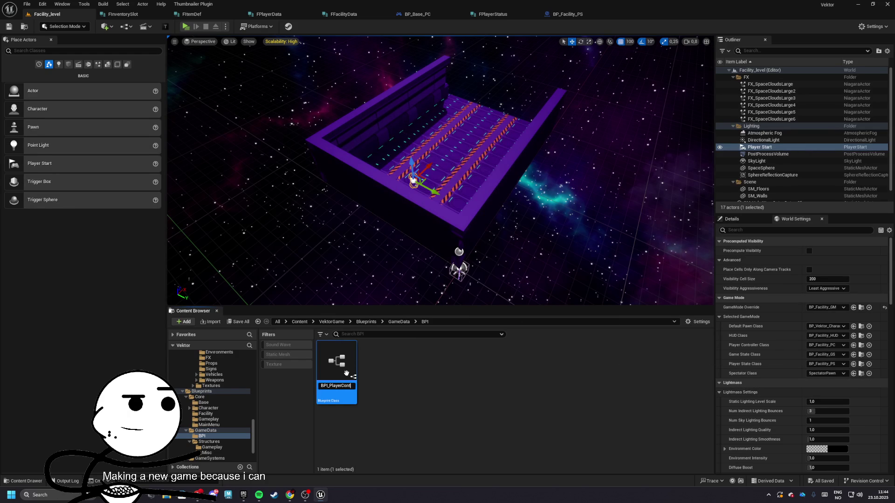
pyautogui.click(454, 395)
pyautogui.click(240, 323)
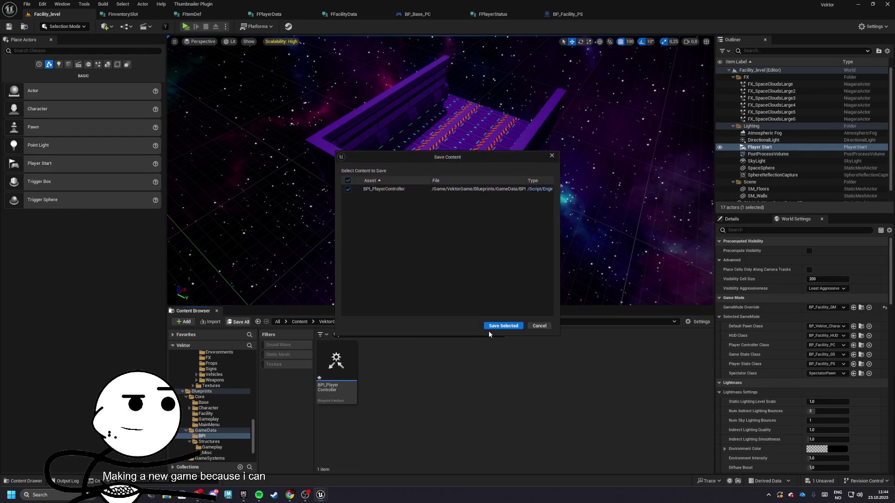
pyautogui.click(495, 328)
pyautogui.click(352, 374)
pyautogui.click(560, 12)
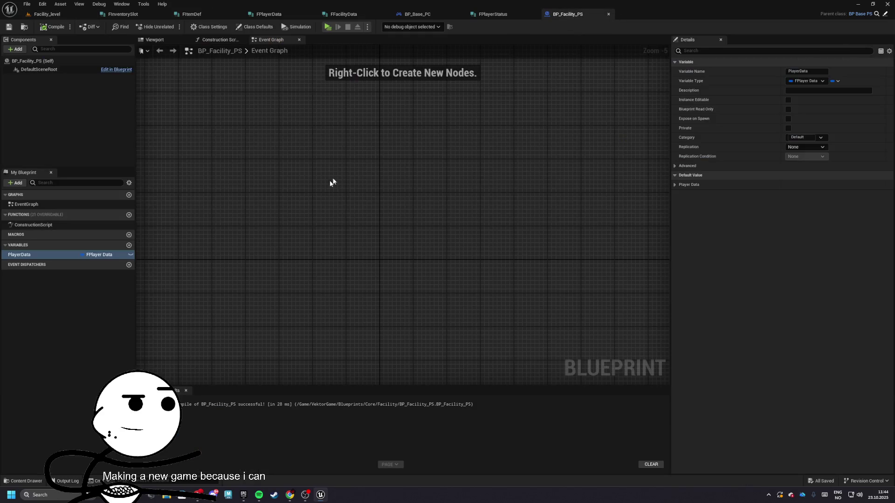
# Step: Set the PlayerData variable's Replication to Replicated and save BP_Facility_PS
pyautogui.click(130, 257)
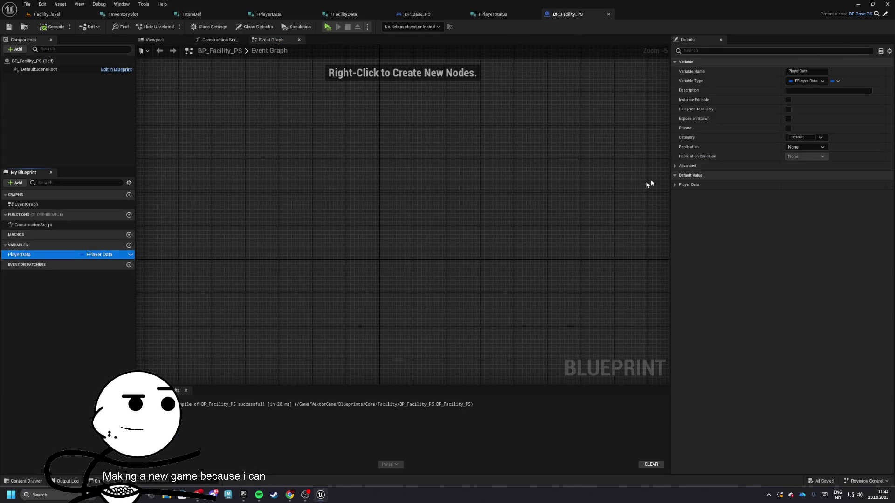
pyautogui.click(798, 148)
pyautogui.click(798, 161)
pyautogui.click(10, 26)
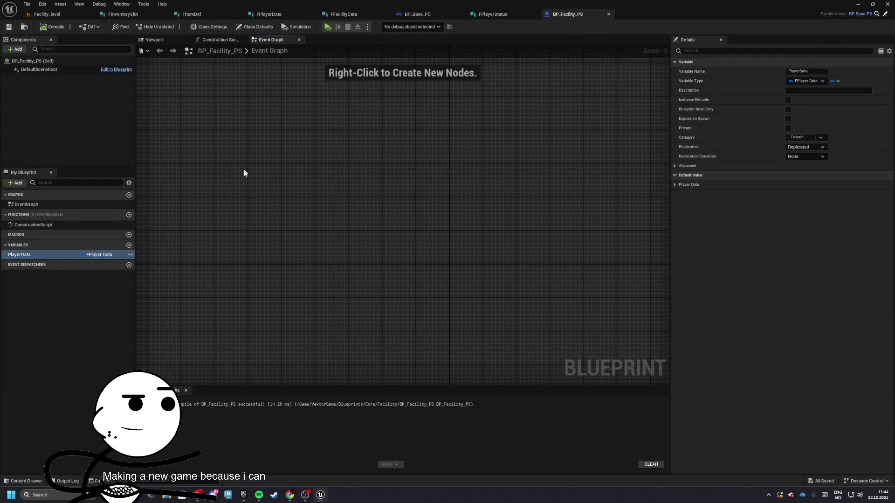
pyautogui.scroll(-3, 415, 135)
pyautogui.moveTo(306, 161); pyautogui.dragTo(414, 222)
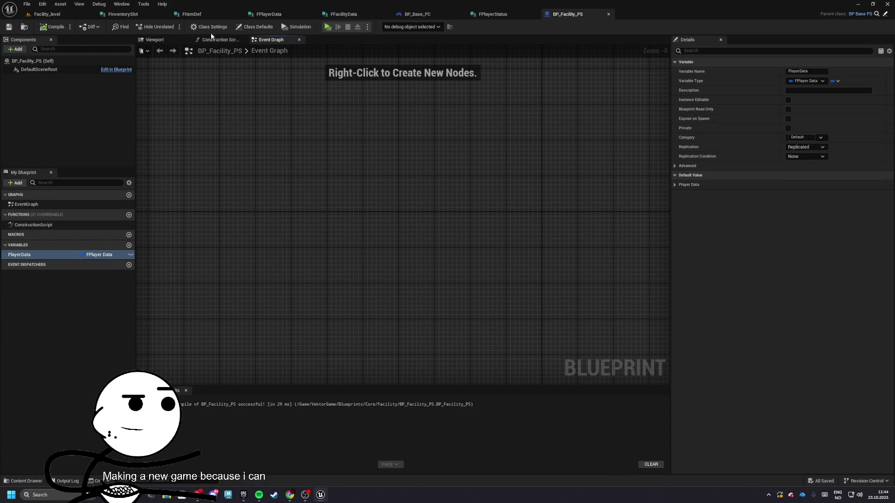
# Step: Open the BPI_PlayerController interface and compile and save it
pyautogui.click(58, 18)
pyautogui.doubleClick(340, 368)
pyautogui.click(45, 27)
# Step: Add BPI_PlayerController to BP_Base_PC's Implemented Interfaces in Class Settings
pyautogui.click(412, 14)
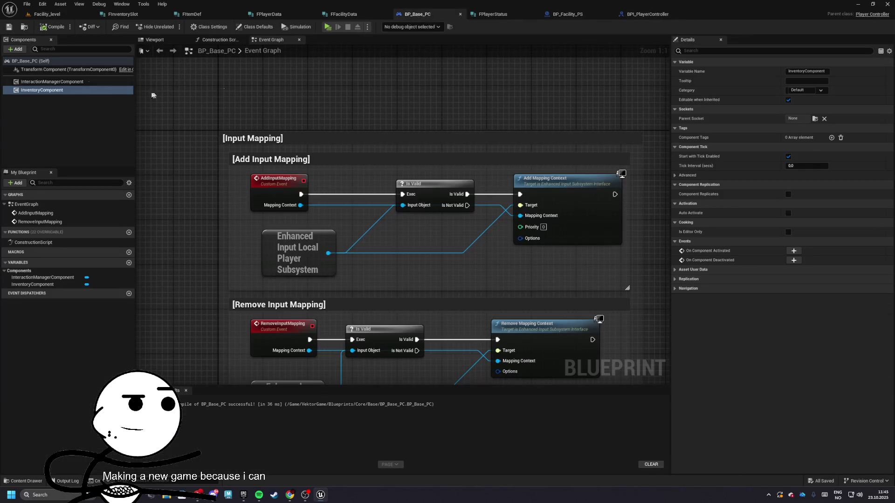
pyautogui.click(223, 28)
pyautogui.click(793, 214)
pyautogui.click(796, 186)
pyautogui.click(792, 215)
pyautogui.write('bpi')
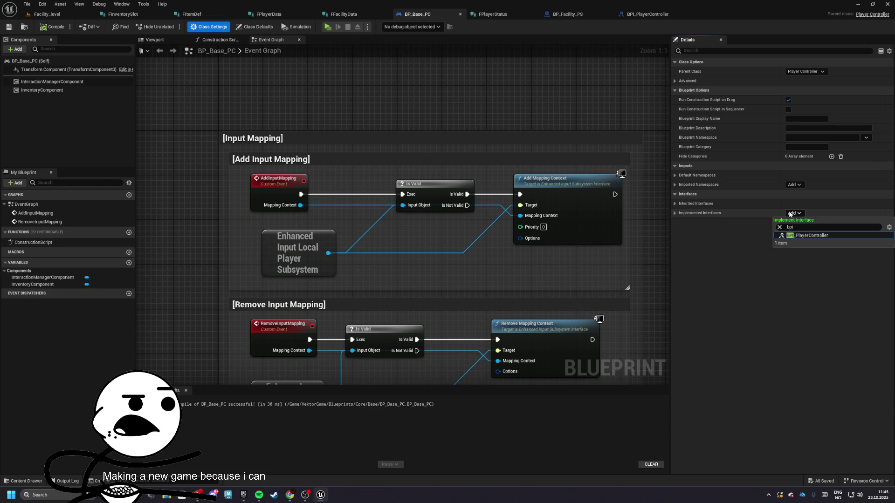
pyautogui.click(800, 235)
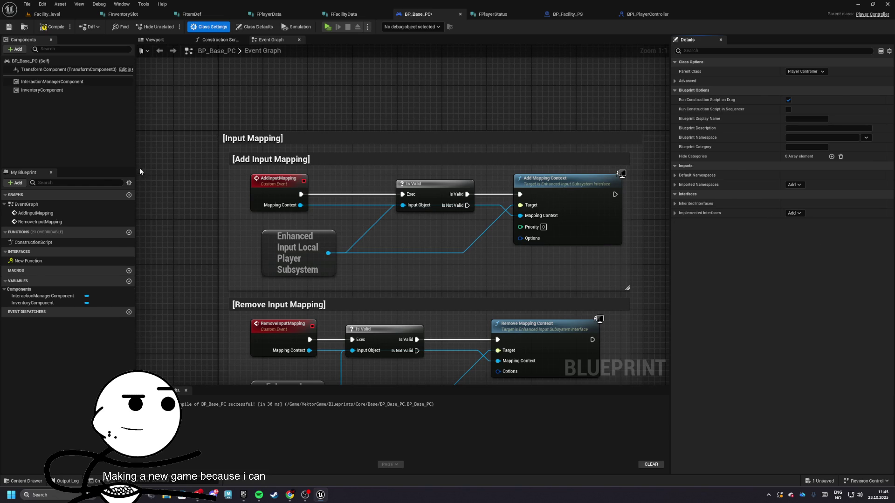
pyautogui.click(48, 17)
pyautogui.click(339, 18)
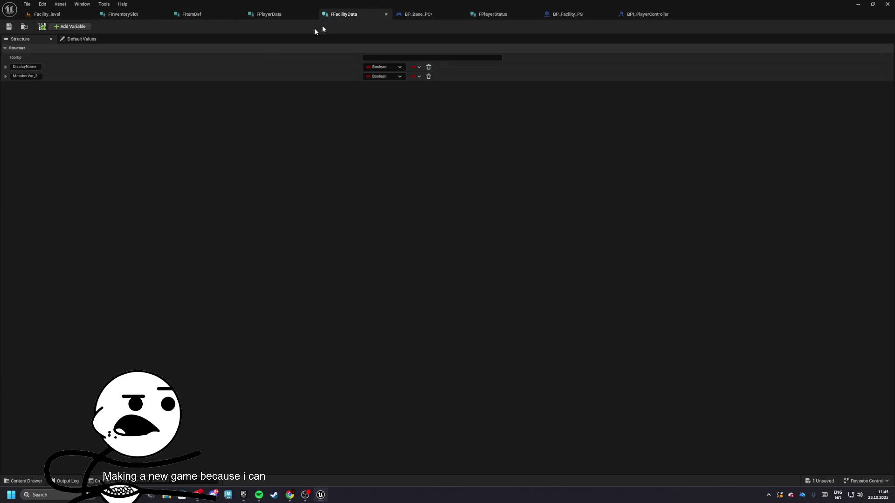
# Step: Rename the first FFacilityData members to FacilityID and DisplayName
pyautogui.click(25, 76)
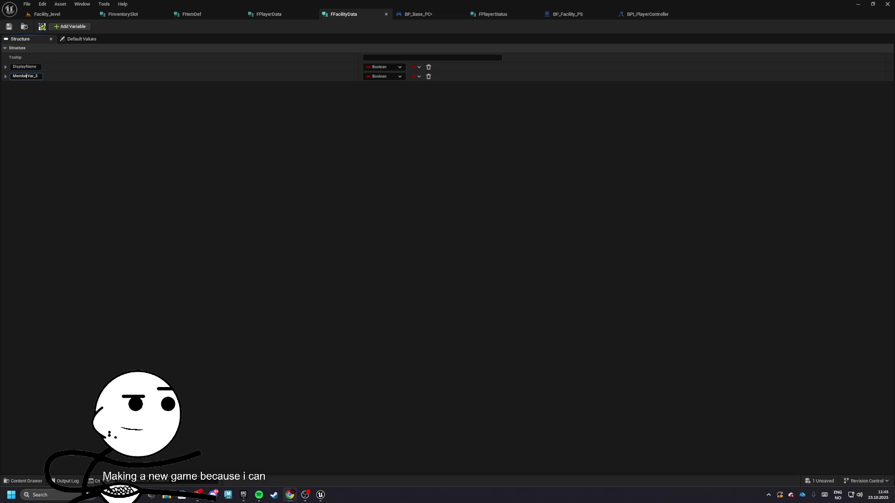
pyautogui.click(24, 73)
pyautogui.click(30, 68)
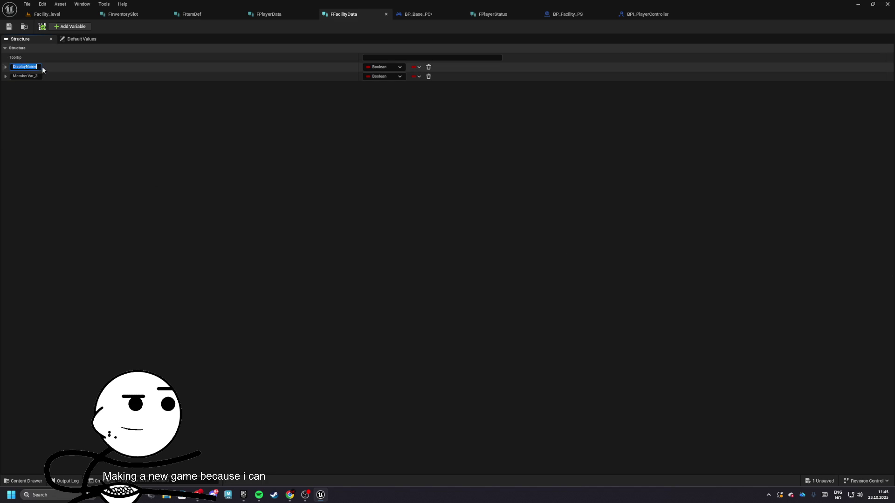
pyautogui.write('Facilit')
pyautogui.write('yID')
pyautogui.click(20, 75)
pyautogui.write('Displa')
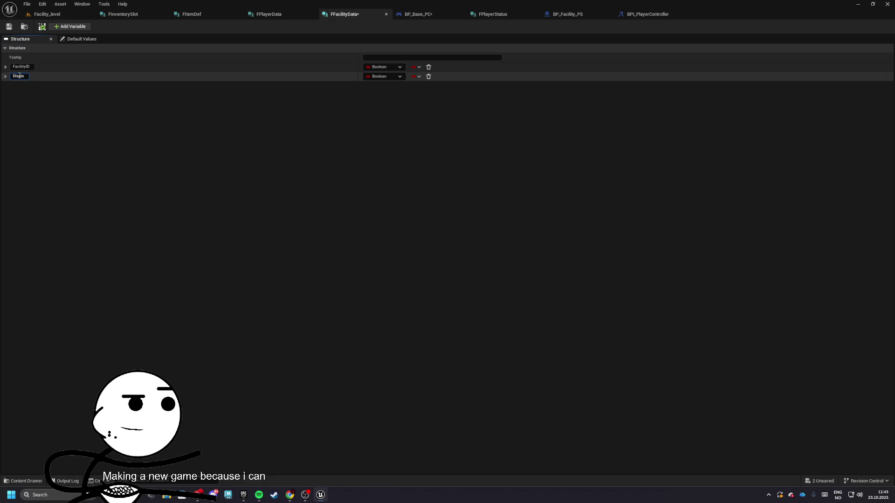
pyautogui.write('ayName')
# Step: Add members Currency, PowerOutput and PowerCapacity to FFacilityData
pyautogui.click(70, 27)
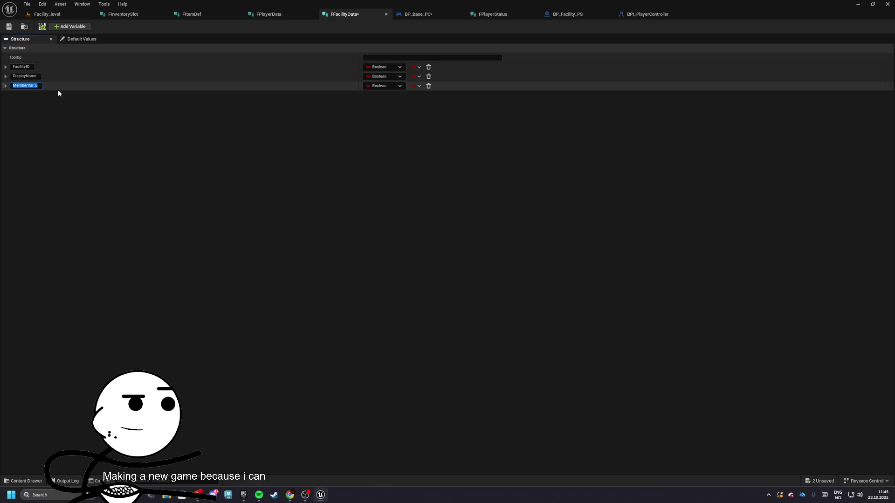
pyautogui.press('BackSpace')
pyautogui.write('urrency')
pyautogui.press('Return')
pyautogui.click(70, 26)
pyautogui.write('PowerOutput')
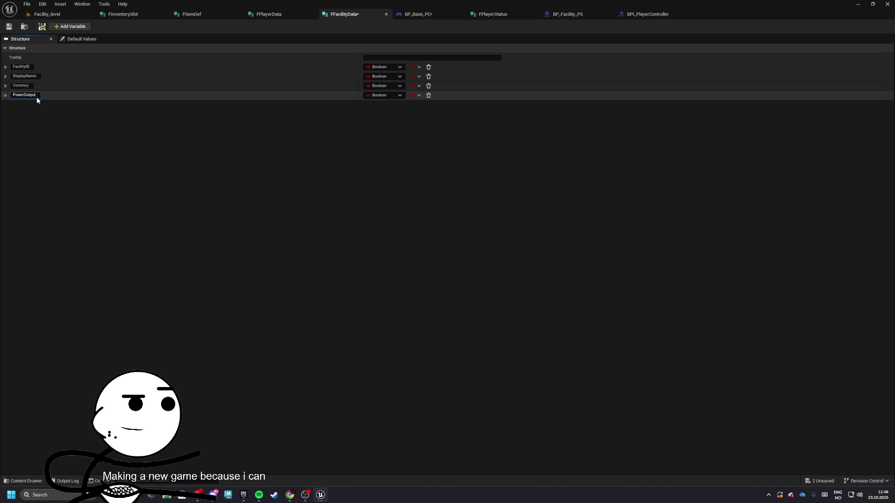
pyautogui.click(69, 26)
pyautogui.click(35, 105)
pyautogui.write('Power')
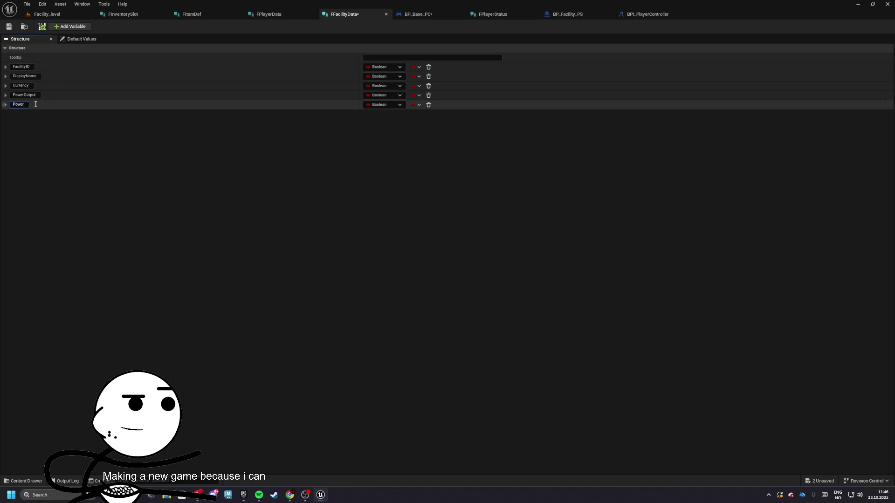
pyautogui.write('Capacity')
pyautogui.press('Return')
# Step: Add members UnlockedStations, PlacedBuildings and ActiveJobs to FFacilityData
pyautogui.click(70, 26)
pyautogui.write('Un')
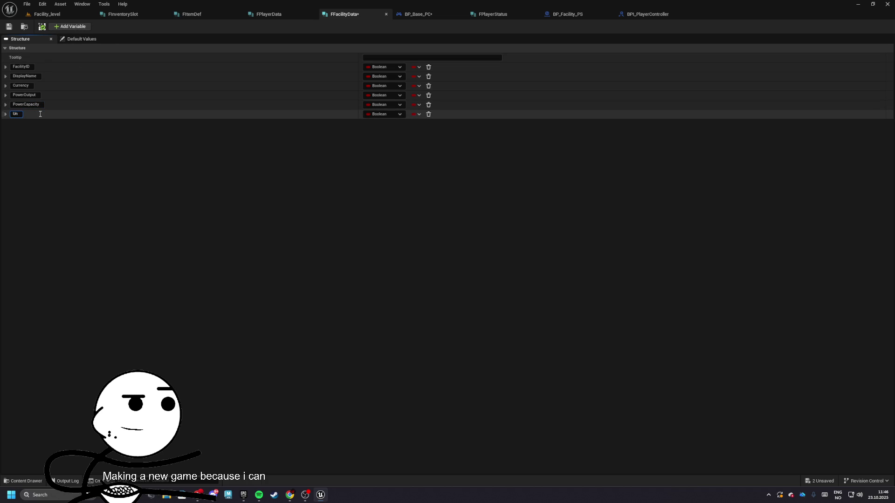
pyautogui.write('lockedStations')
pyautogui.press('Return')
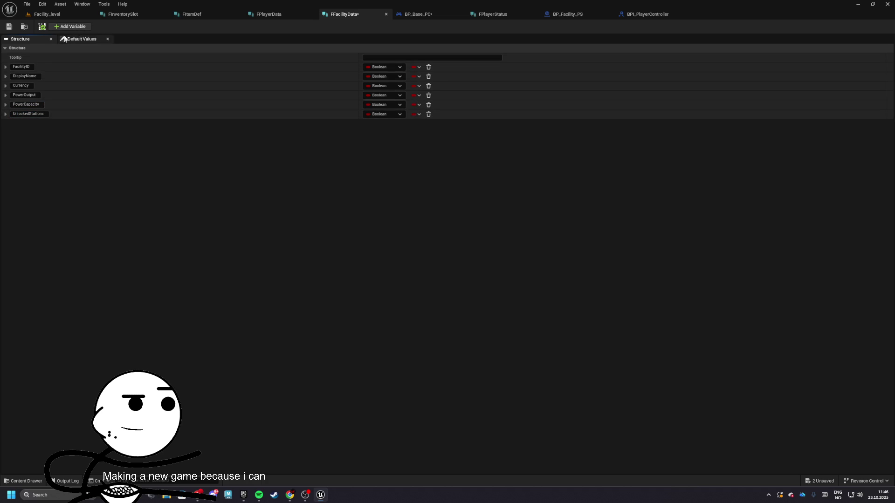
pyautogui.click(67, 26)
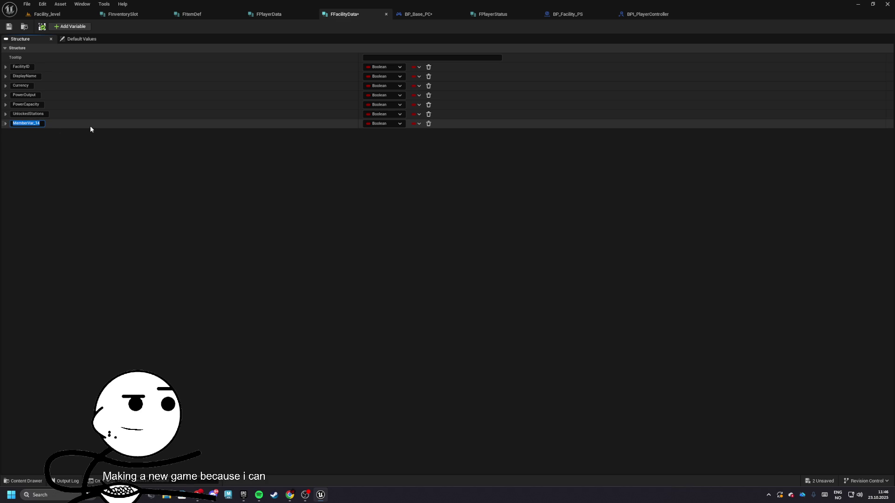
pyautogui.write('PlacedB')
pyautogui.write('uildings')
pyautogui.press('Return')
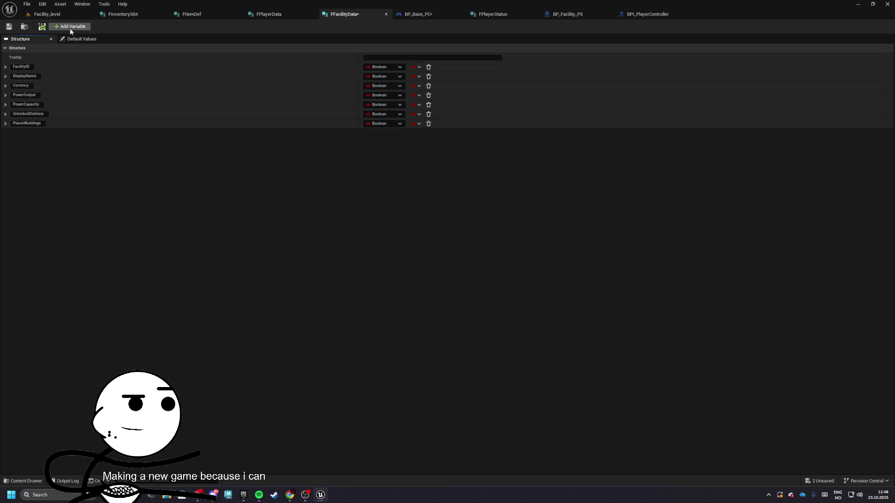
pyautogui.click(70, 27)
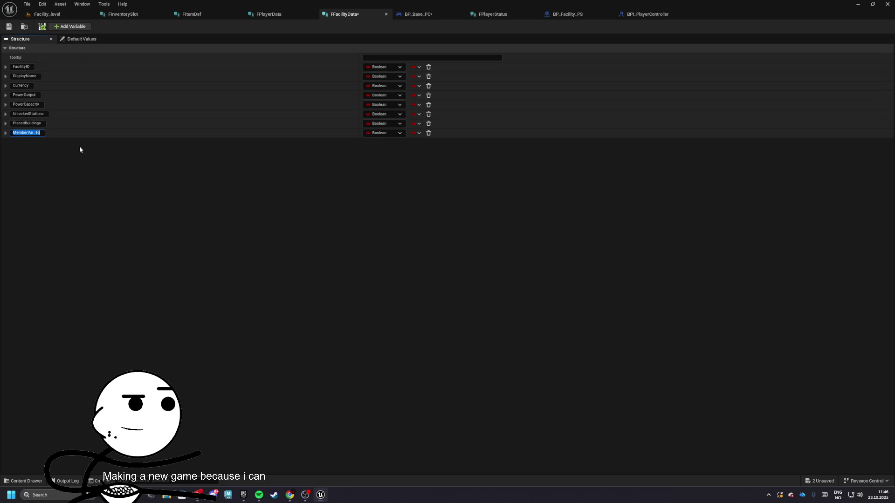
pyautogui.write('ActiveJobs')
pyautogui.press('Return')
# Step: Add a LastSavedUTC member of type Date Time
pyautogui.click(70, 27)
pyautogui.click(40, 143)
pyautogui.press('BackSpace')
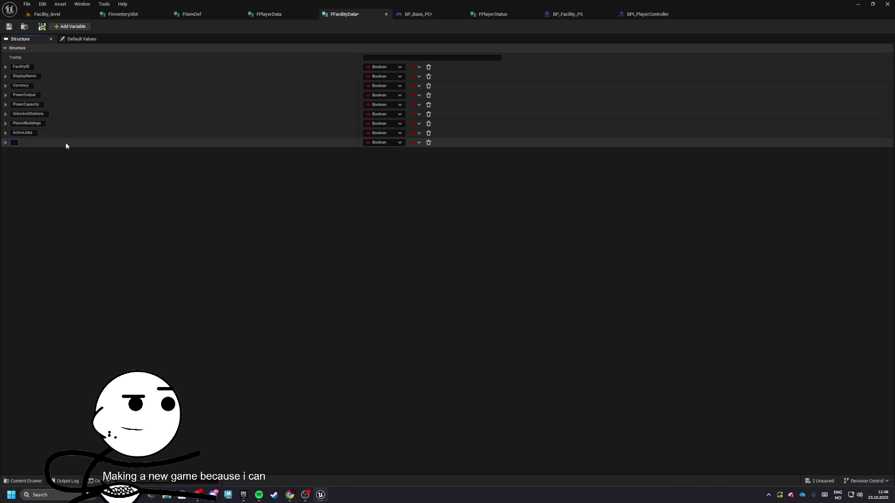
pyautogui.write('4')
pyautogui.write('astSaved')
pyautogui.write('UTC')
pyautogui.press('Return')
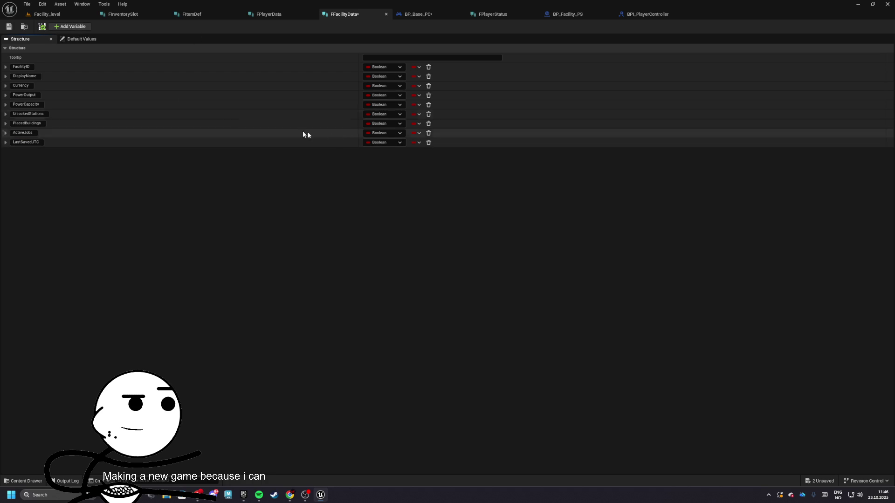
pyautogui.click(385, 143)
pyautogui.write('date')
pyautogui.click(402, 191)
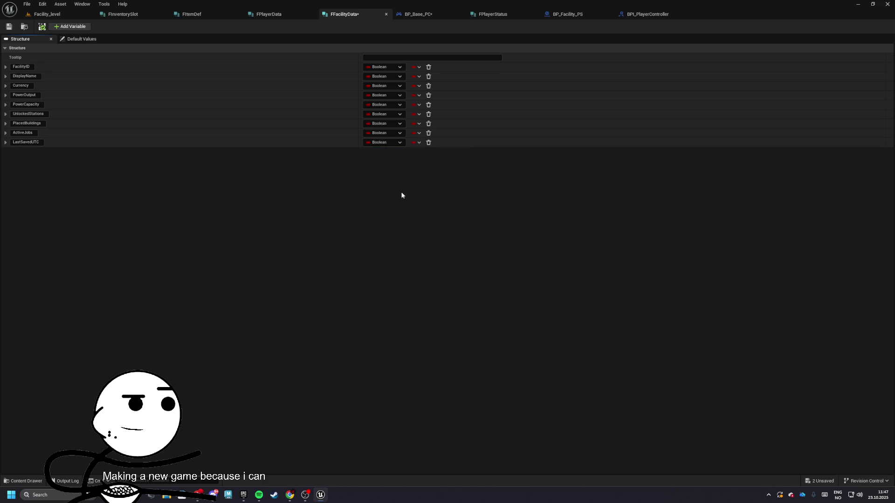
# Step: Set FacilityID to Name, DisplayName to Text, and Currency, PowerOutput, PowerCapacity to Integer
pyautogui.click(383, 67)
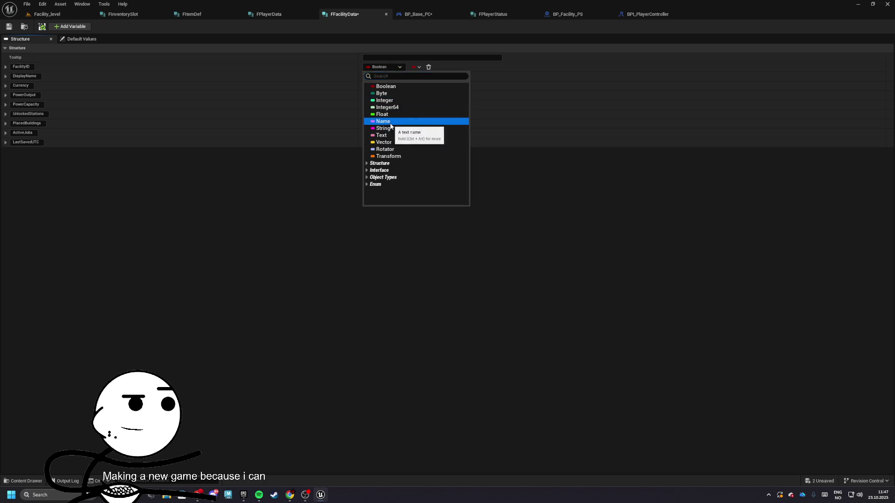
pyautogui.click(390, 122)
pyautogui.click(383, 76)
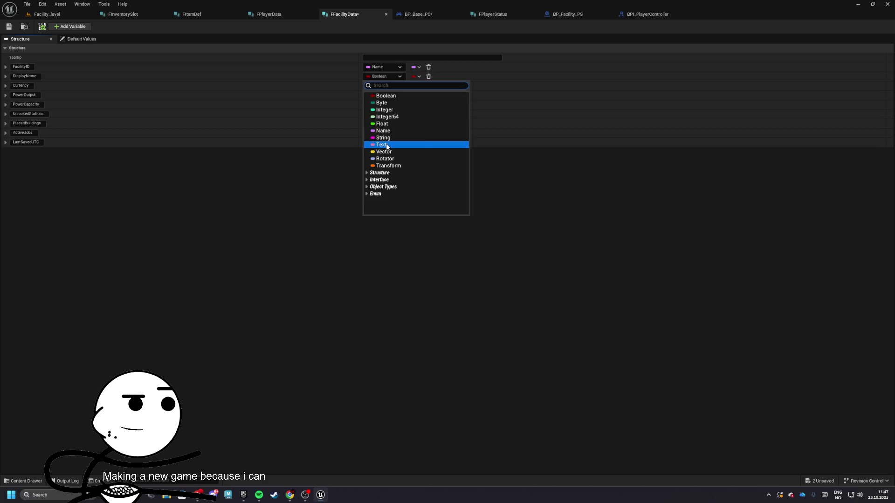
pyautogui.click(386, 145)
pyautogui.click(383, 86)
pyautogui.click(384, 119)
pyautogui.click(383, 95)
pyautogui.click(385, 129)
pyautogui.click(381, 105)
pyautogui.click(392, 138)
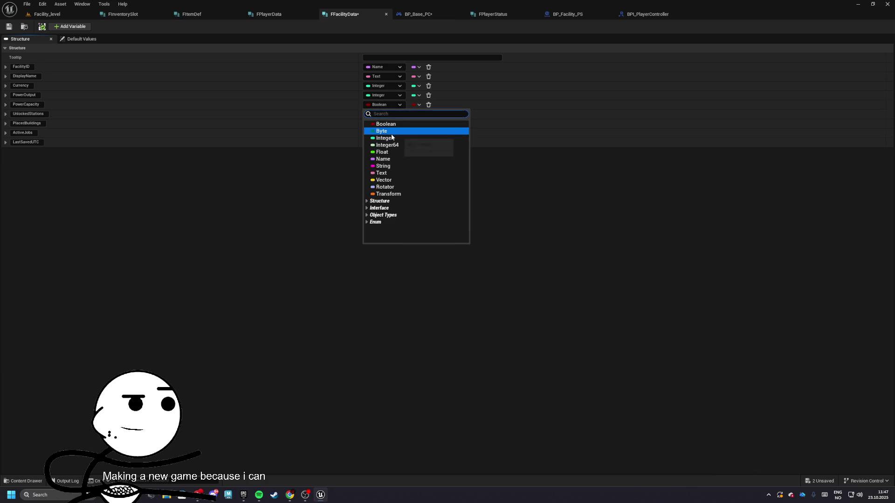
pyautogui.click(383, 114)
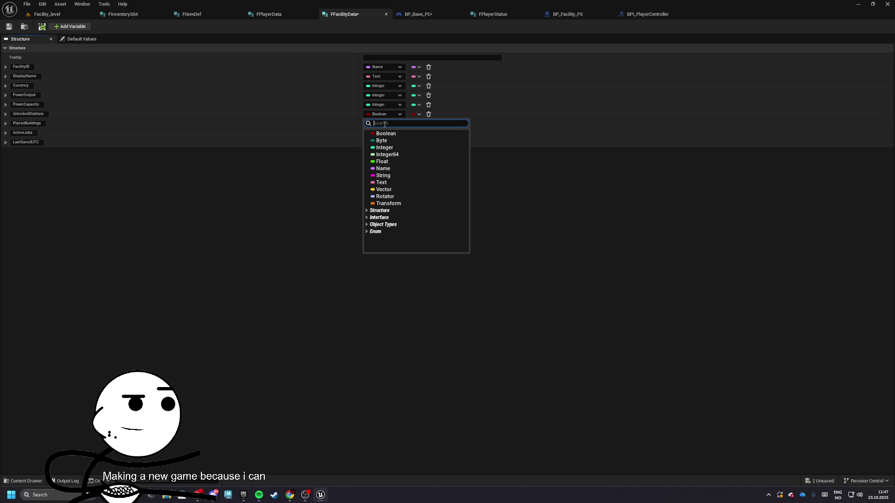
pyautogui.click(47, 14)
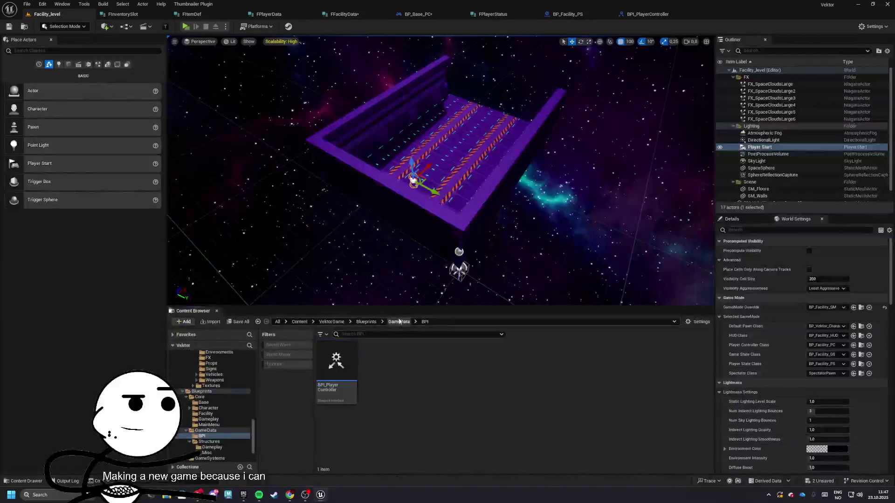
# Step: Create a FacilitySystem folder in GameSystems with a Workbench folder inside it
pyautogui.doubleClick(424, 360)
pyautogui.rightClick(450, 368)
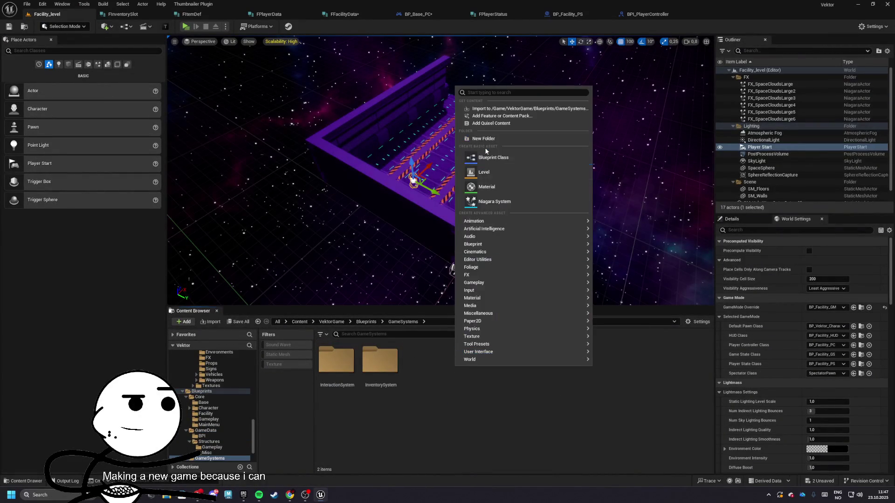
pyautogui.click(488, 141)
pyautogui.write('FacilitySystem')
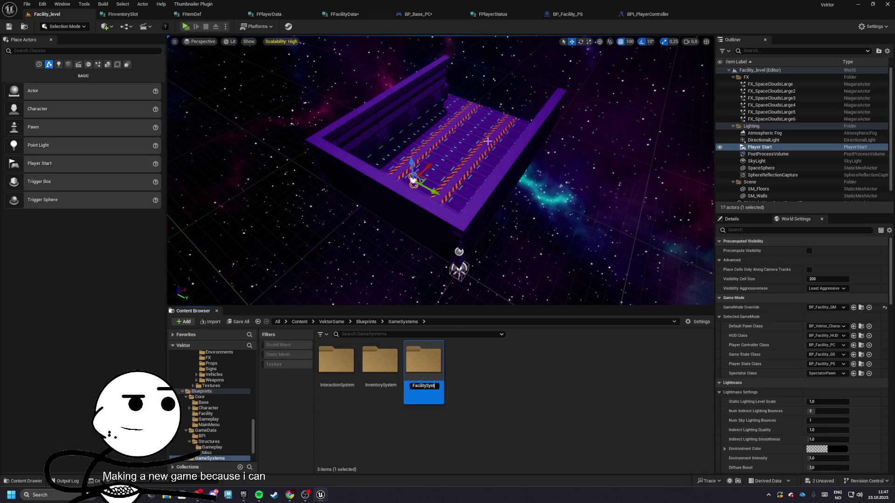
pyautogui.press('Return')
pyautogui.doubleClick(334, 373)
pyautogui.rightClick(334, 373)
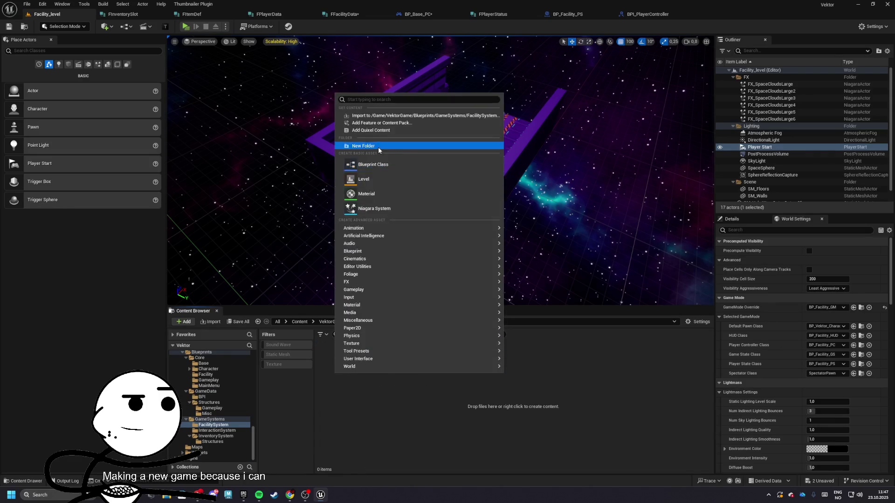
pyautogui.click(378, 146)
pyautogui.write('Workbench')
pyautogui.press('Return')
# Step: Create a structure asset named FWorkbench in the Workbench folder
pyautogui.doubleClick(336, 361)
pyautogui.rightClick(354, 367)
pyautogui.moveTo(386, 248)
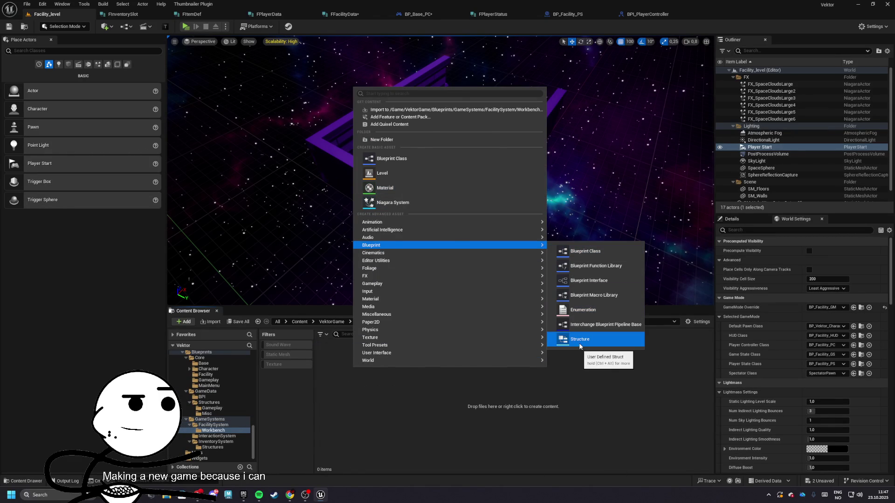
pyautogui.click(567, 340)
pyautogui.write('FW')
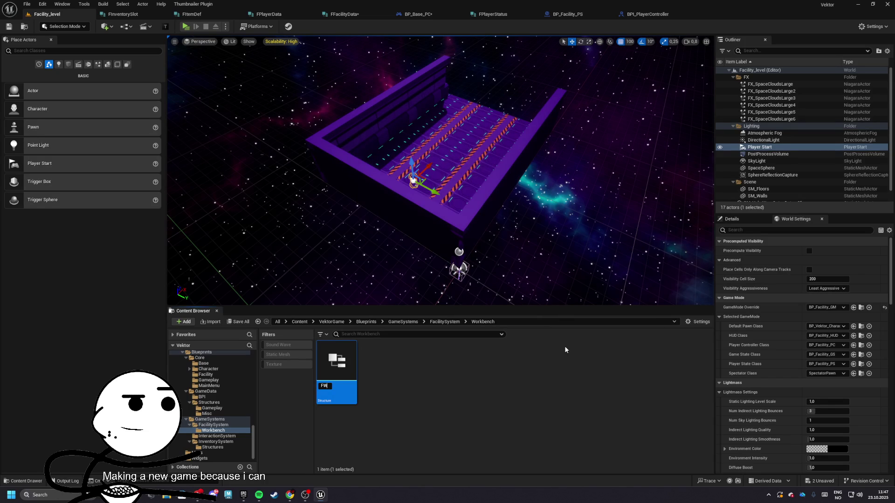
pyautogui.press('BackSpace')
pyautogui.write('Stat')
pyautogui.write('ion')
pyautogui.write('State')
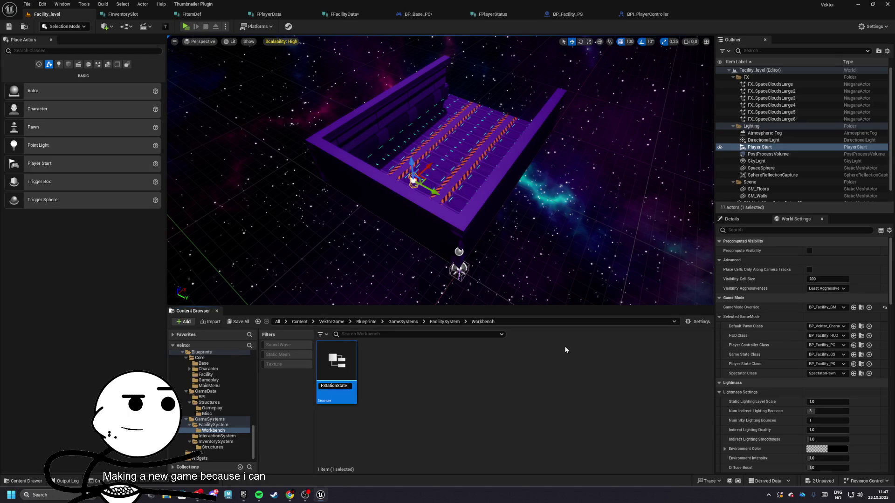
pyautogui.press('BackSpace')
pyautogui.press('BackSpace')
pyautogui.press('BackSpace')
pyautogui.write('Workbench')
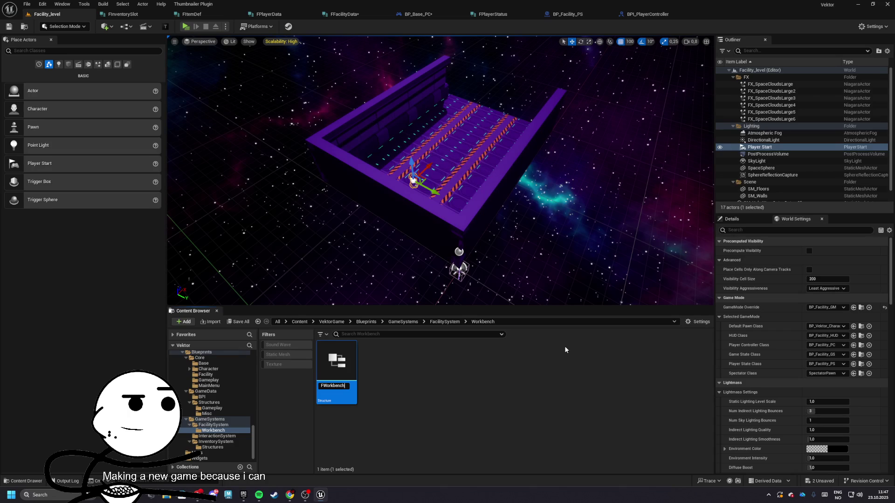
pyautogui.click(406, 367)
# Step: Save all unsaved assets
pyautogui.click(239, 321)
pyautogui.click(503, 327)
pyautogui.rightClick(384, 375)
pyautogui.moveTo(416, 355)
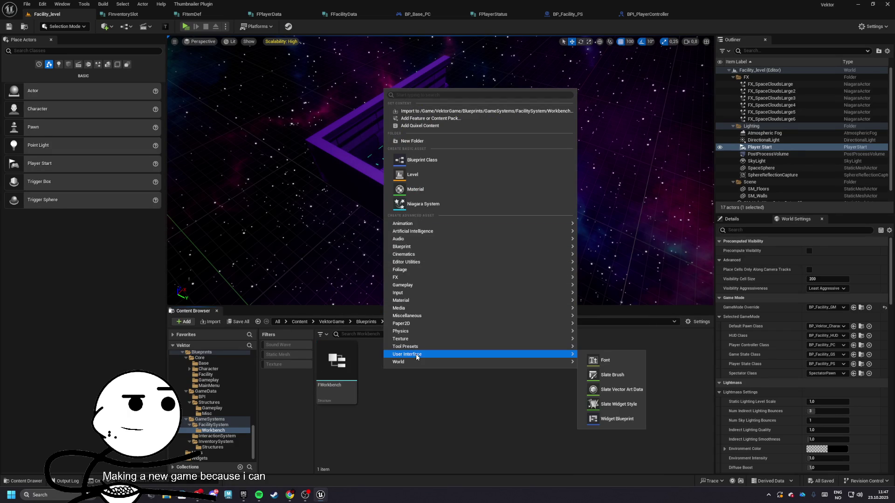
pyautogui.click(380, 407)
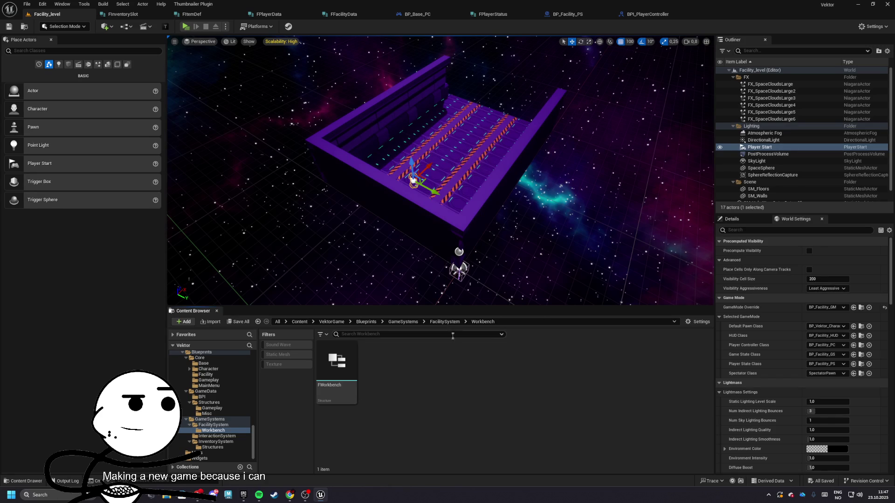
# Step: Create a new folder named Buildable inside FacilitySystem
pyautogui.click(445, 322)
pyautogui.rightClick(445, 360)
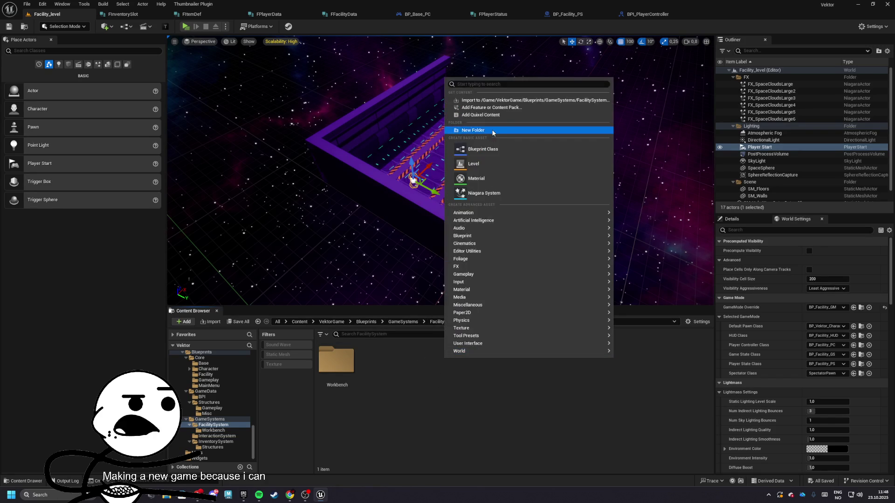
pyautogui.click(492, 130)
pyautogui.write('Buildable')
pyautogui.press('Return')
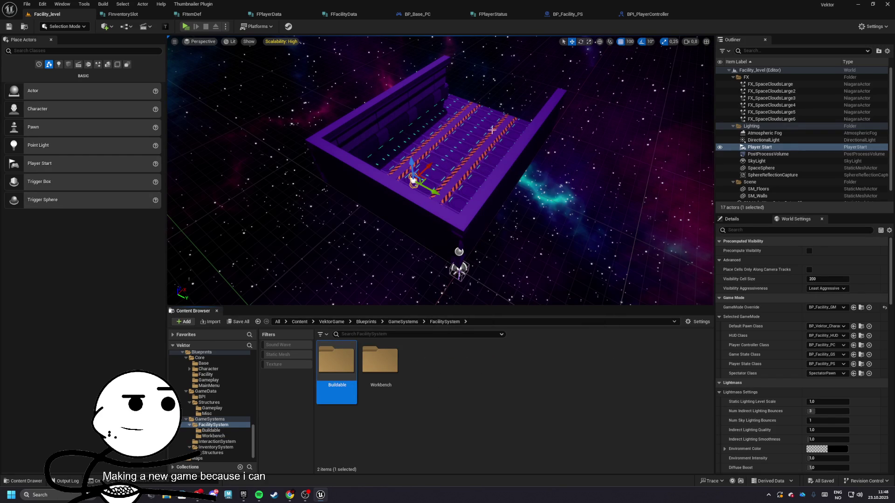
# Step: Browse the GameSystems folders, then return to the BP_Base_PC Blueprint
pyautogui.click(394, 372)
pyautogui.click(414, 321)
pyautogui.click(420, 364)
pyautogui.click(343, 373)
pyautogui.click(361, 423)
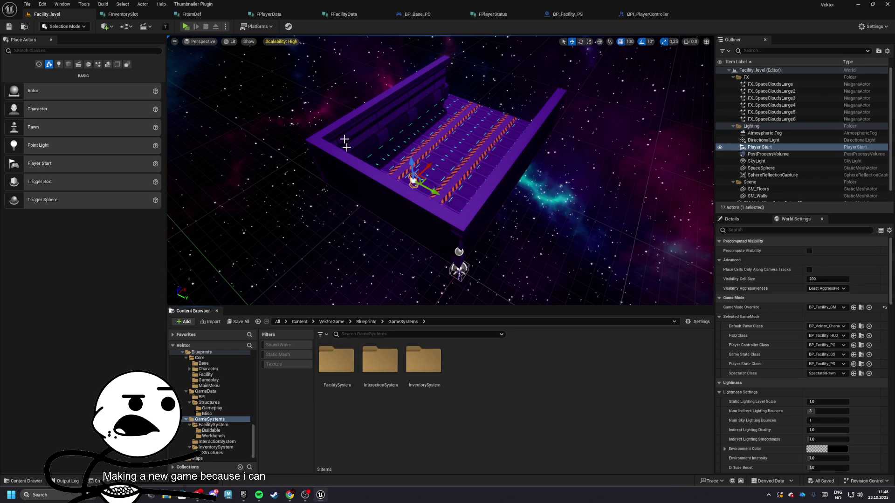
pyautogui.click(493, 14)
pyautogui.click(432, 15)
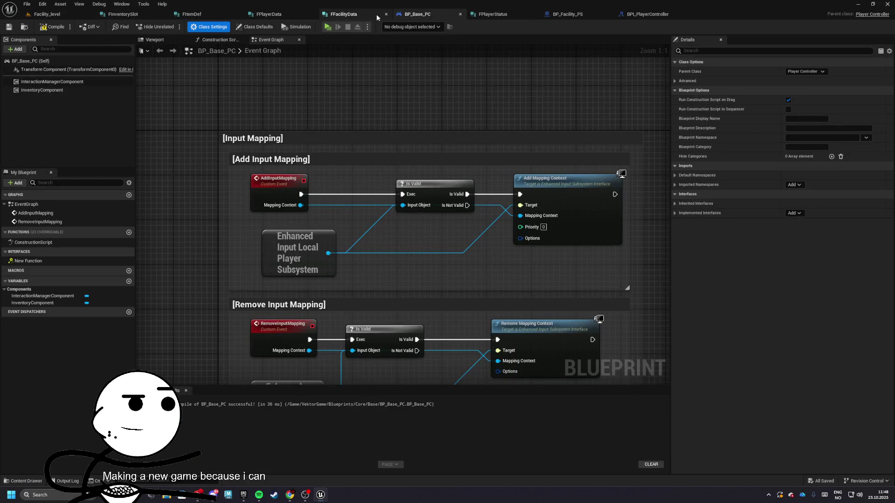
# Step: In FFacilityData, make UnlockedStations a Name array and delete the PlacedBuildings member
pyautogui.click(343, 14)
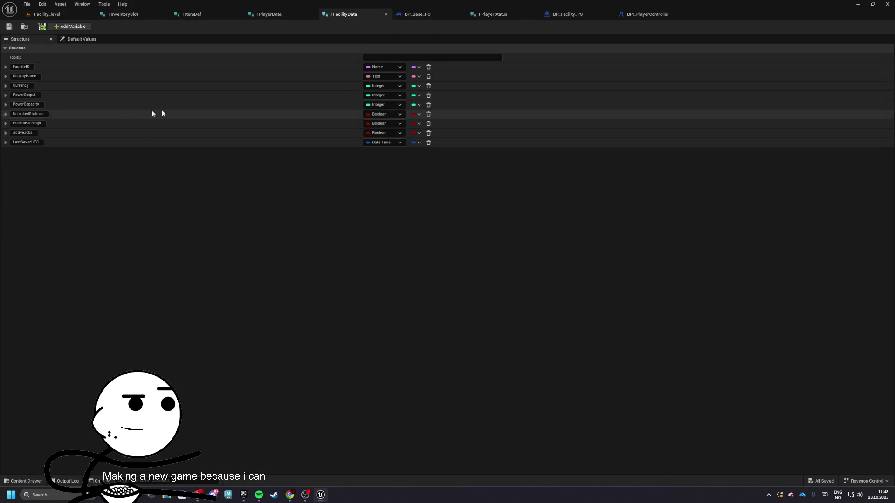
pyautogui.click(383, 114)
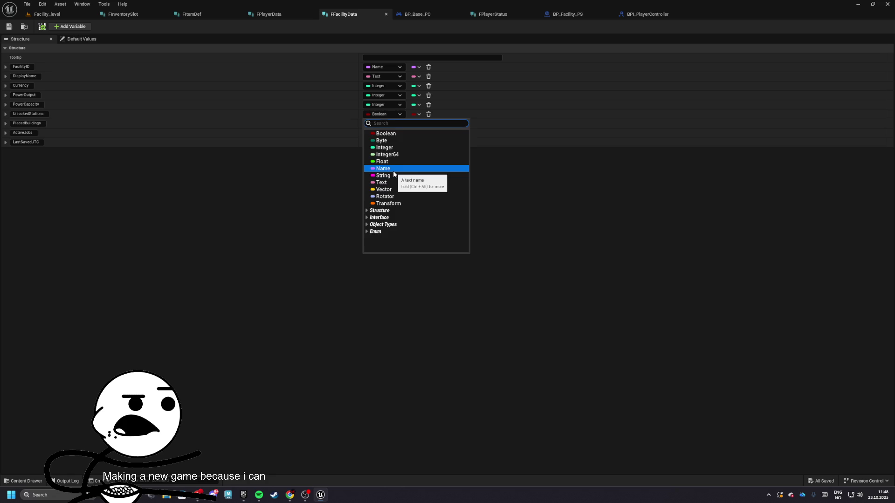
pyautogui.click(394, 169)
pyautogui.click(415, 115)
pyautogui.click(410, 134)
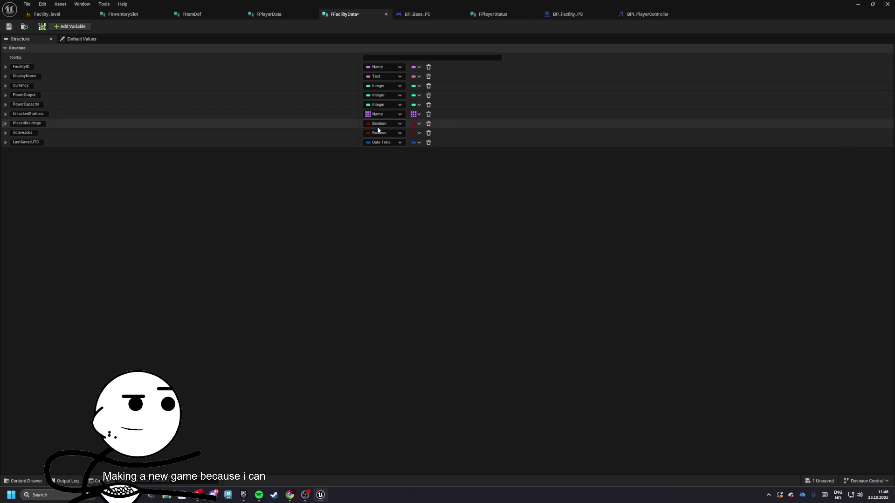
pyautogui.click(429, 125)
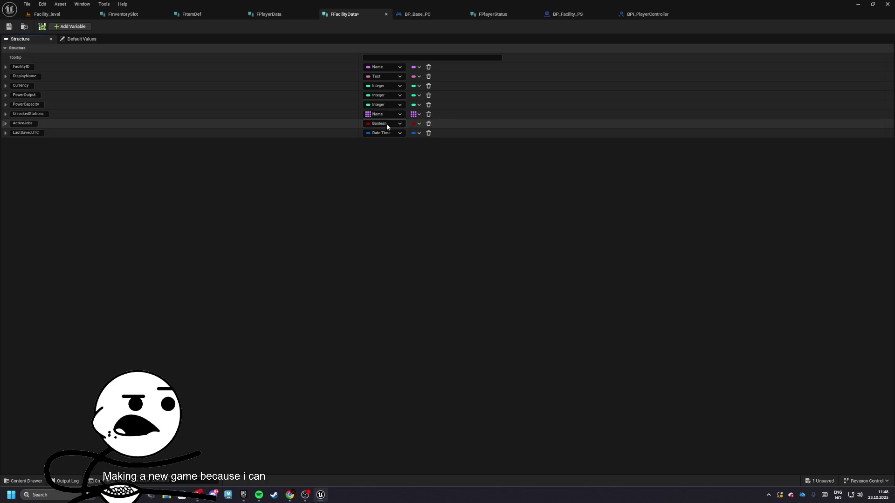
pyautogui.click(387, 124)
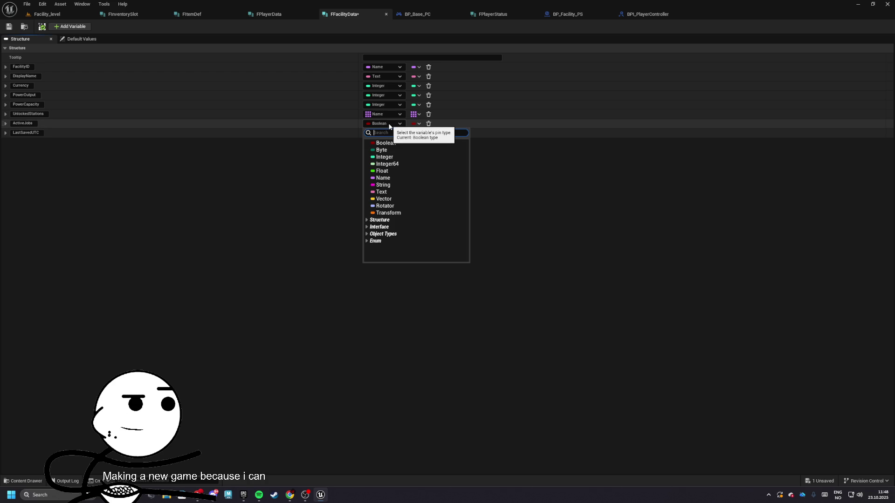
# Step: Create a MissionSystem folder in GameSystems and open it
pyautogui.click(47, 14)
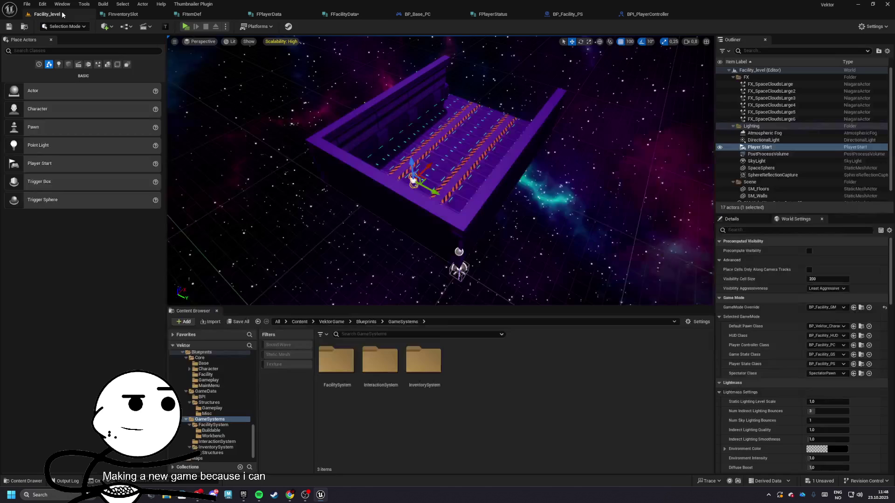
pyautogui.rightClick(487, 378)
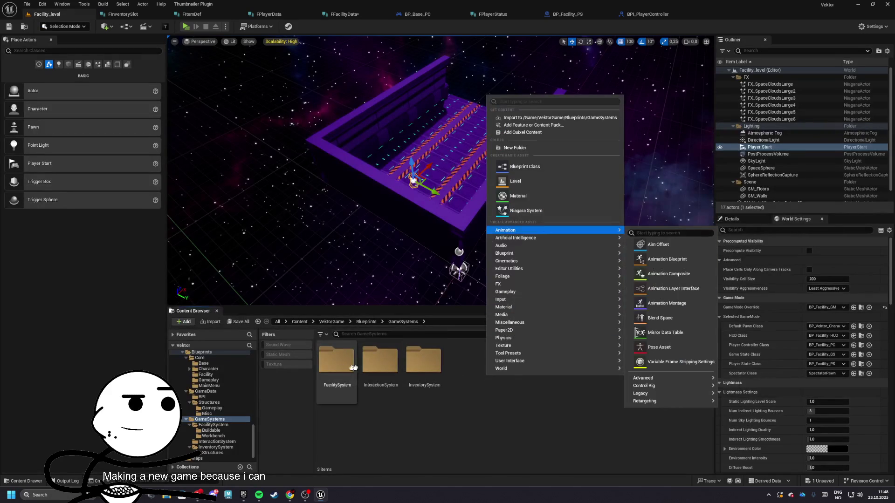
pyautogui.click(535, 148)
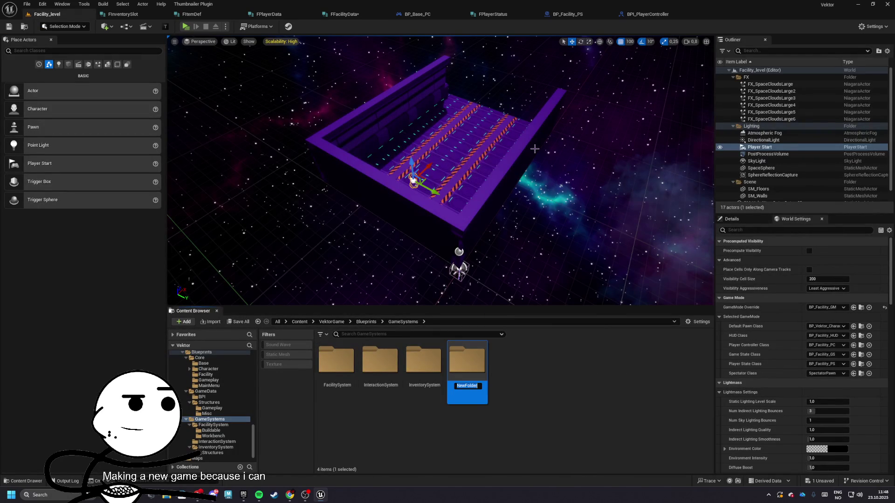
pyautogui.write('MissionSystem')
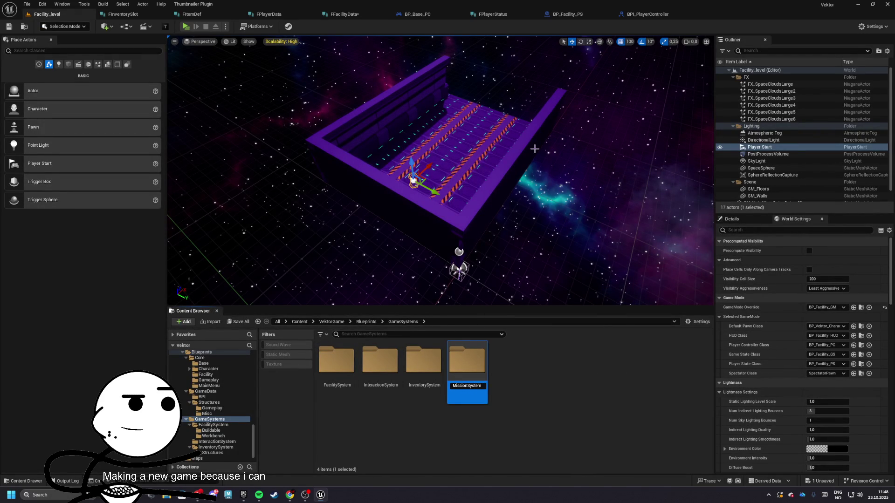
pyautogui.doubleClick(464, 378)
# Step: Create an FMissionDef structure and save it along with FFacilityData
pyautogui.rightClick(464, 379)
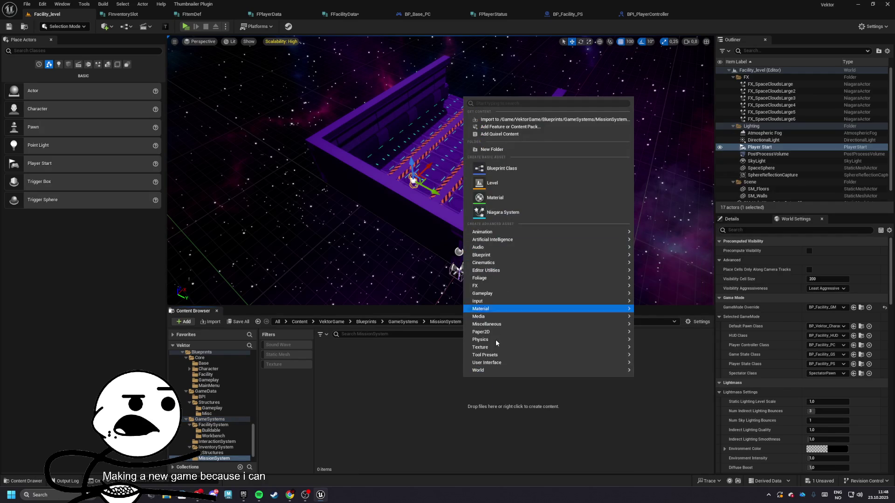
pyautogui.moveTo(624, 255)
pyautogui.click(676, 353)
pyautogui.write('FMissionDef')
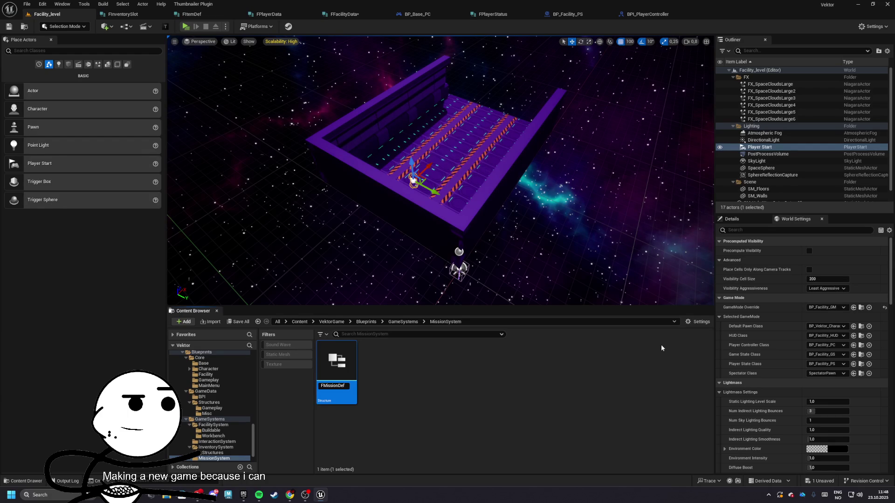
pyautogui.click(405, 365)
pyautogui.click(239, 322)
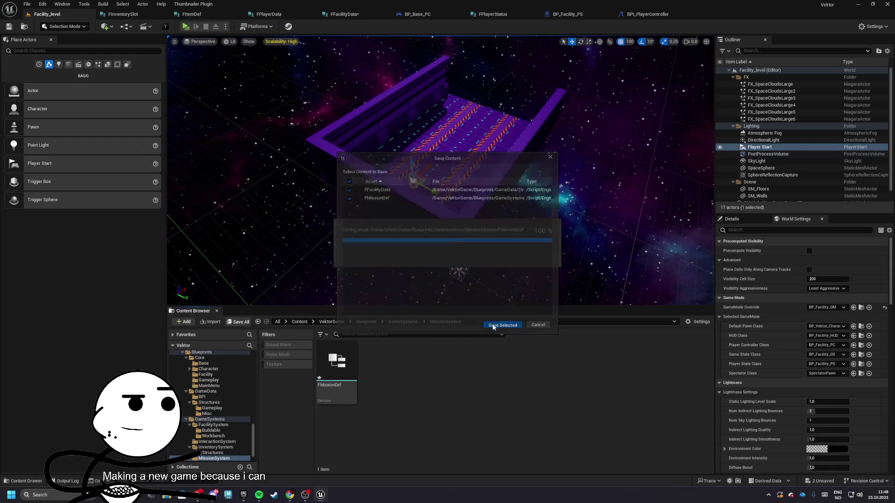
pyautogui.click(492, 325)
# Step: Create and save an FMissionEnt structure, then open it for editing
pyautogui.rightClick(381, 381)
pyautogui.moveTo(420, 230)
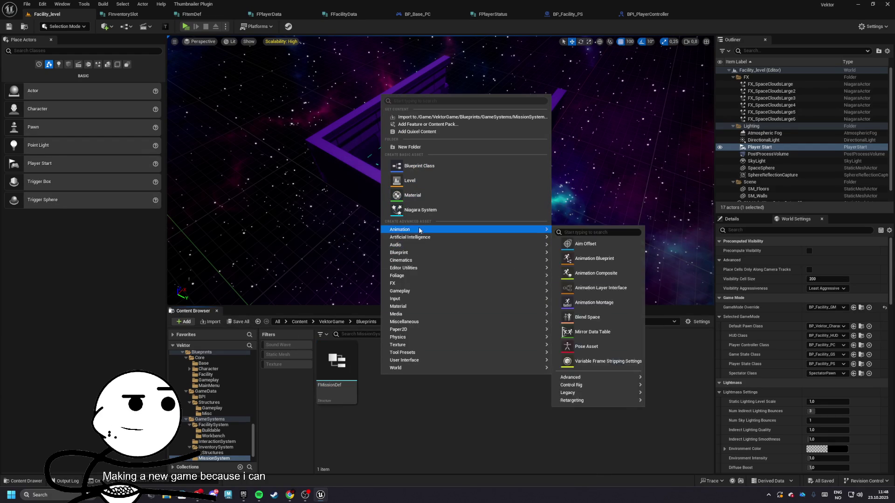
pyautogui.moveTo(536, 253)
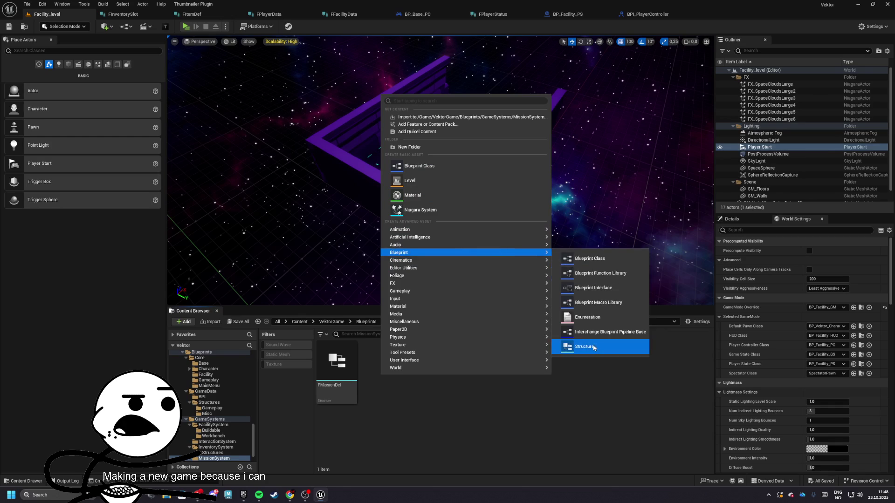
pyautogui.click(594, 348)
pyautogui.write('FMissionEn')
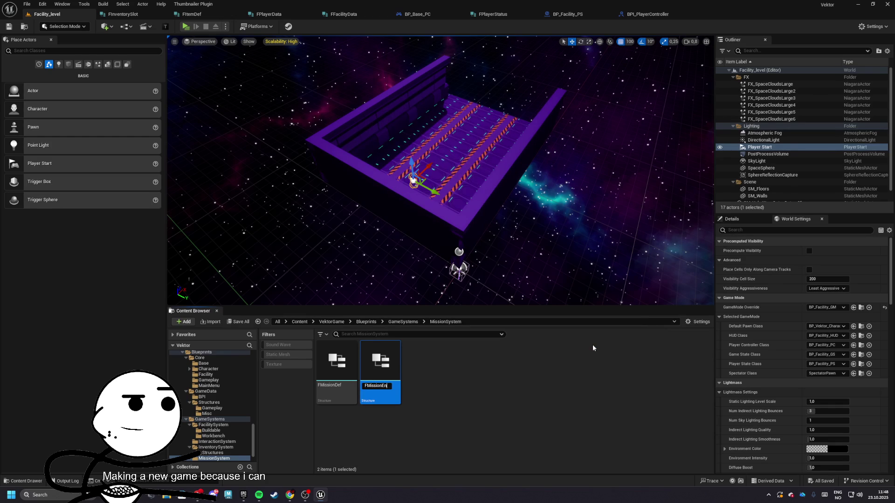
pyautogui.write('t')
pyautogui.press('Return')
pyautogui.click(435, 398)
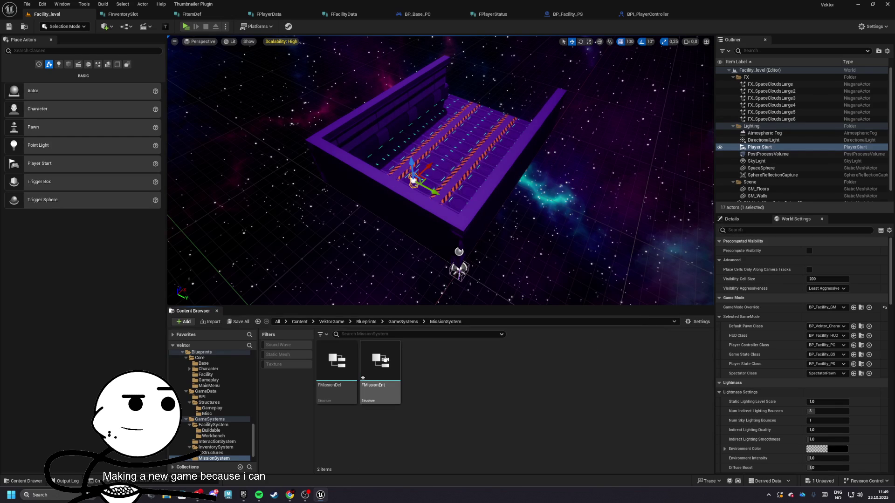
pyautogui.hotkey('ctrl', 'shift', 's')
pyautogui.click(491, 340)
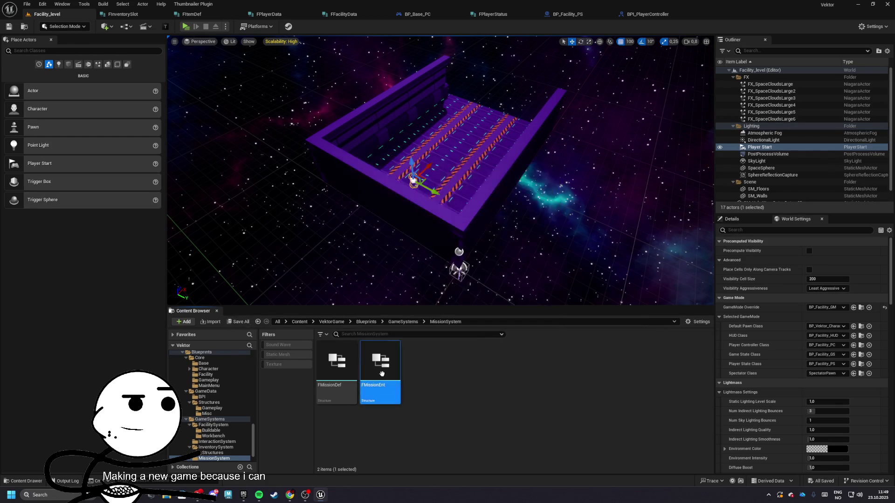
pyautogui.doubleClick(380, 361)
pyautogui.click(38, 68)
pyautogui.write('Mission')
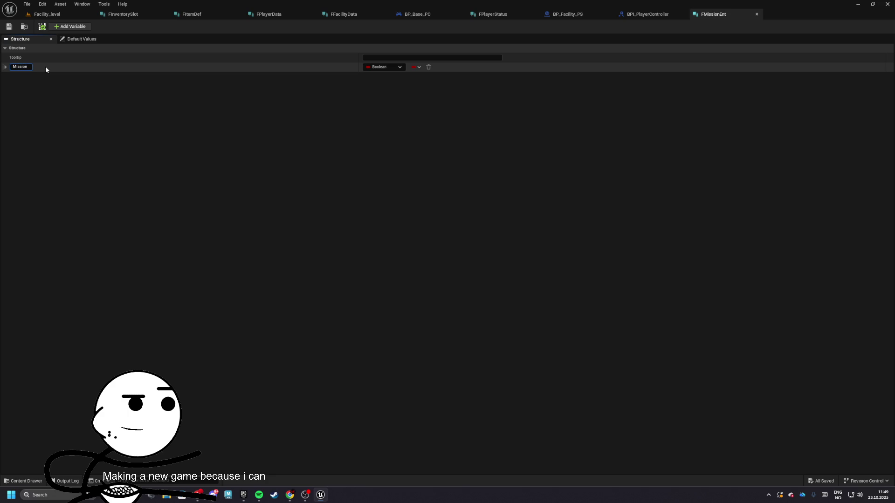
# Step: Name FMissionEnt's three members MissionID, Objectives and bCompleted
pyautogui.write('ID')
pyautogui.press('Return')
pyautogui.click(70, 26)
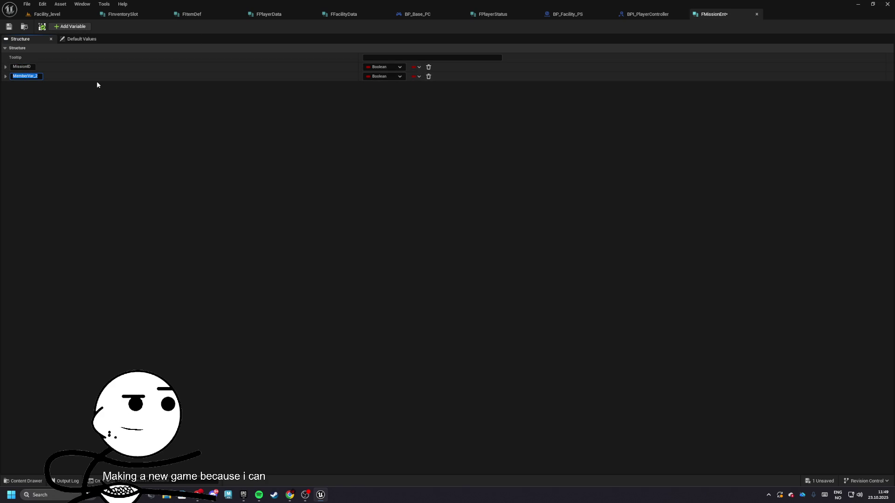
pyautogui.press('BackSpace')
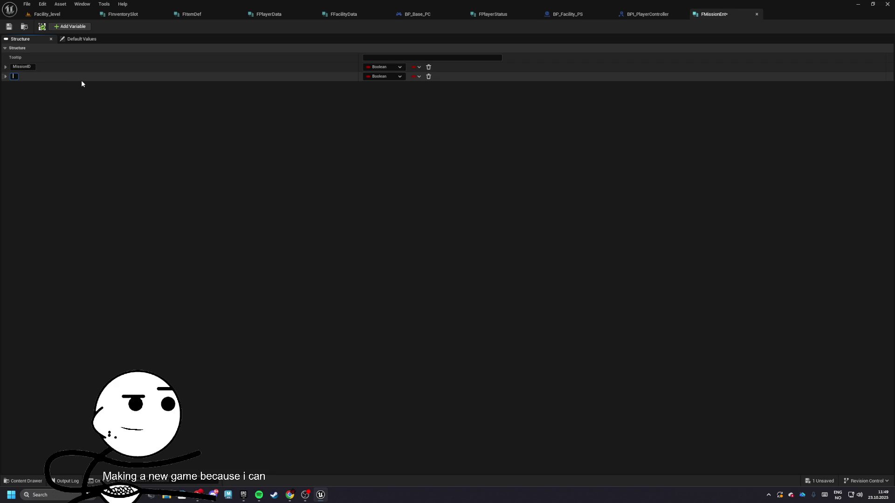
pyautogui.write('Objectives')
pyautogui.press('Return')
pyautogui.click(70, 26)
pyautogui.write('bCompleted')
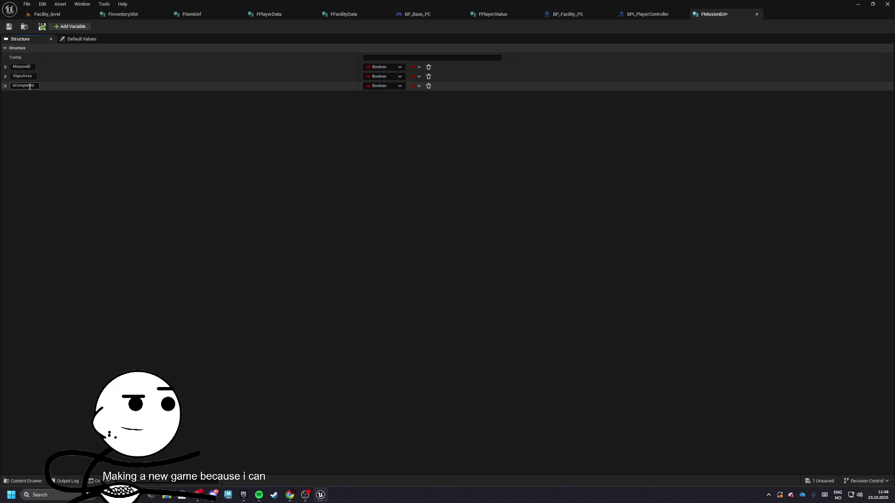
# Step: Set MissionID to Name and Objectives to a Name array, then save the structure
pyautogui.click(383, 67)
pyautogui.click(383, 122)
pyautogui.click(380, 85)
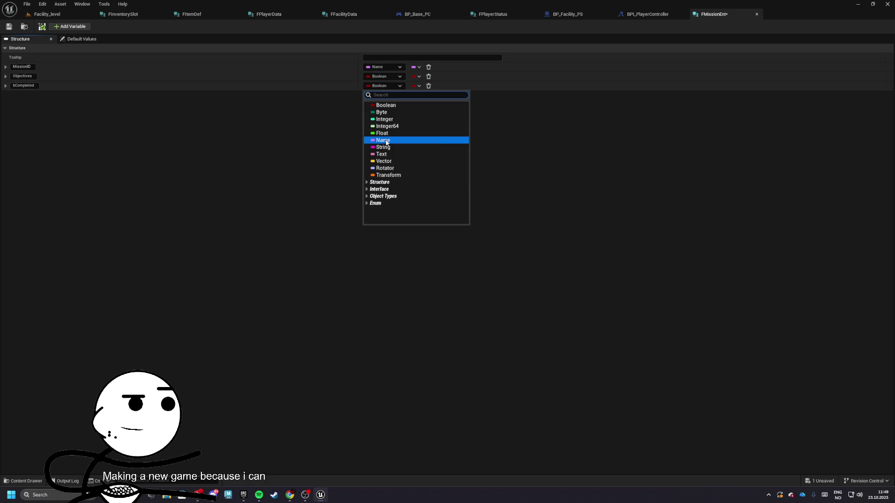
pyautogui.click(385, 140)
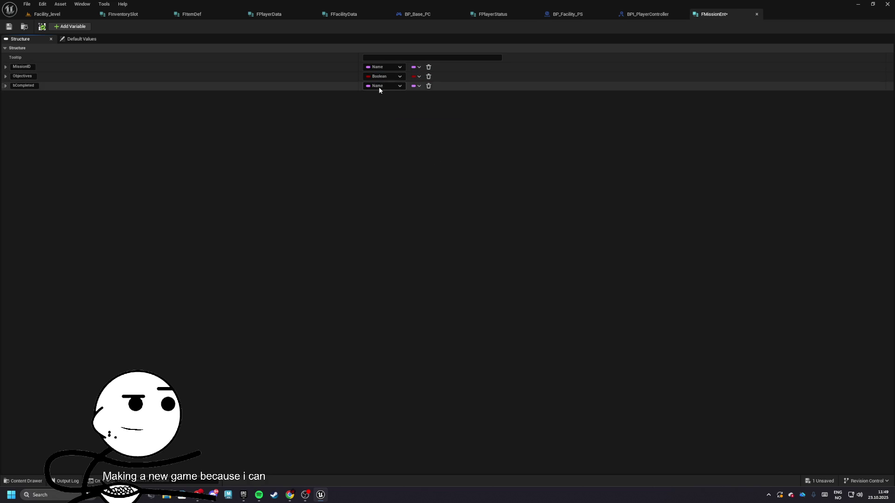
pyautogui.click(381, 77)
pyautogui.click(384, 131)
pyautogui.click(416, 77)
pyautogui.click(410, 98)
pyautogui.click(9, 27)
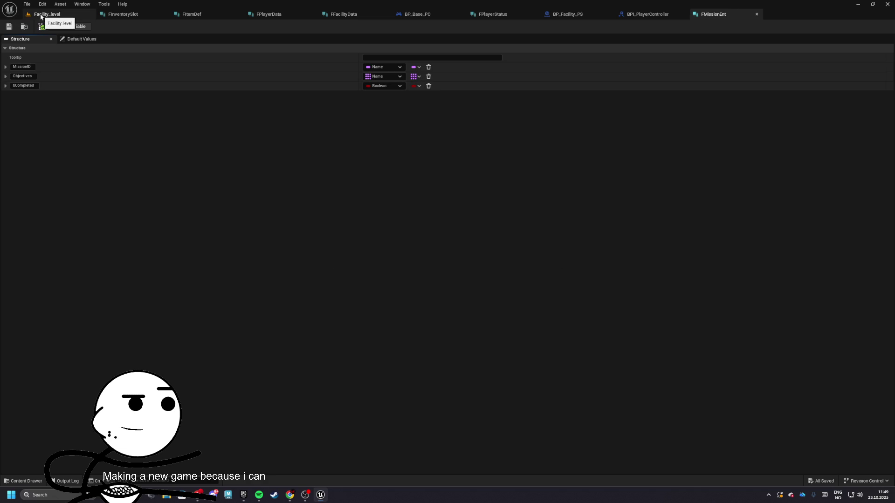
pyautogui.rightClick(332, 53)
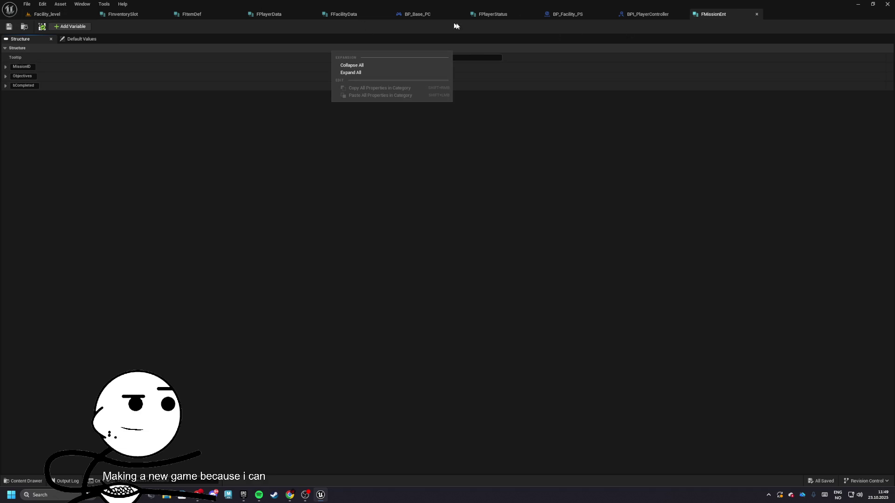
pyautogui.click(484, 16)
# Step: Rename BPI_PlayerController's new function to GetPlayerData
pyautogui.click(571, 14)
pyautogui.click(631, 15)
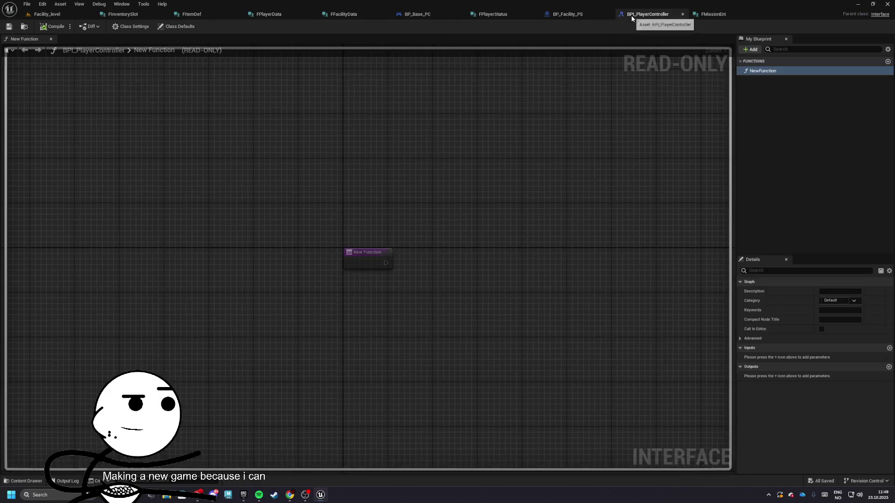
pyautogui.click(763, 73)
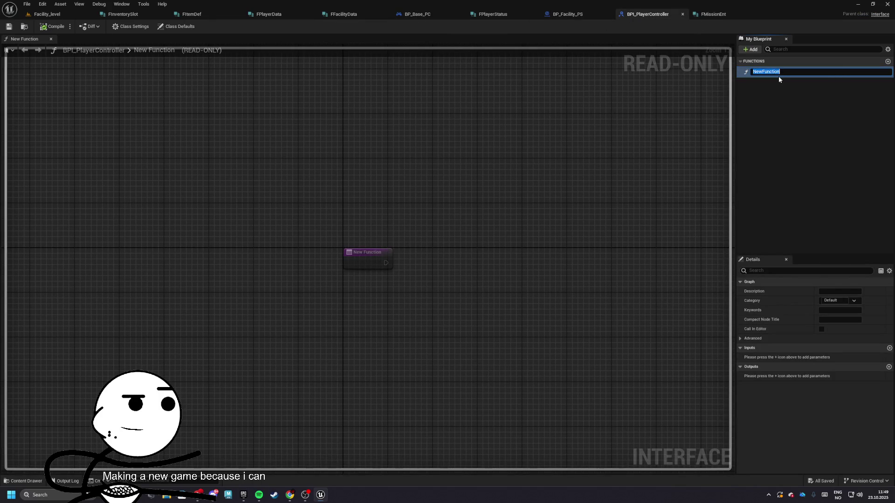
pyautogui.write('GetPlayerDAta')
pyautogui.press('BackSpace')
pyautogui.press('BackSpace')
pyautogui.press('BackSpace')
pyautogui.write('ata')
pyautogui.press('Return')
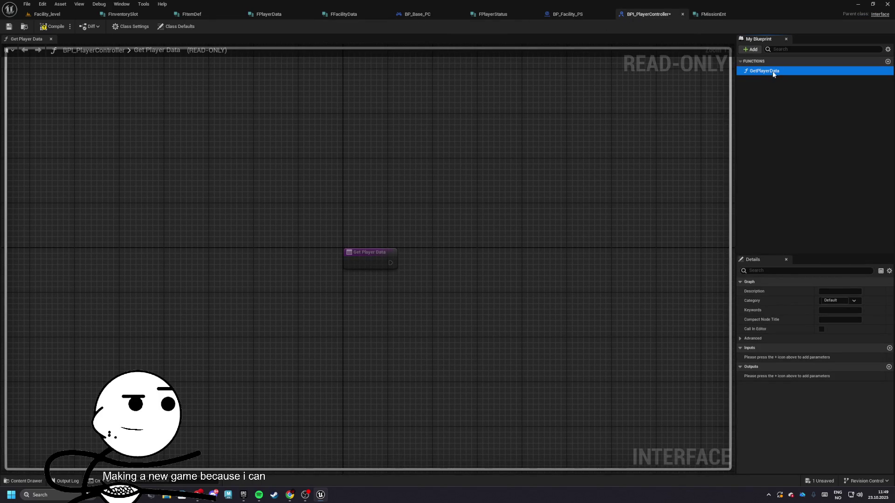
# Step: Give GetPlayerData an output parameter named PlayerData
pyautogui.click(889, 348)
pyautogui.click(775, 358)
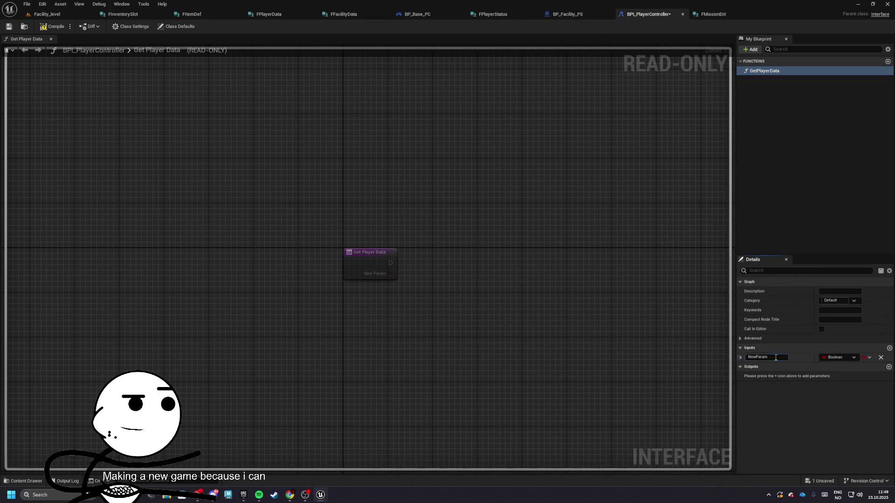
pyautogui.write('PlayerD')
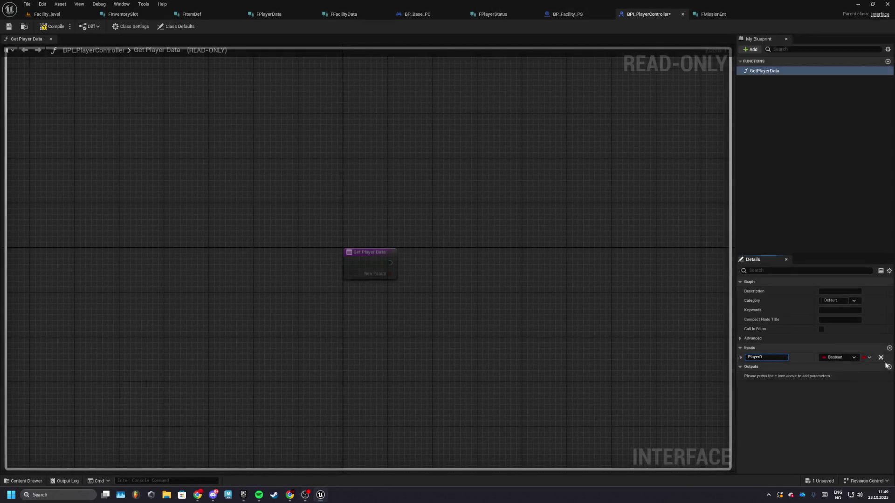
pyautogui.click(881, 357)
pyautogui.click(890, 367)
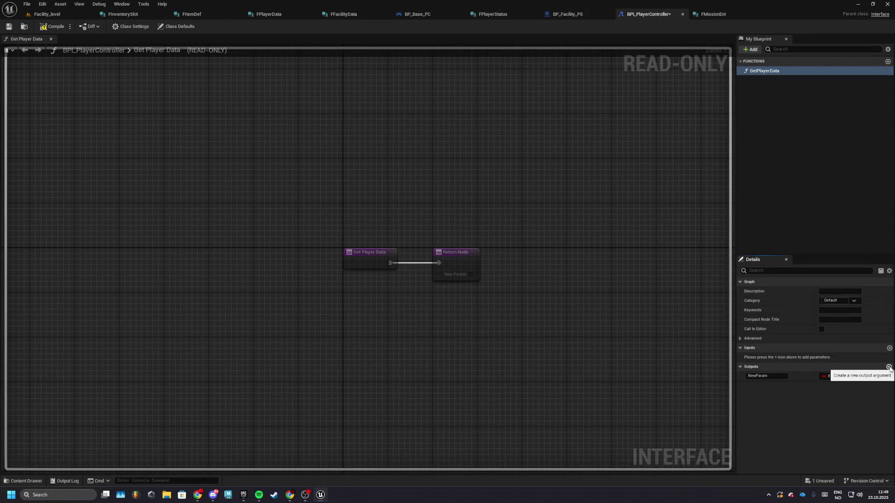
pyautogui.click(767, 376)
pyautogui.write('PlayerData')
pyautogui.press('Return')
# Step: Set the PlayerData output to FPlayerData, compile, save and close the interface
pyautogui.click(837, 377)
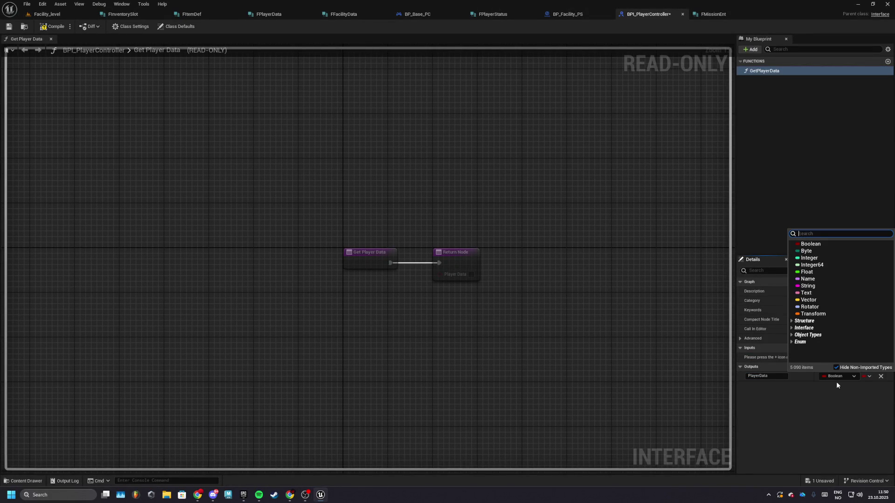
pyautogui.write('data')
pyautogui.press('Return')
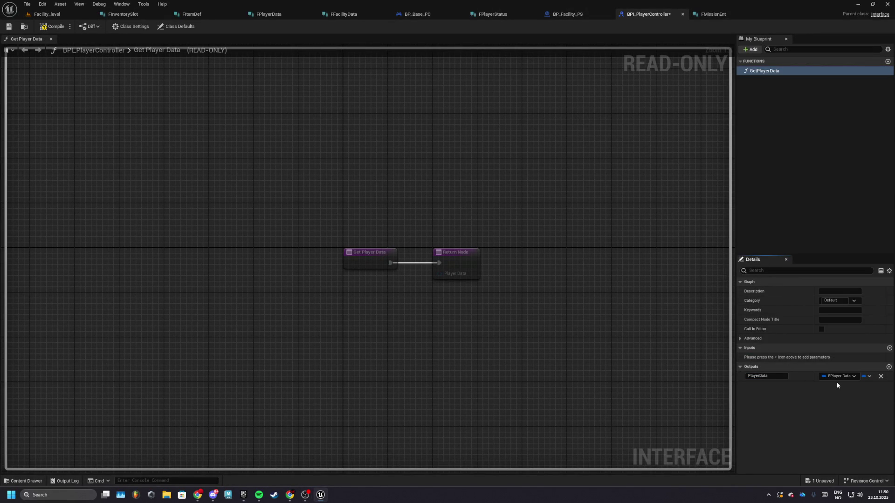
pyautogui.press('F7')
pyautogui.hotkey('ctrl', 's')
pyautogui.click(683, 16)
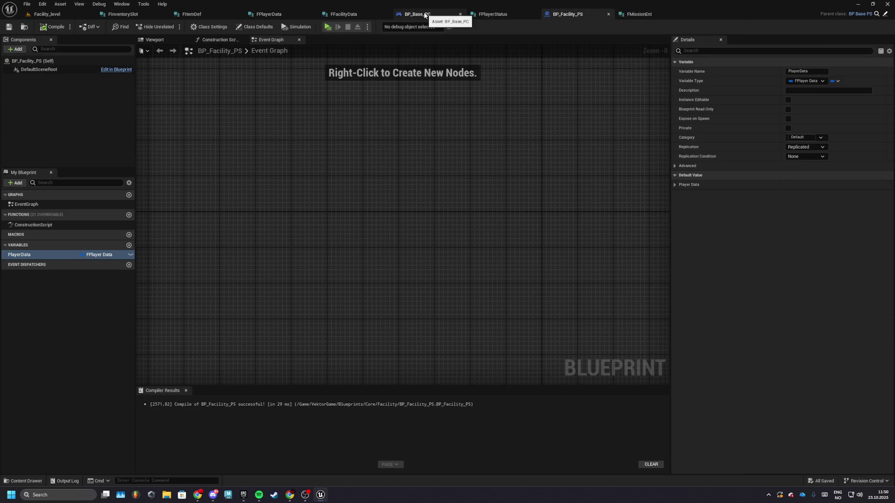
# Step: Open BP_Base_PC's Get Player Data interface graph, then return to Facility_level
pyautogui.click(425, 16)
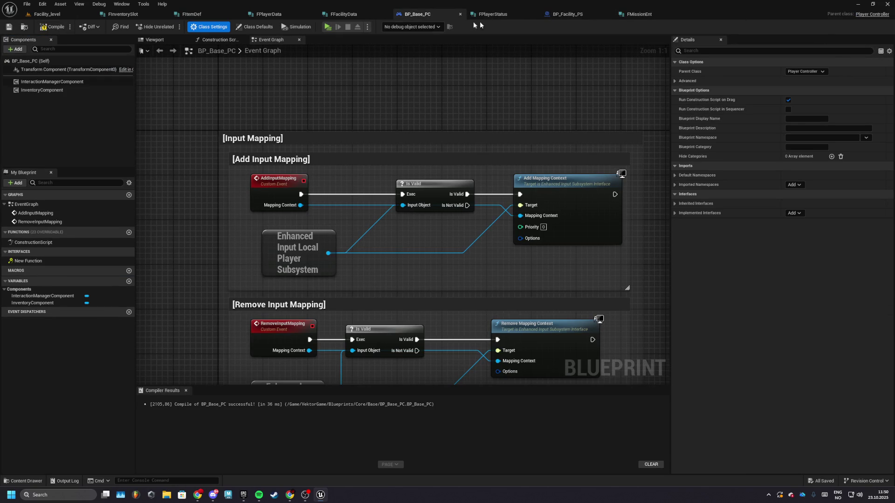
pyautogui.doubleClick(30, 261)
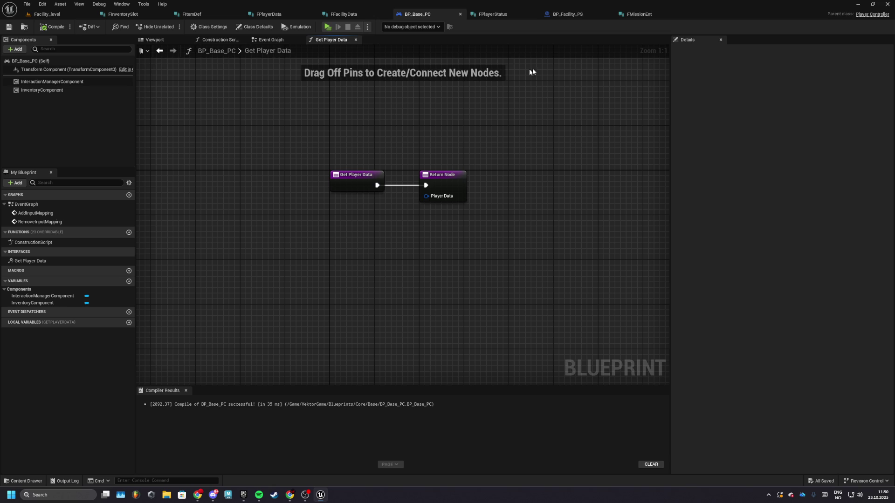
pyautogui.click(47, 14)
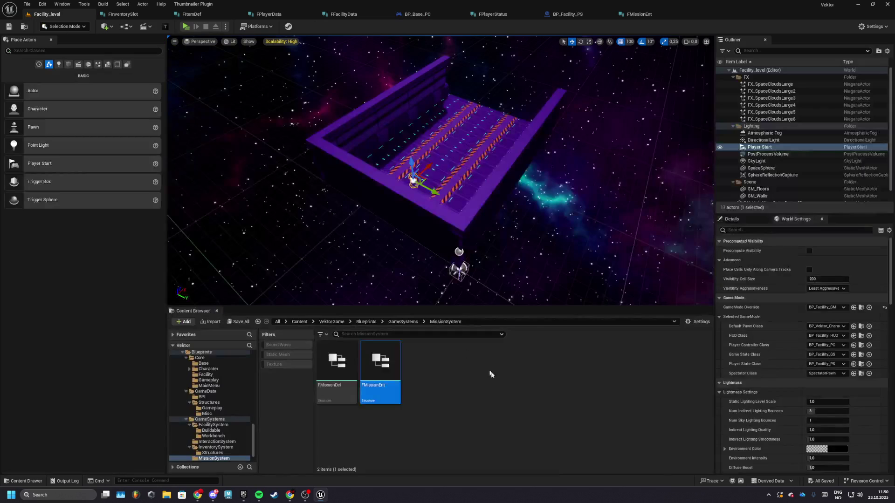
# Step: In GameData/BPI, duplicate BPI_PlayerController as BPI_PlayerState
pyautogui.click(350, 322)
pyautogui.click(373, 339)
pyautogui.doubleClick(380, 359)
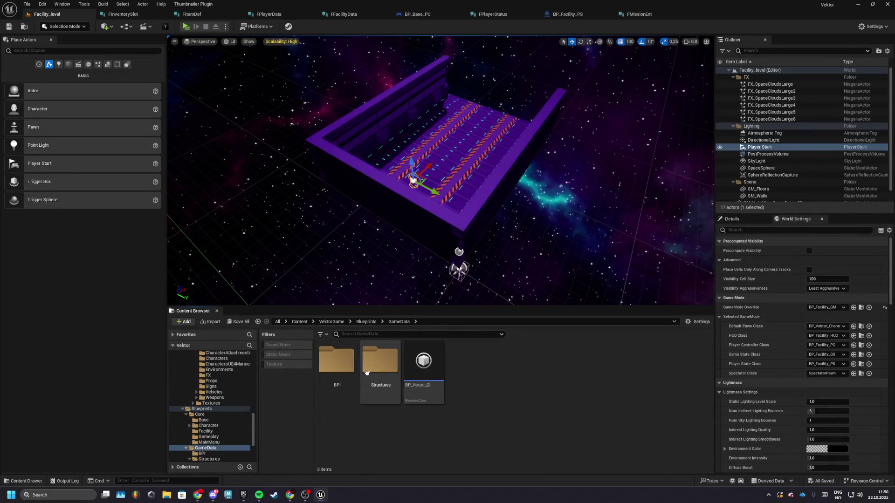
pyautogui.doubleClick(336, 361)
pyautogui.click(339, 364)
pyautogui.rightClick(339, 368)
pyautogui.click(368, 249)
pyautogui.click(383, 373)
pyautogui.press('BackSpace')
pyautogui.press('BackSpace')
pyautogui.press('BackSpace')
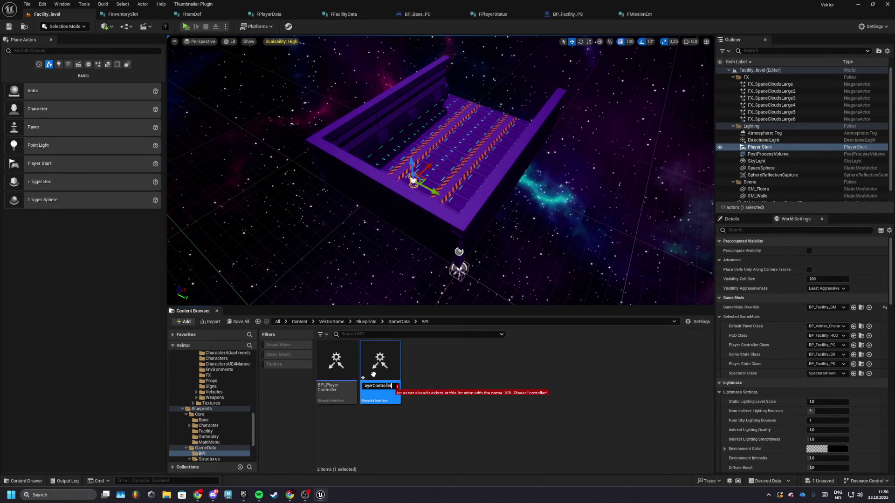
# Step: Delete the GetPlayerData function from BPI_PlayerController and recompile it
pyautogui.doubleClick(338, 373)
pyautogui.click(879, 70)
pyautogui.press('Delete')
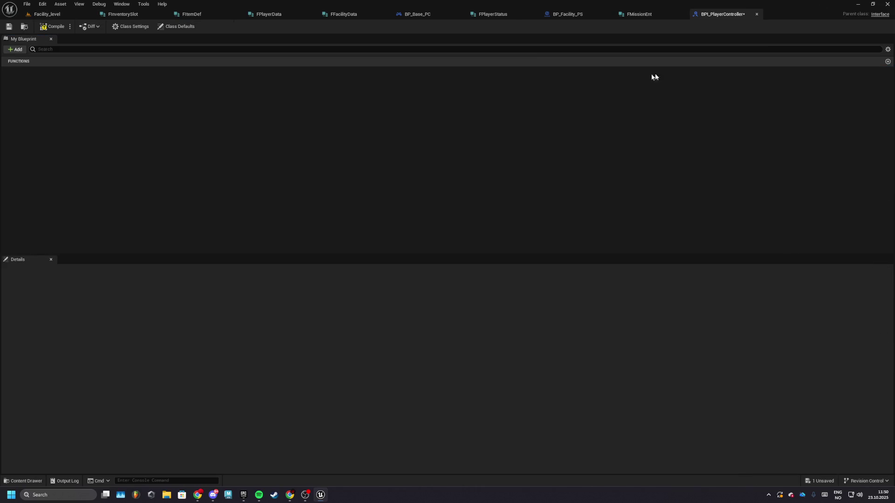
pyautogui.click(52, 28)
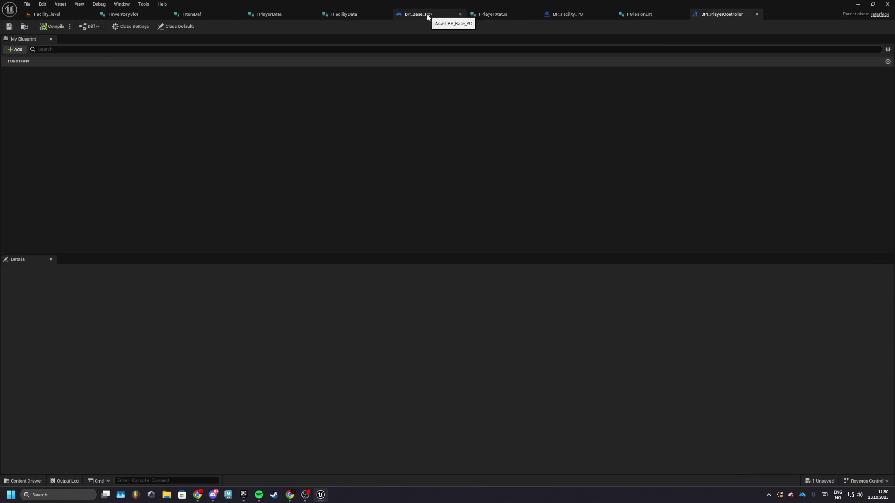
pyautogui.click(561, 16)
pyautogui.click(47, 14)
# Step: Make BP_Base_PS implement the interface and open its Get Player Data graph
pyautogui.click(521, 380)
pyautogui.doubleClick(522, 380)
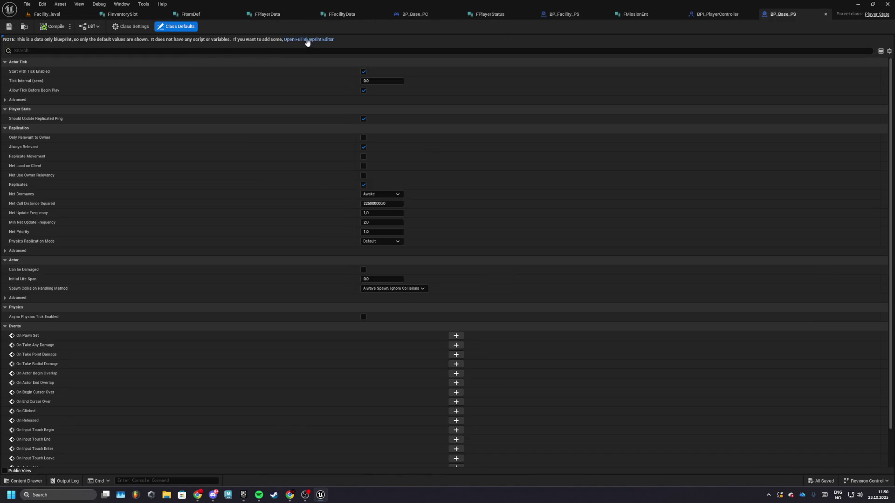
pyautogui.click(308, 42)
pyautogui.click(209, 26)
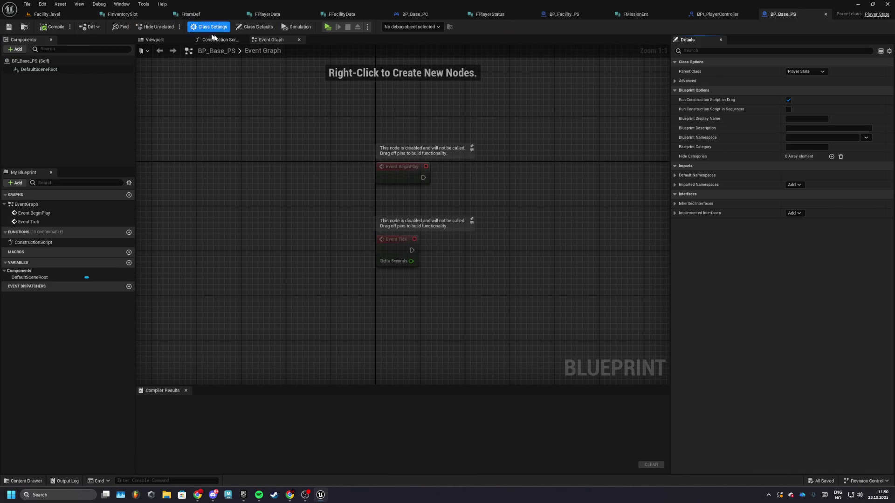
pyautogui.click(793, 213)
pyautogui.click(806, 243)
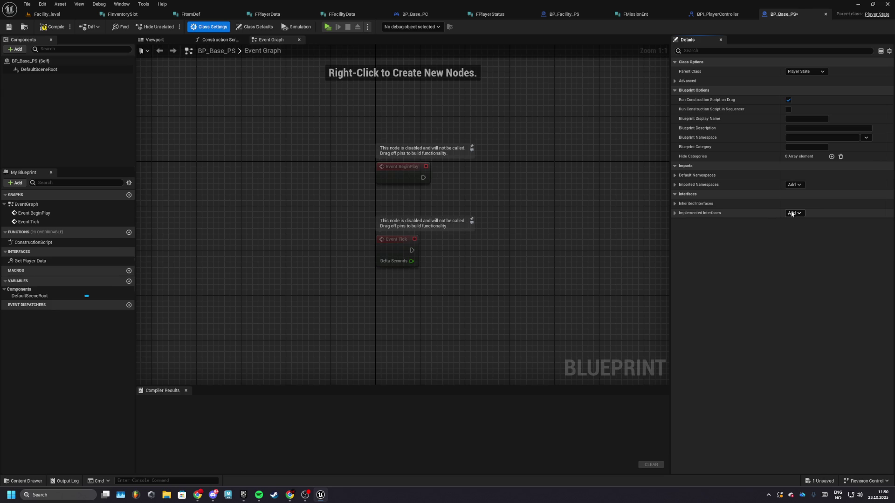
pyautogui.doubleClick(19, 261)
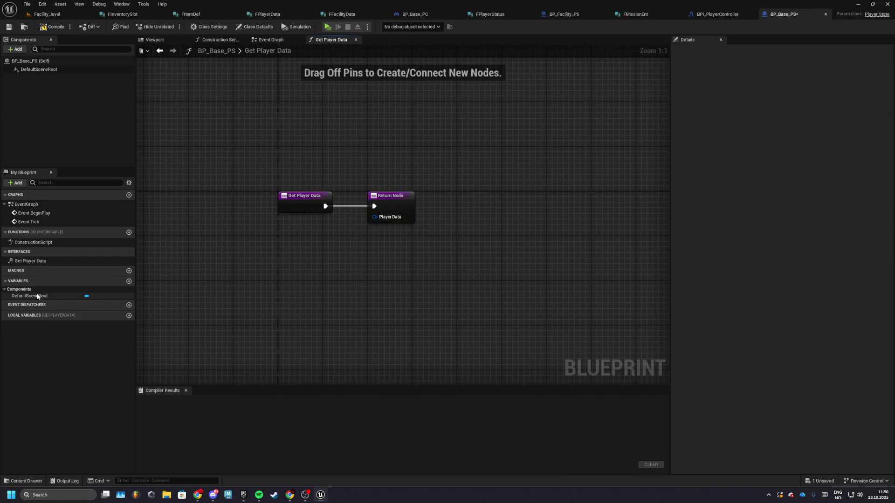
# Step: Add a new PlayerData variable to BP_Base_PS
pyautogui.click(129, 282)
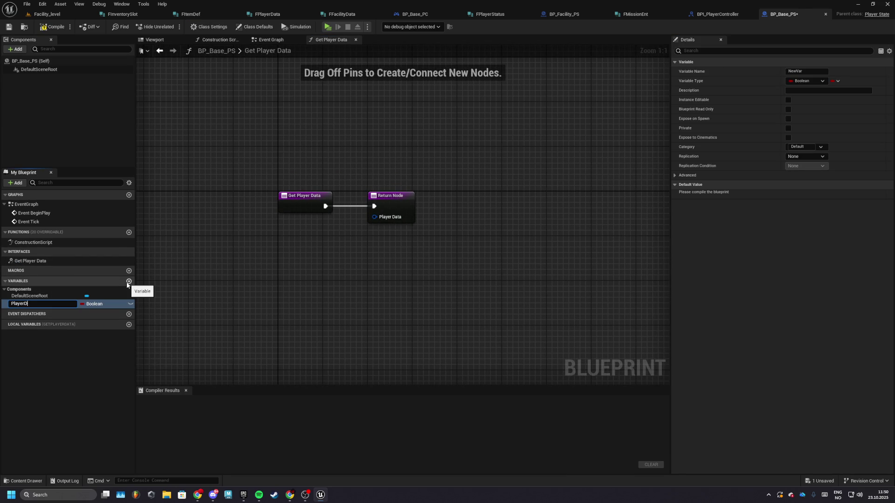
pyautogui.write('ata')
pyautogui.press('Return')
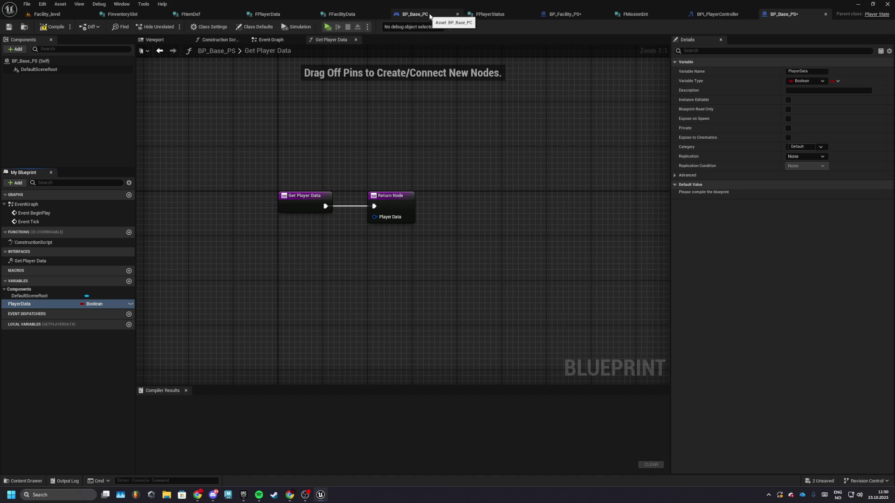
pyautogui.click(565, 14)
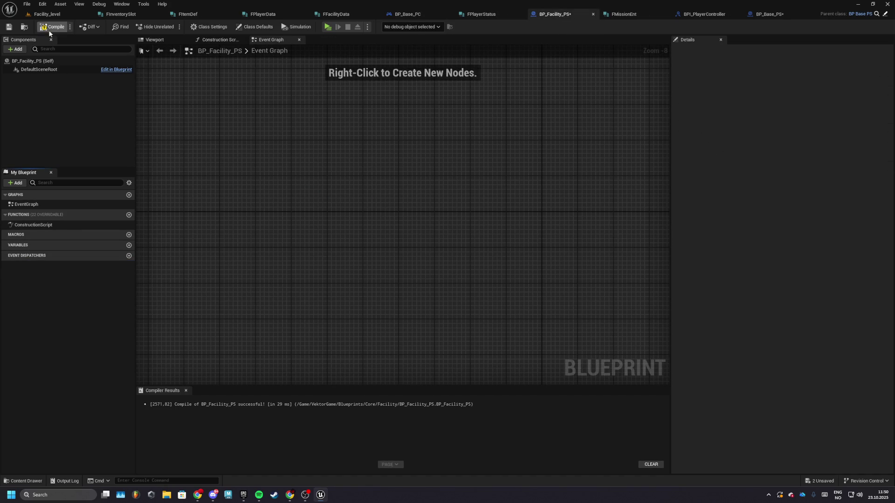
pyautogui.click(764, 14)
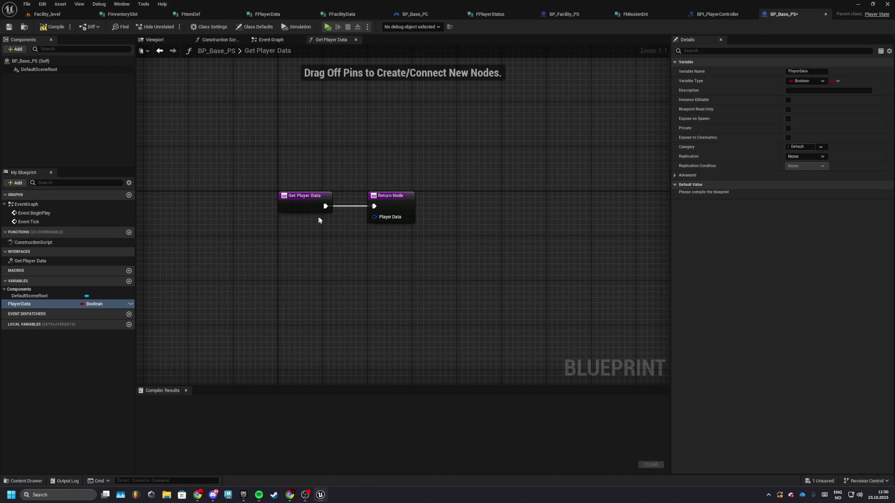
pyautogui.click(91, 304)
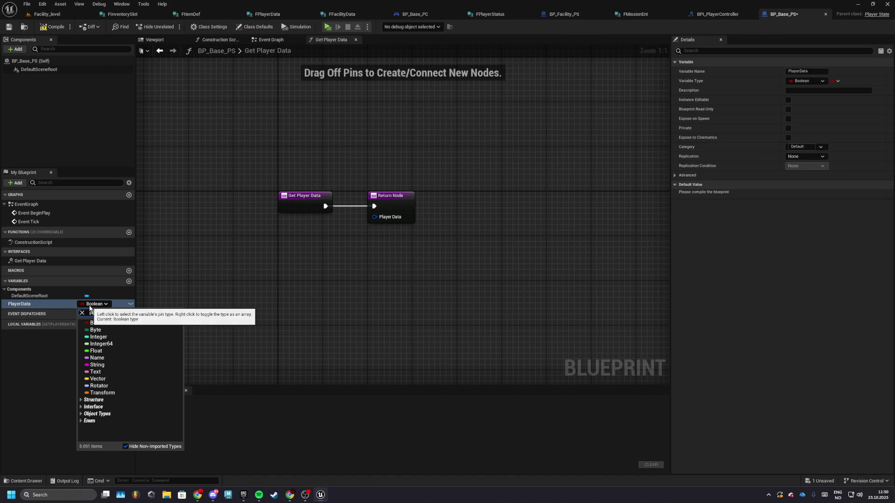
# Step: Make PlayerData an FPlayer Data variable and wire its getter into the Return Node
pyautogui.click(101, 333)
pyautogui.click(52, 27)
pyautogui.click(9, 27)
pyautogui.moveTo(28, 304); pyautogui.dragTo(283, 227)
pyautogui.moveTo(322, 226); pyautogui.dragTo(374, 217)
# Step: Wrap the nodes in a [Get Player Data] comment, tidy the layout, compile and save
pyautogui.moveTo(272, 146); pyautogui.dragTo(488, 284)
pyautogui.press('c')
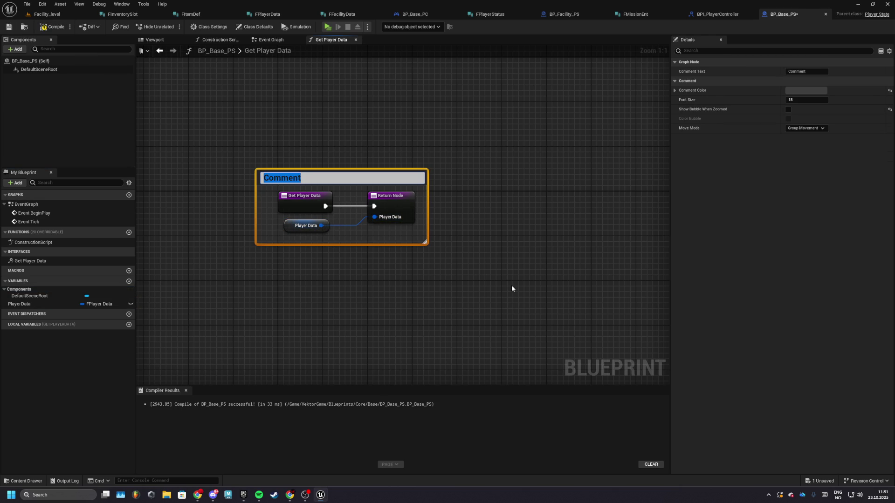
pyautogui.write('layer DA')
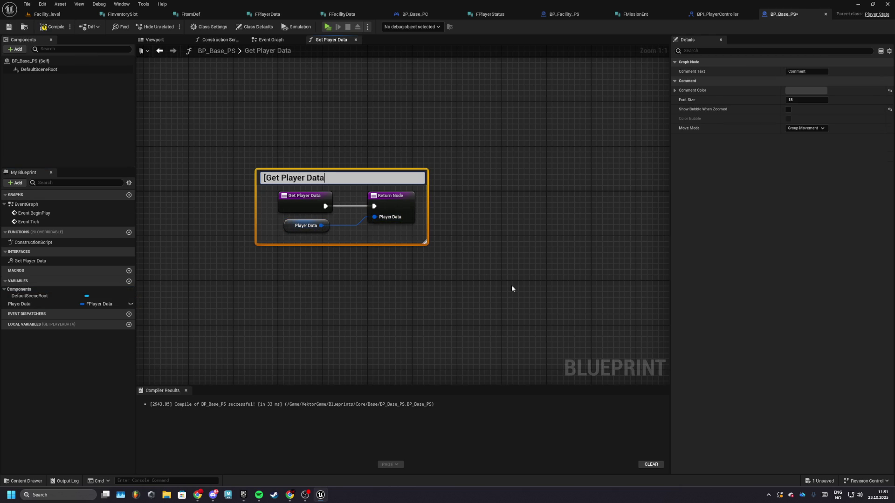
pyautogui.write(']')
pyautogui.press('Return')
pyautogui.moveTo(257, 186); pyautogui.dragTo(295, 201)
pyautogui.click(326, 228)
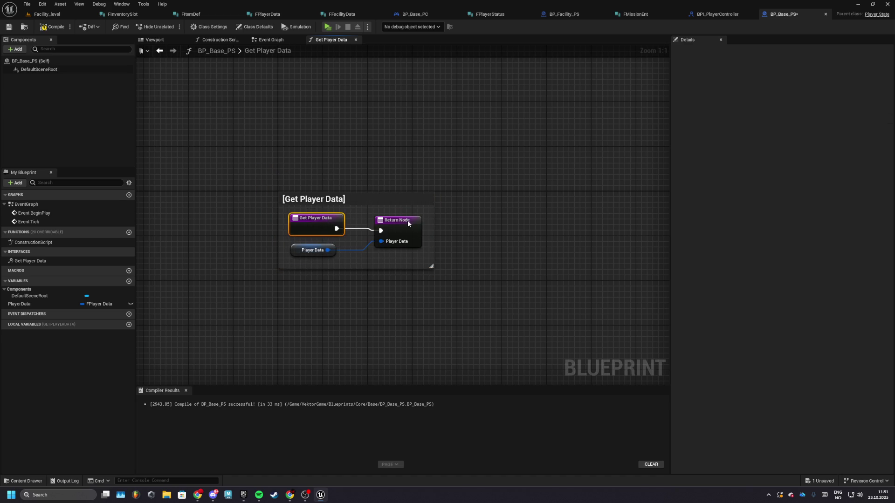
pyautogui.moveTo(397, 220); pyautogui.dragTo(401, 224)
pyautogui.moveTo(316, 249); pyautogui.dragTo(321, 248)
pyautogui.click(360, 284)
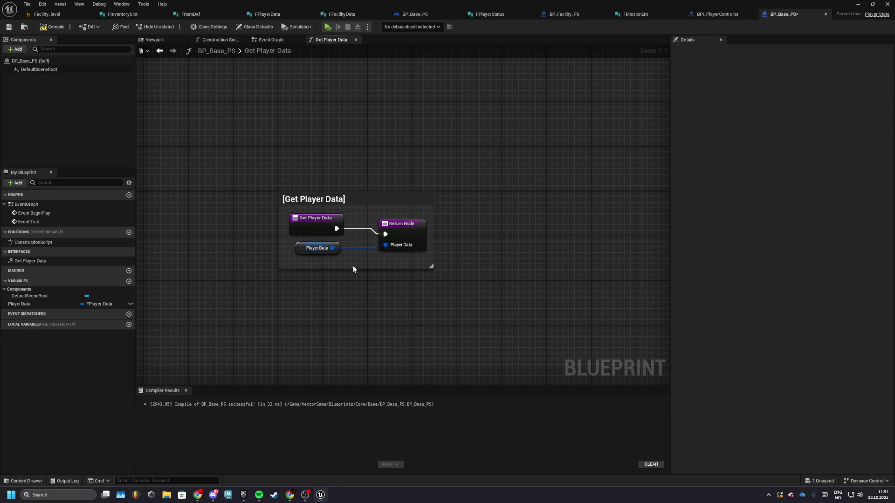
pyautogui.moveTo(347, 284); pyautogui.dragTo(345, 306)
pyautogui.click(52, 26)
pyautogui.click(8, 26)
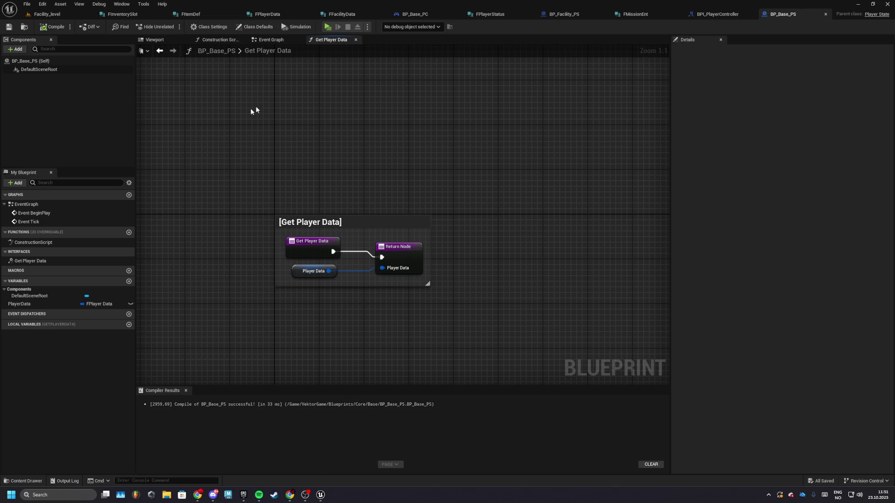
# Step: Dismiss the Steam login window and switch accounts, agreeing to stop the running download
pyautogui.click(356, 247)
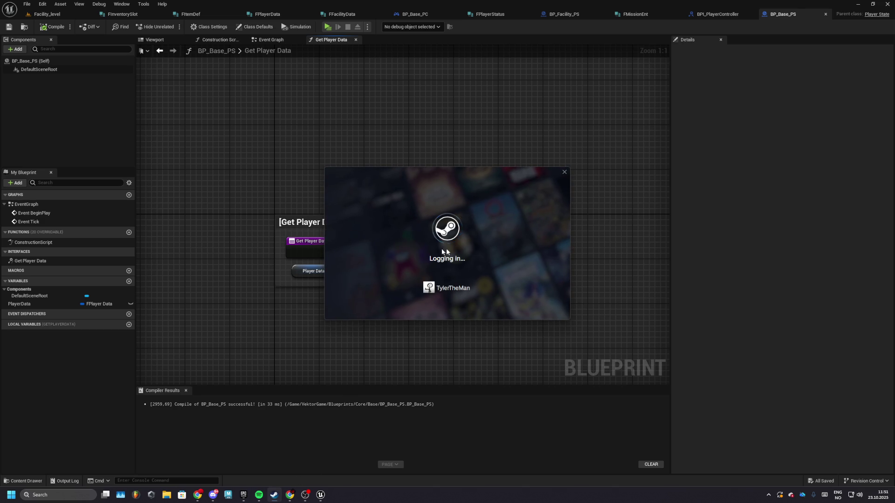
pyautogui.click(564, 172)
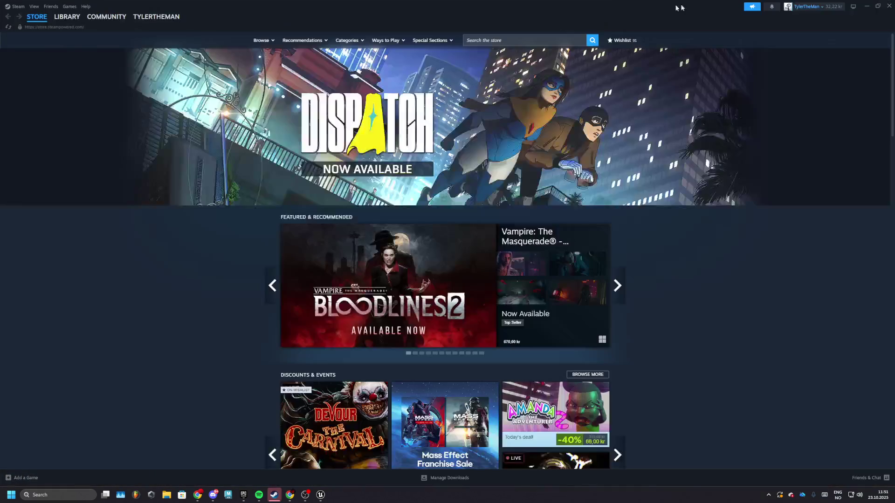
pyautogui.click(808, 6)
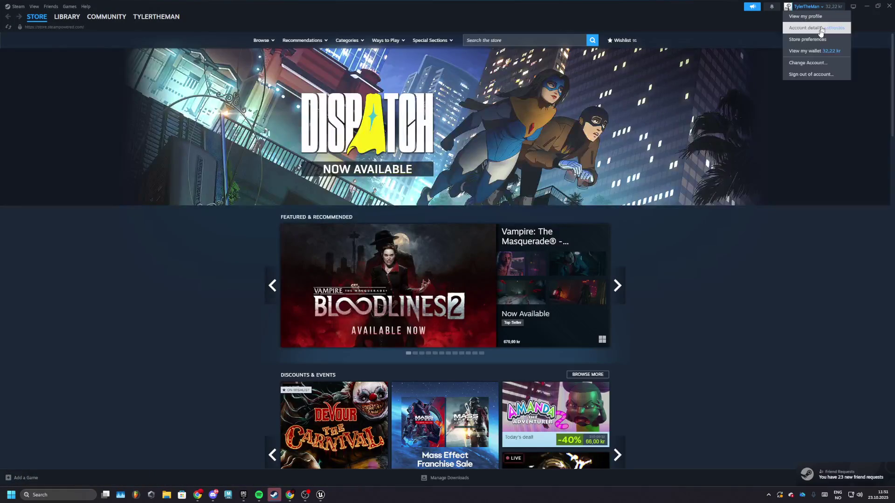
pyautogui.click(812, 69)
pyautogui.click(482, 274)
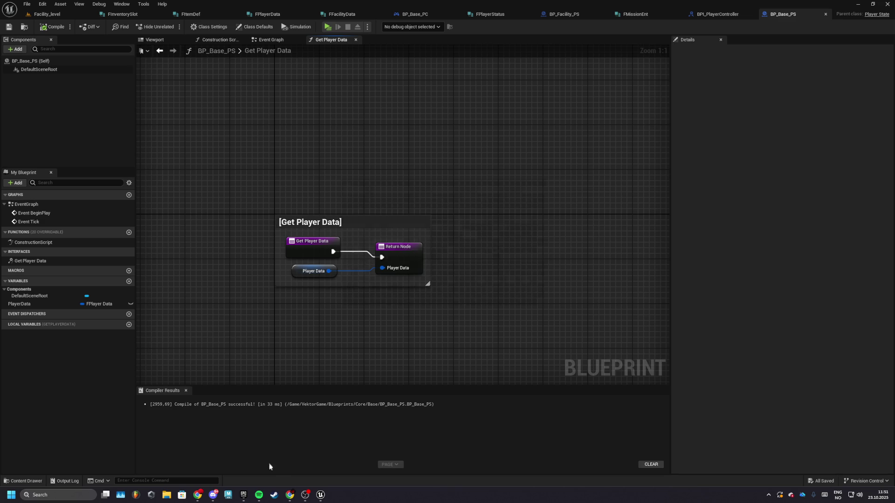
# Step: Sign in with the other Steam account and dismiss the Next Fest announcement
pyautogui.click(399, 250)
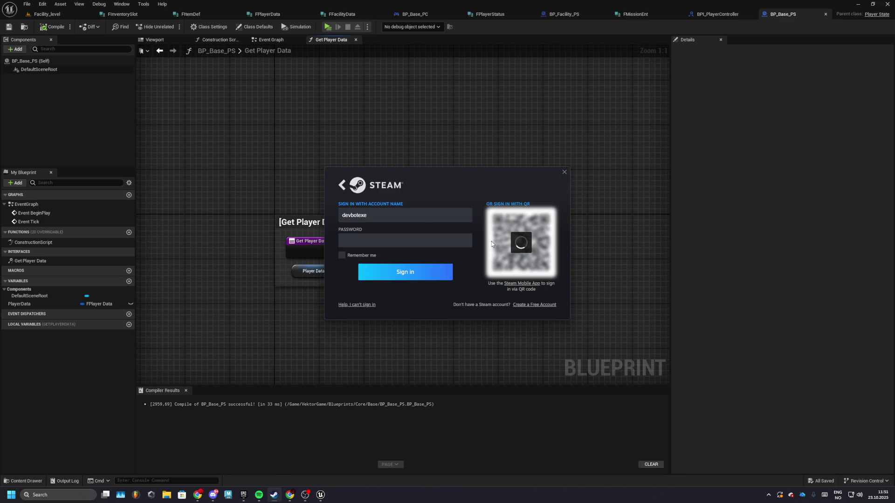
pyautogui.moveTo(472, 181); pyautogui.dragTo(546, 195)
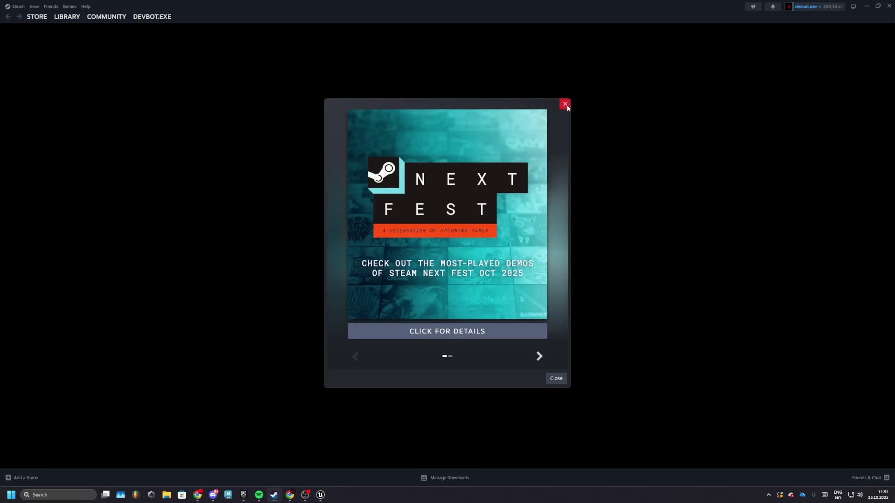
pyautogui.click(565, 104)
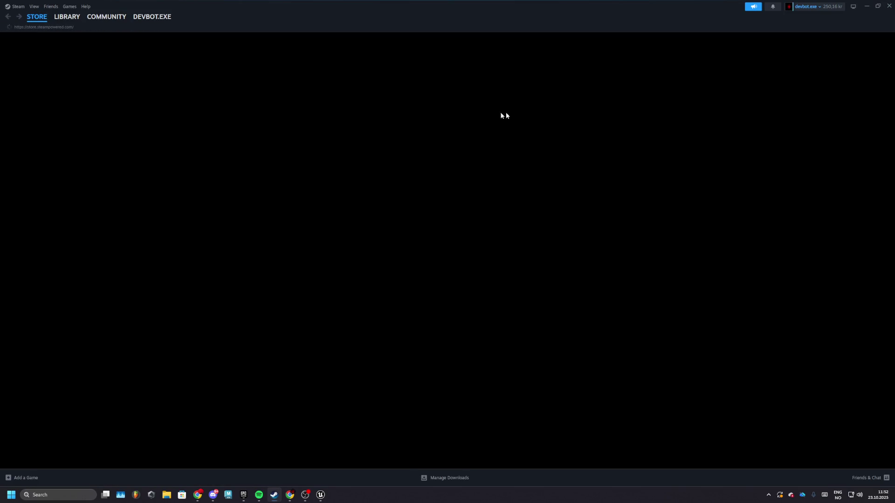
# Step: Start the Counter-Strike 2 update from its Library page
pyautogui.click(67, 17)
pyautogui.click(47, 104)
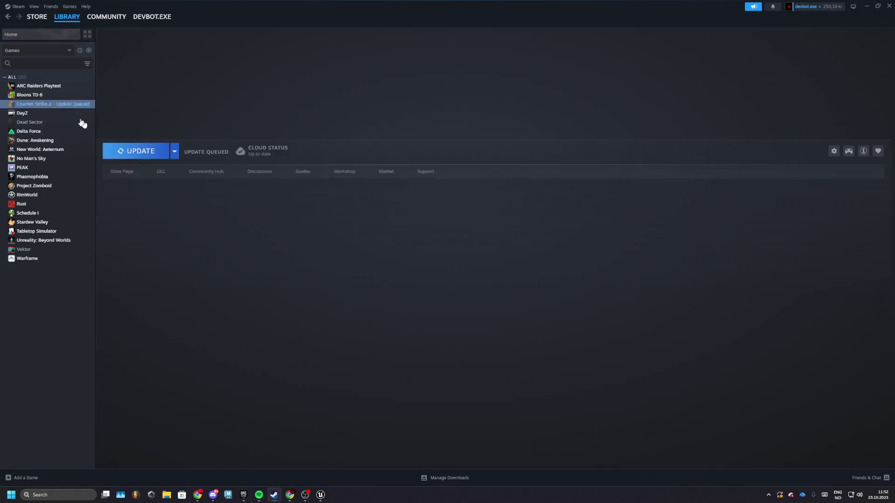
pyautogui.click(135, 149)
# Step: Open the Re-Retakes news and scroll through the latest Counter-Strike 2 patch notes
pyautogui.scroll(-2, 349, 321)
pyautogui.click(230, 108)
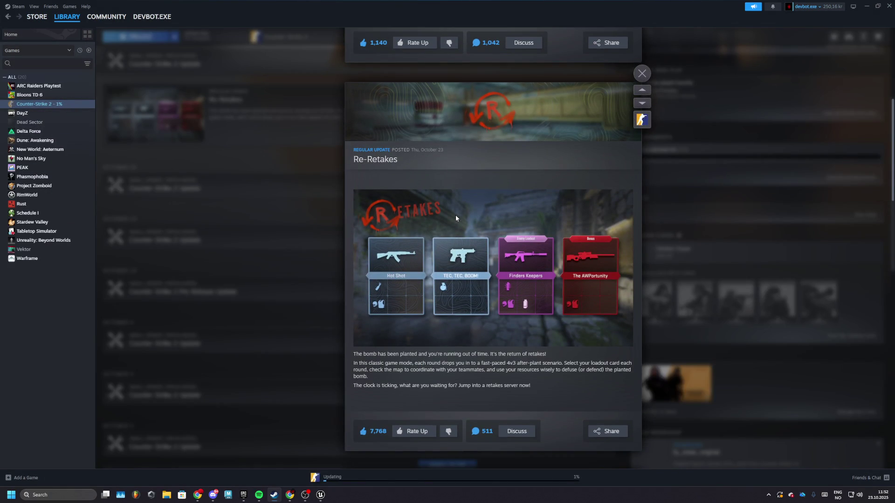
pyautogui.scroll(-1, 456, 218)
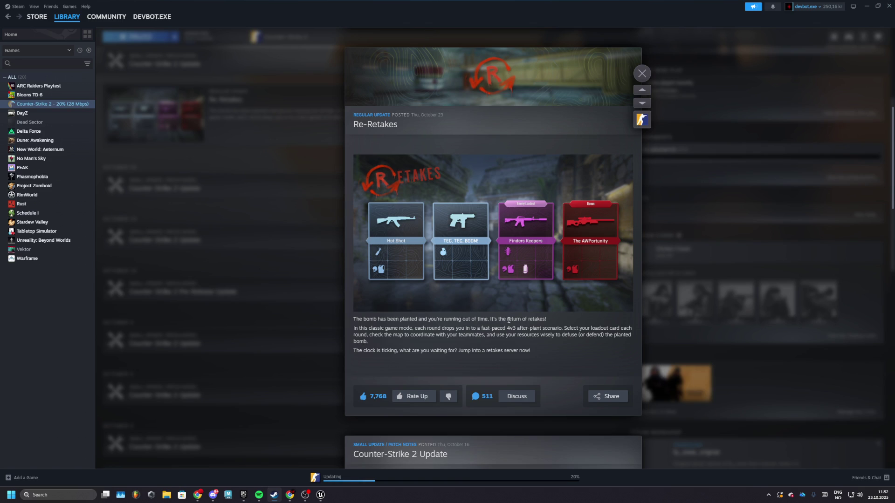
pyautogui.scroll(-1, 508, 320)
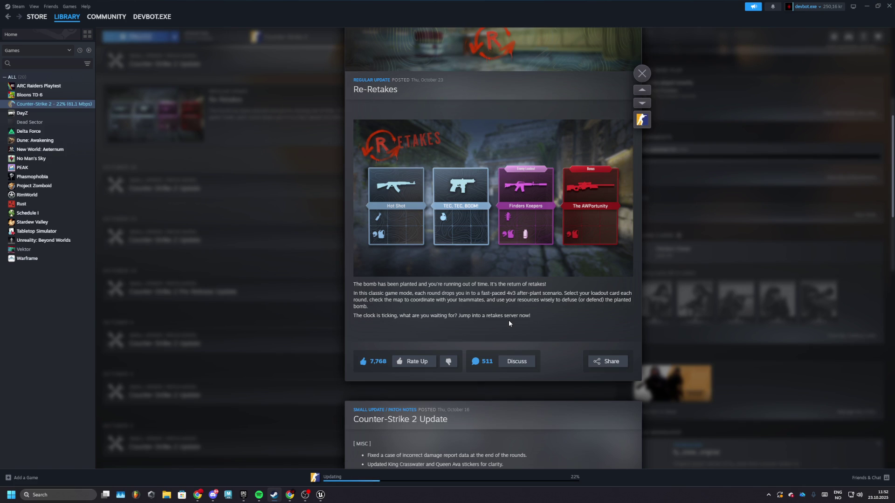
pyautogui.scroll(-5, 508, 320)
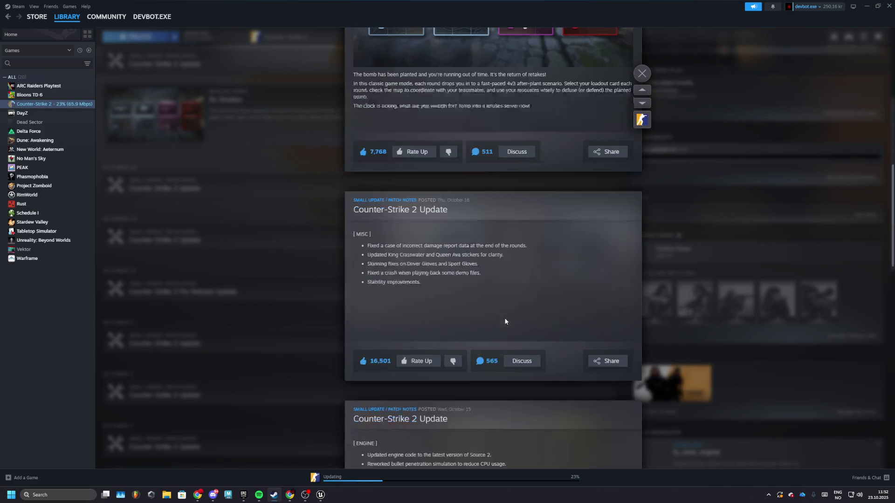
pyautogui.scroll(5, 506, 319)
pyautogui.scroll(10, 417, 284)
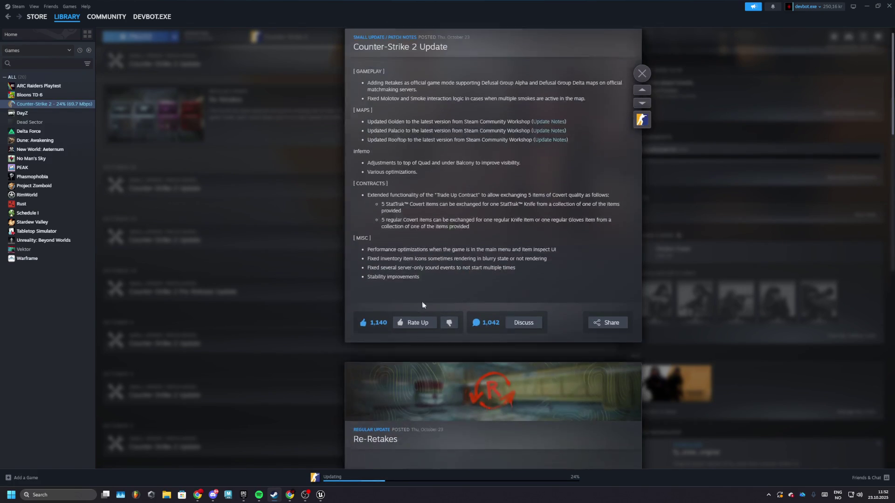
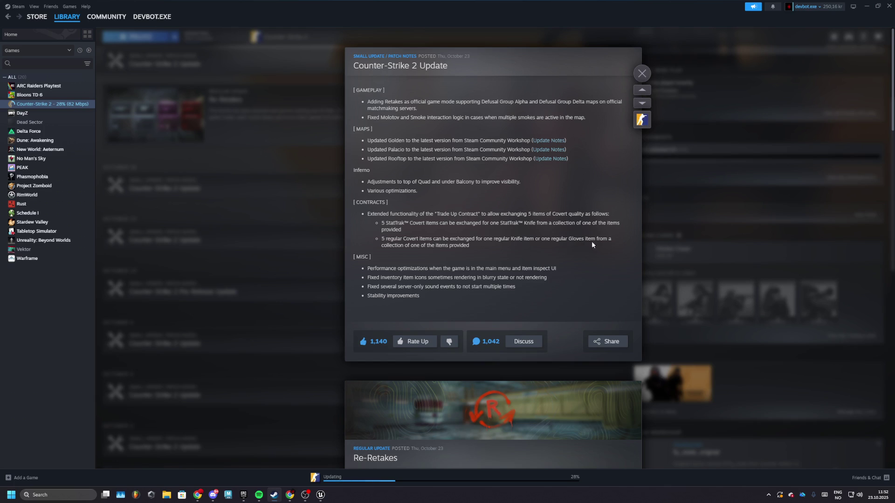
# Step: Open Steam's Community Market, go to results page 2, and open the advanced search dialog
pyautogui.moveTo(105, 23)
pyautogui.click(114, 62)
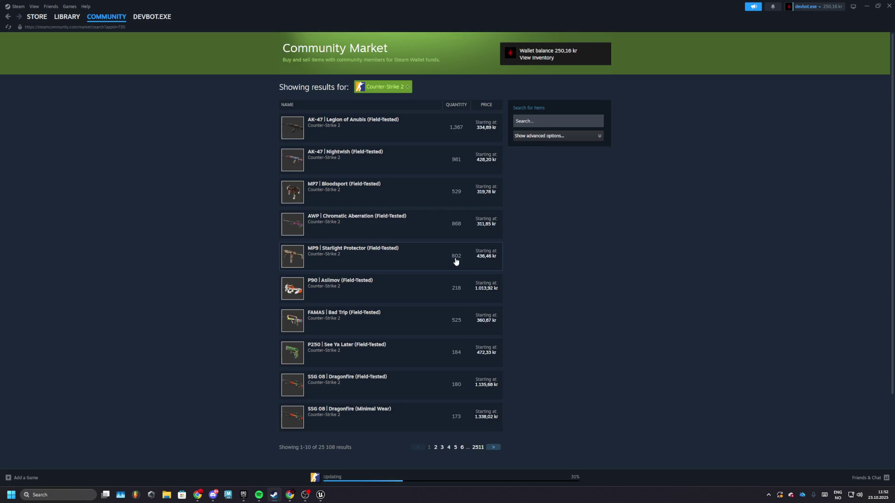
pyautogui.scroll(-2, 452, 251)
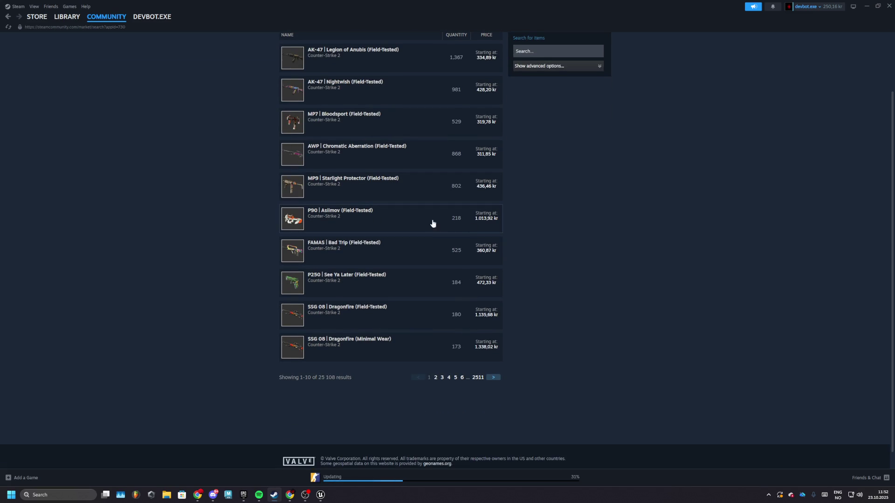
pyautogui.click(436, 378)
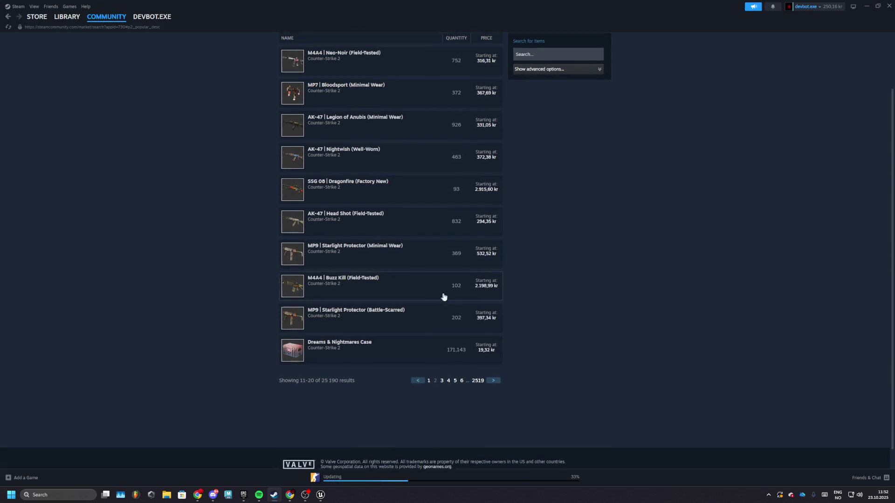
pyautogui.scroll(2, 430, 300)
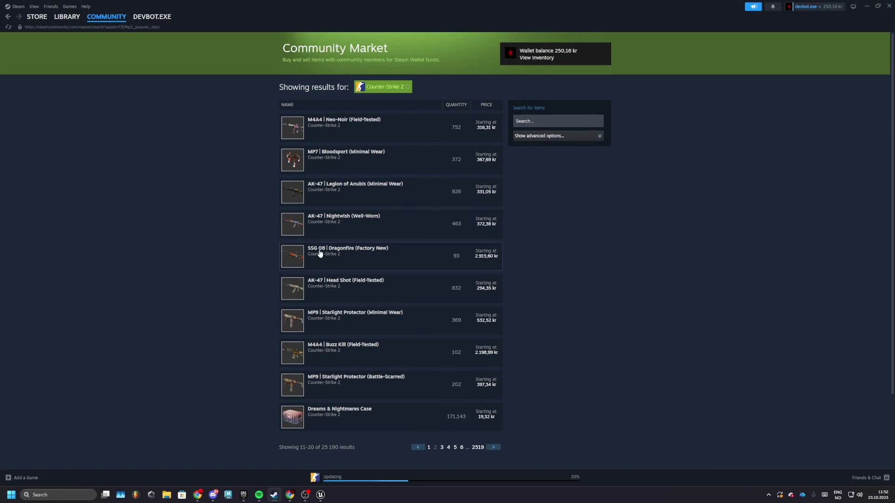
pyautogui.click(533, 136)
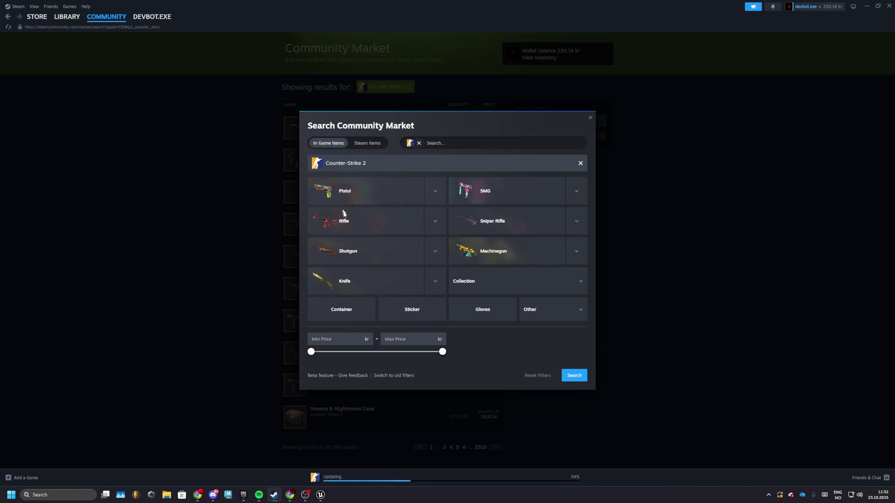
# Step: Search the Counter-Strike 2 market for 'covert' items and sort the results by price
pyautogui.click(554, 315)
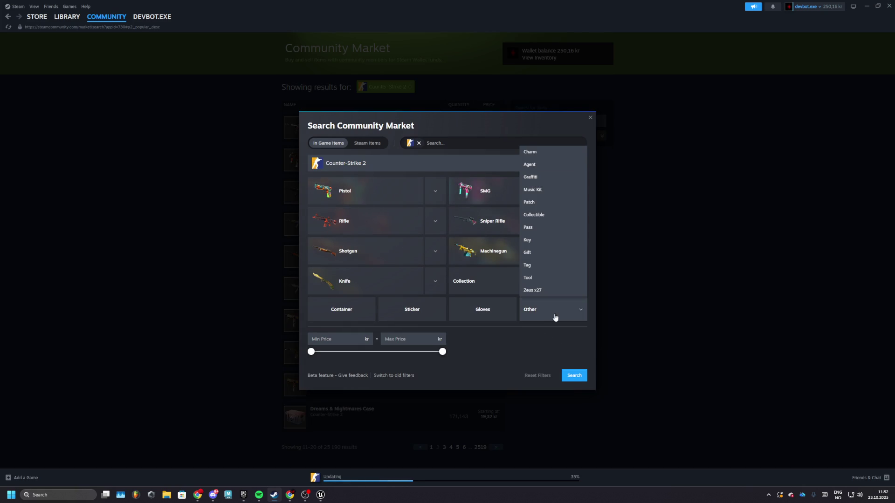
pyautogui.click(402, 134)
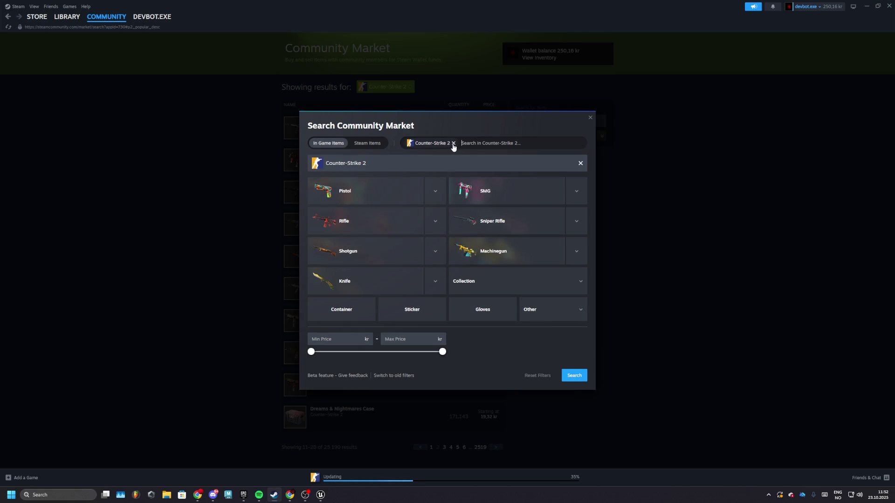
pyautogui.click(517, 143)
pyautogui.write('covert')
pyautogui.press('Return')
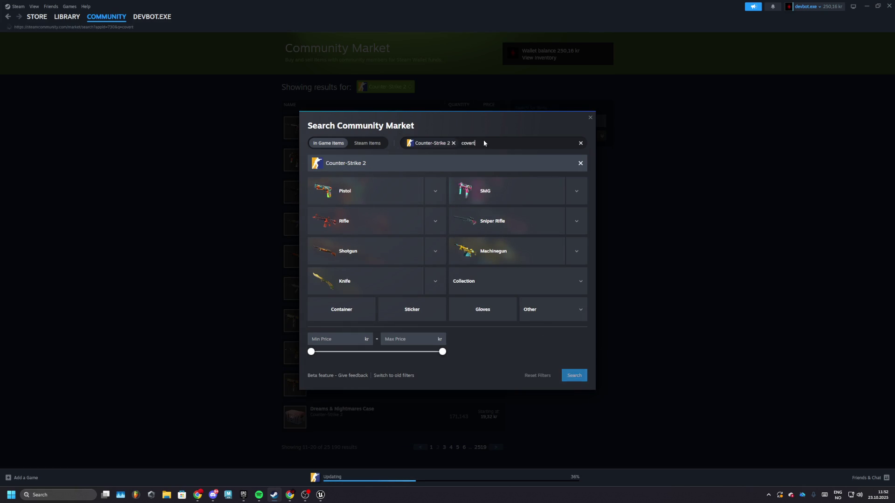
pyautogui.scroll(-2, 419, 233)
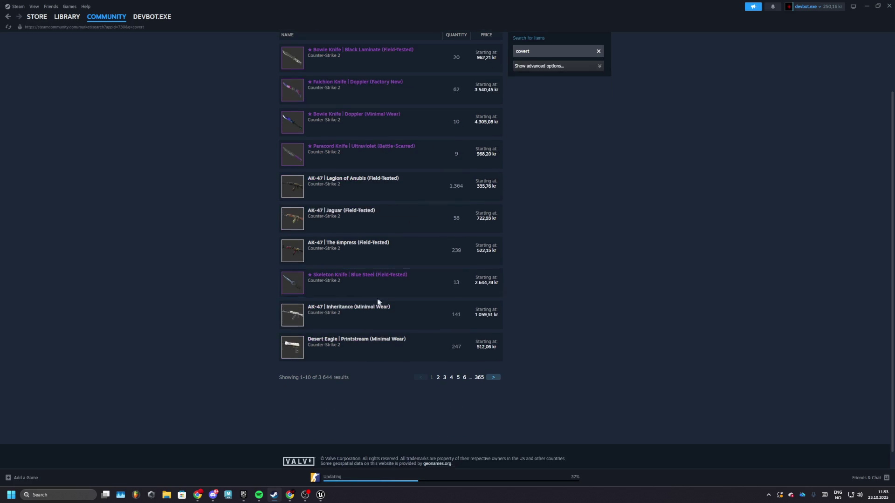
pyautogui.scroll(2, 485, 153)
pyautogui.click(485, 108)
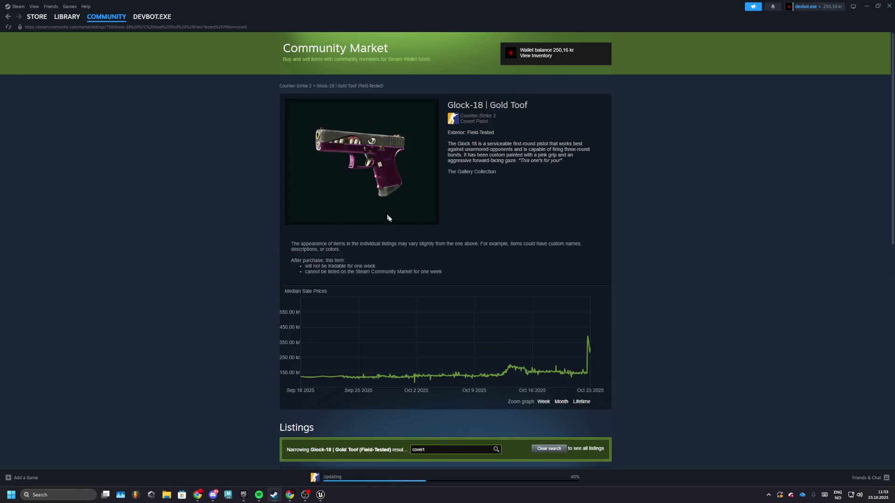
# Step: Review the Glock-18 | Gold Toof listing and return to the covert search results
pyautogui.scroll(-1, 374, 201)
pyautogui.moveTo(581, 275)
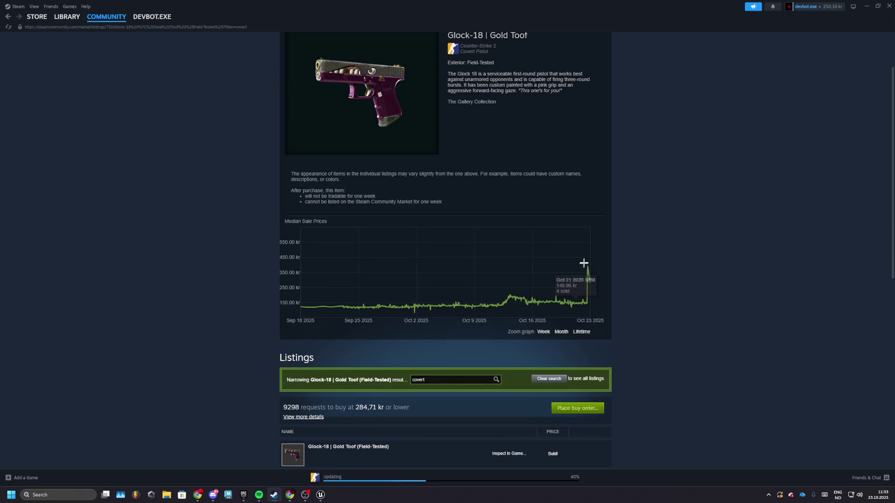
pyautogui.scroll(-2, 124, 97)
pyautogui.scroll(3, 124, 97)
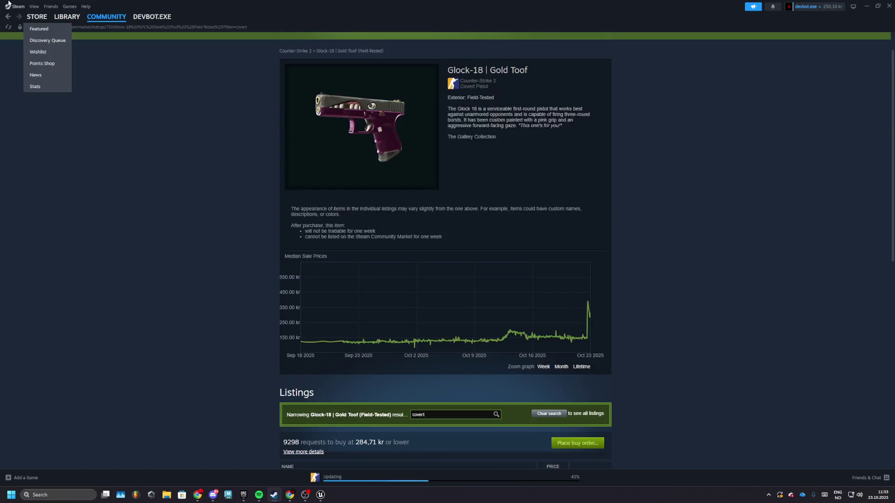
pyautogui.click(8, 16)
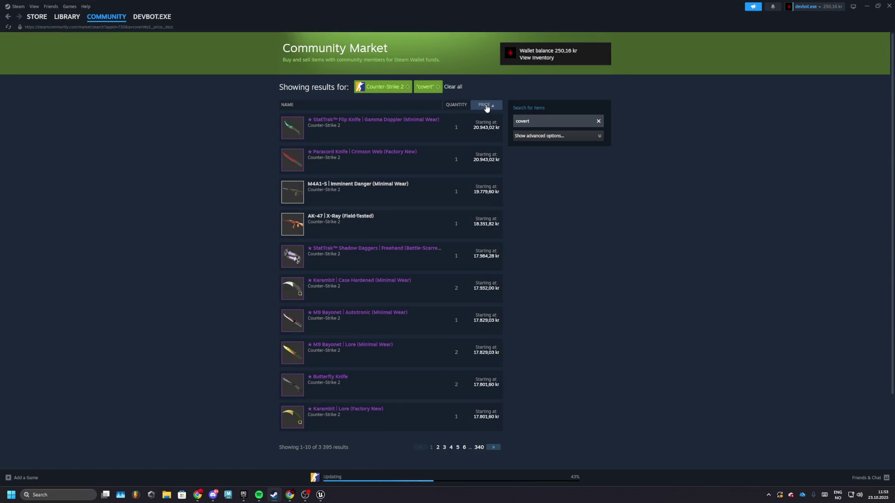
# Step: Re-sort the covert results cheapest first and check page 2, then return to the Counter-Strike 2 library
pyautogui.click(486, 107)
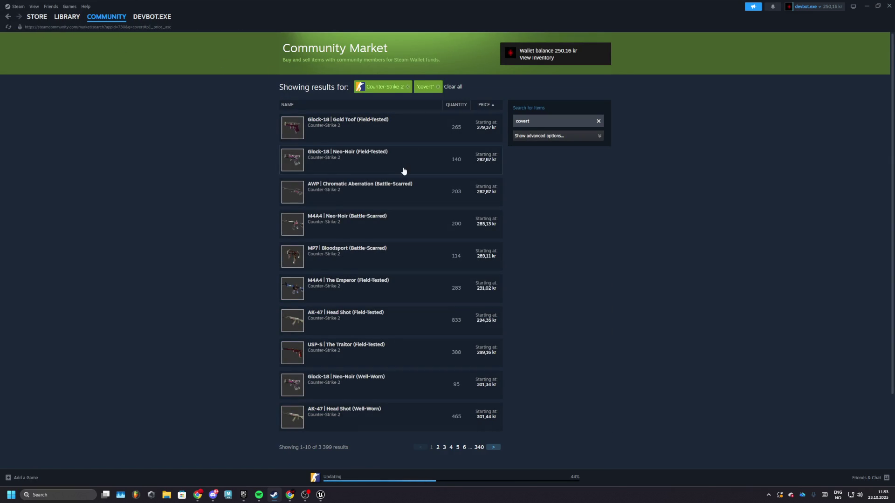
pyautogui.scroll(-2, 385, 306)
pyautogui.click(438, 359)
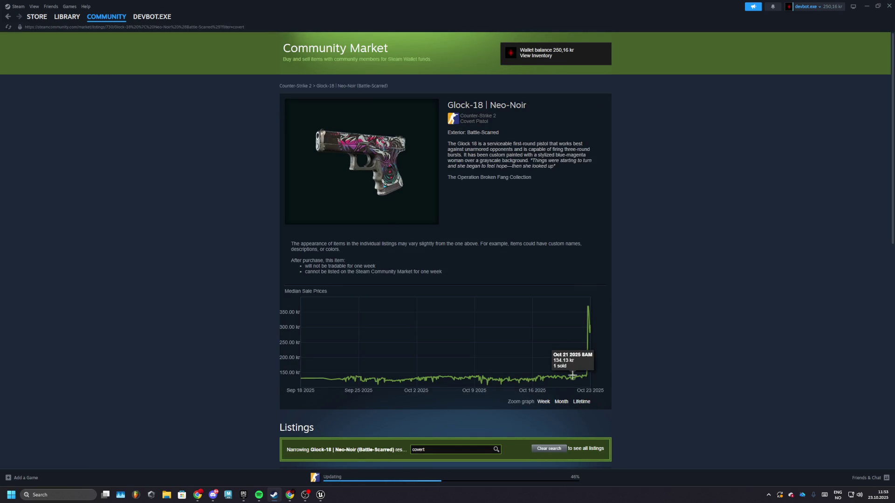
pyautogui.moveTo(587, 306)
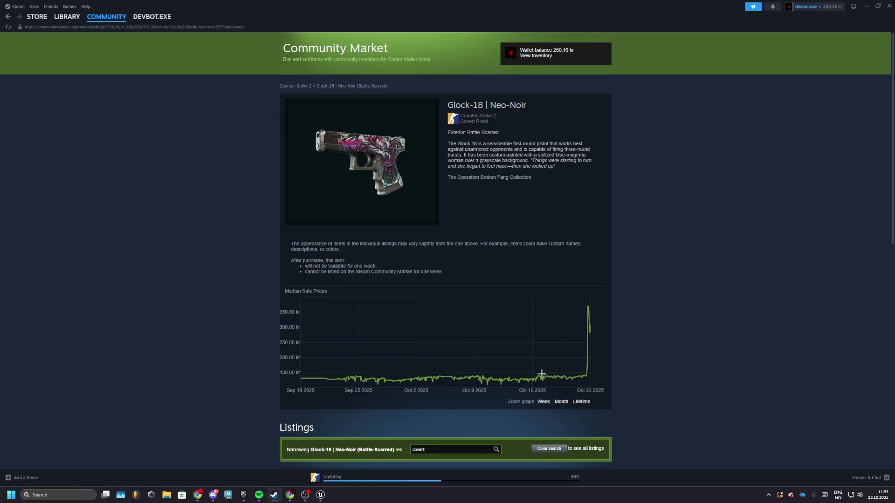
pyautogui.scroll(-5, 412, 326)
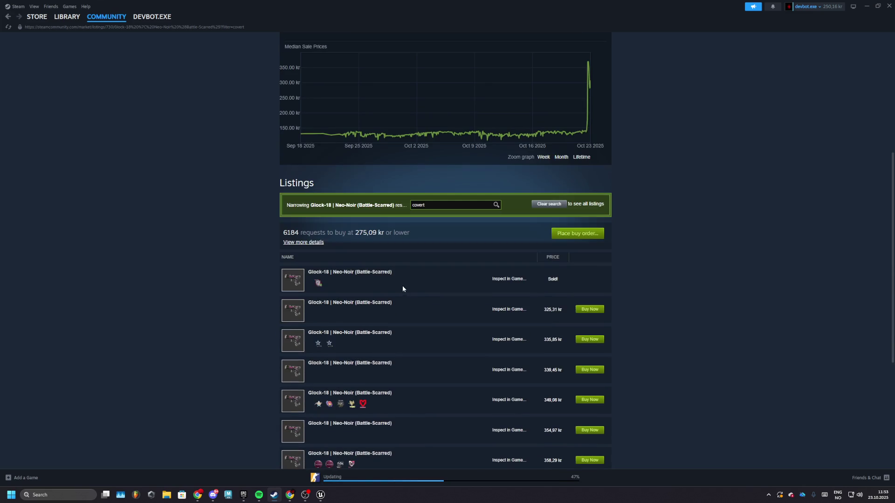
pyautogui.scroll(5, 272, 232)
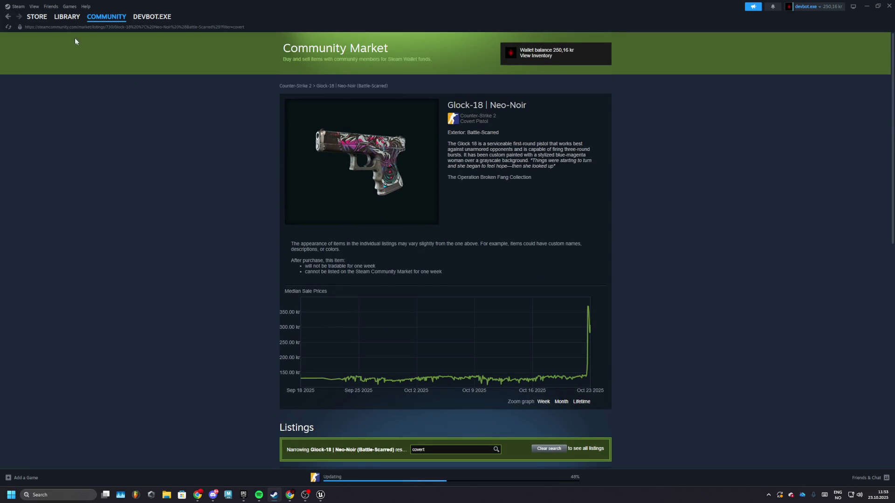
pyautogui.click(67, 17)
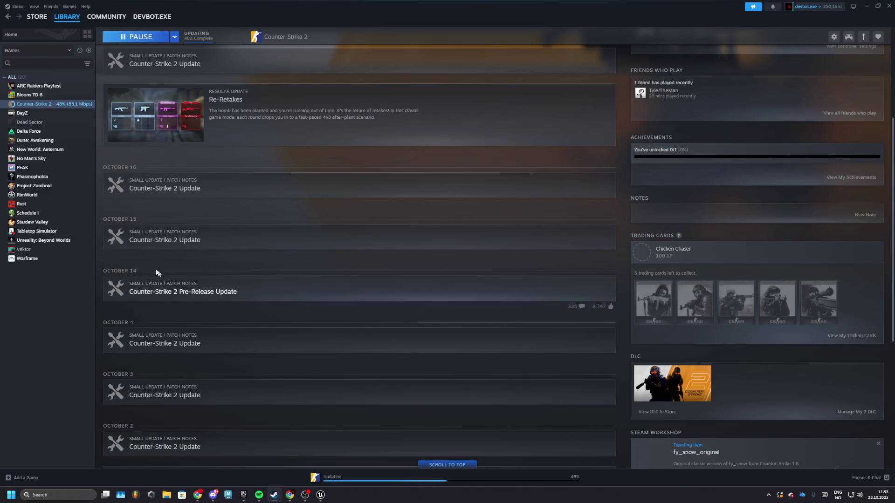
# Step: Check the Steam item inventory and return to the Counter-Strike 2 library page
pyautogui.moveTo(152, 16)
pyautogui.click(144, 100)
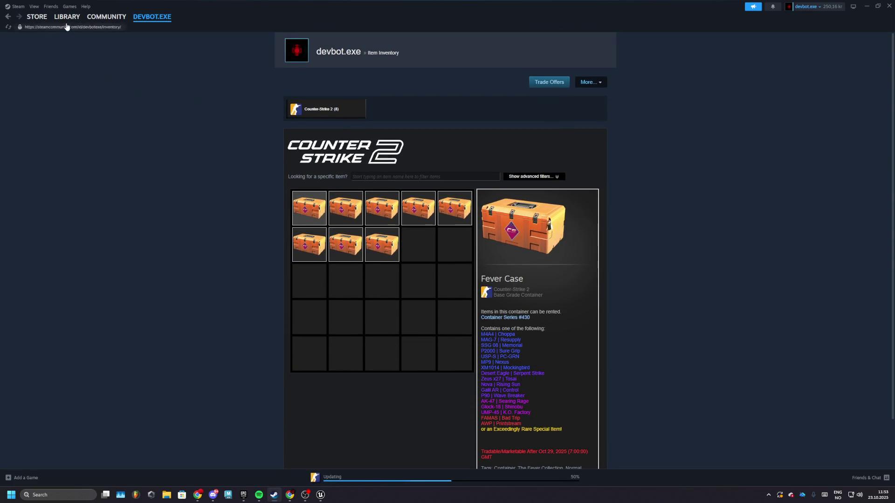
pyautogui.click(66, 16)
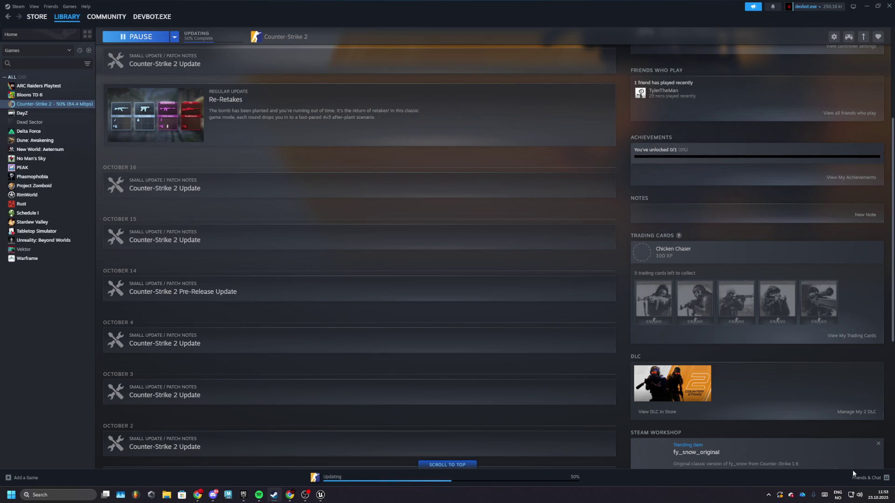
pyautogui.scroll(-5, 518, 330)
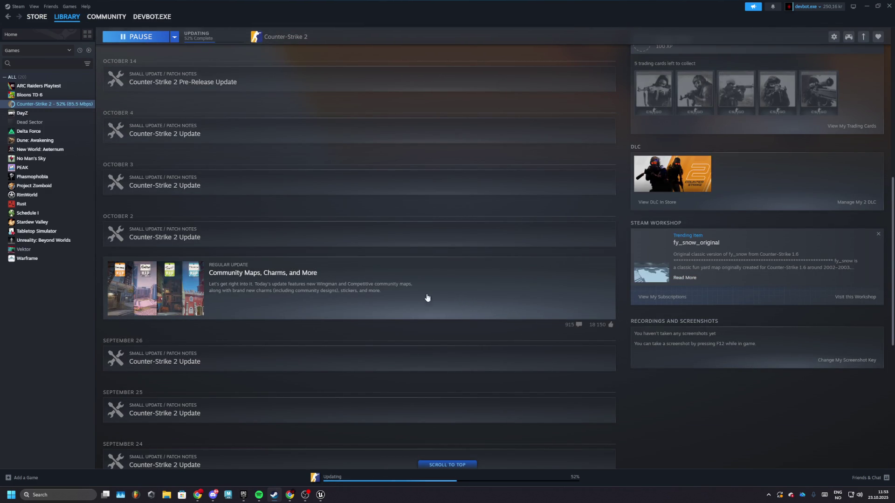
pyautogui.scroll(7, 390, 289)
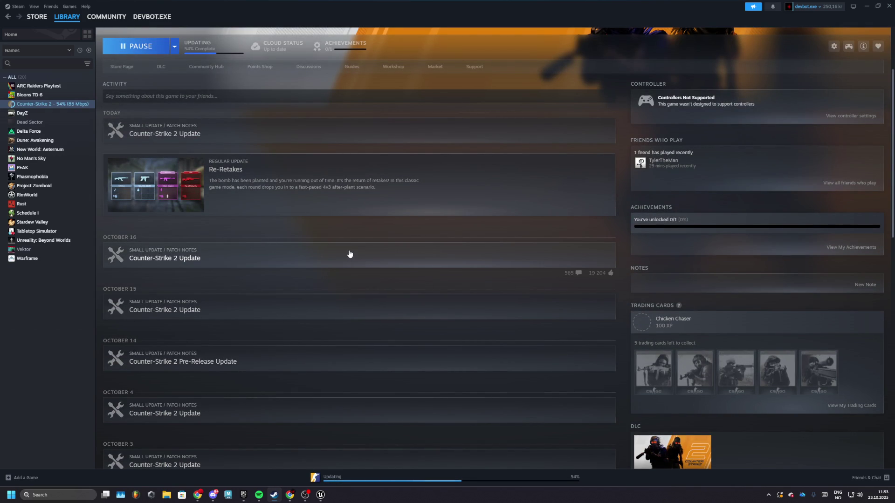
# Step: Check the update's download progress, then switch to the Unreal Editor
pyautogui.click(346, 476)
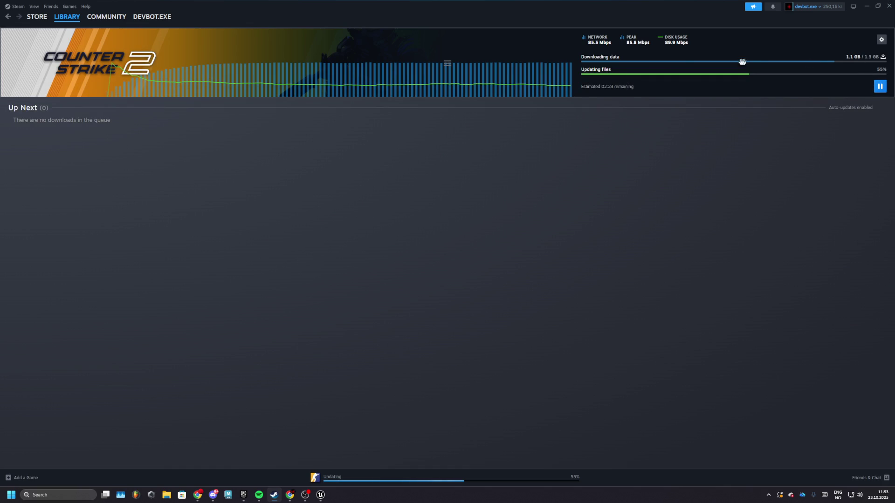
pyautogui.click(66, 17)
pyautogui.click(320, 494)
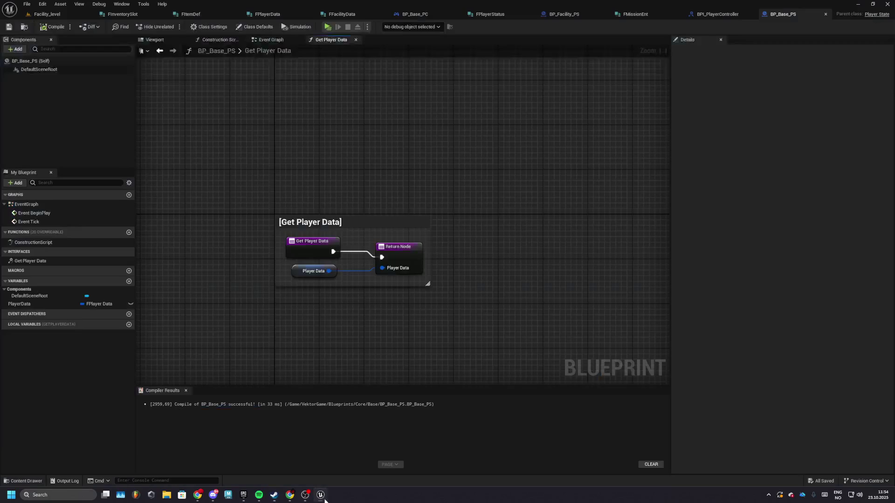
# Step: Show BP_Base_PC's Event Graph and close the read-only Ed Graph 6 view
pyautogui.click(44, 14)
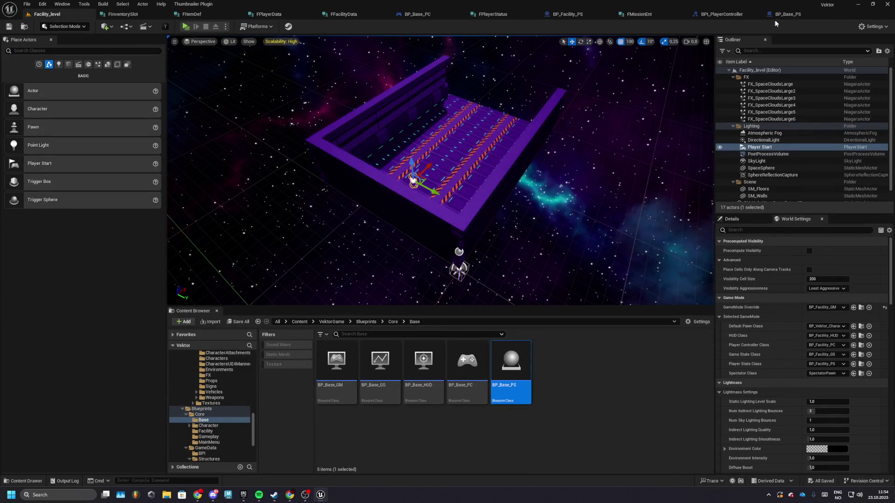
pyautogui.click(783, 15)
pyautogui.click(412, 15)
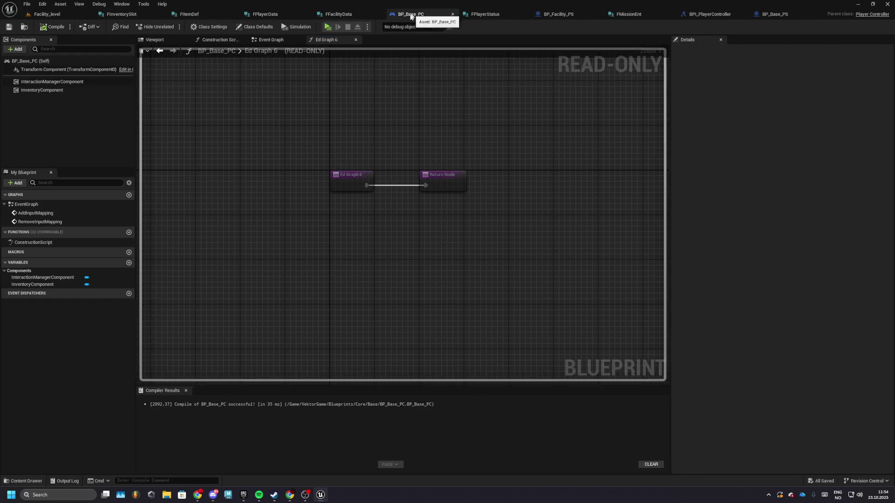
pyautogui.click(275, 40)
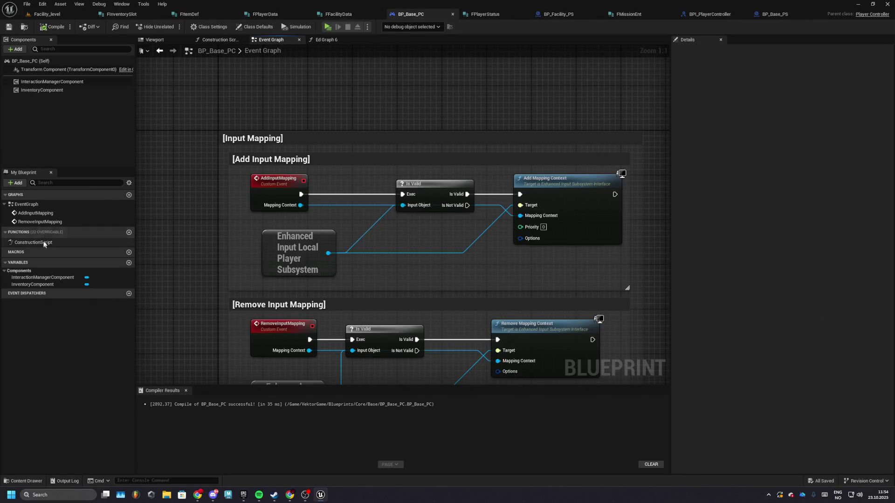
pyautogui.click(357, 40)
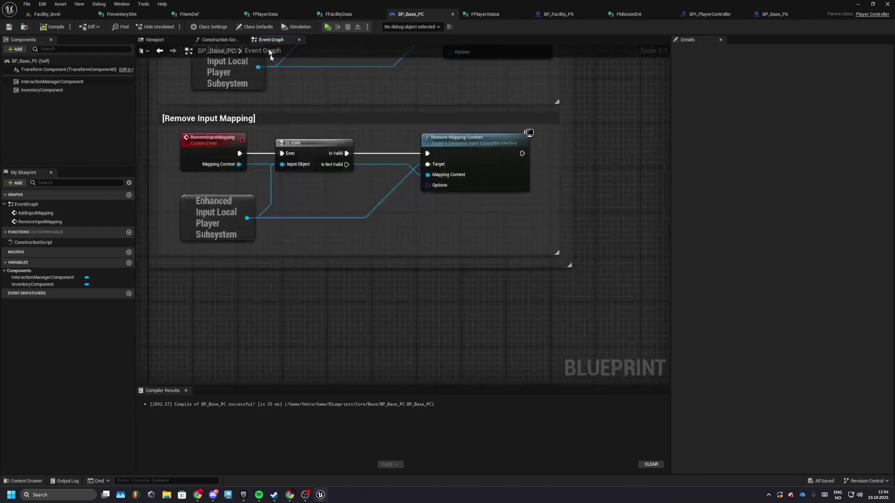
pyautogui.rightClick(263, 253)
# Step: Add an Event BeginPlay node to BP_Base_PC's graph and drag out its execution wire
pyautogui.write('get')
pyautogui.press('BackSpace')
pyautogui.press('BackSpace')
pyautogui.press('BackSpace')
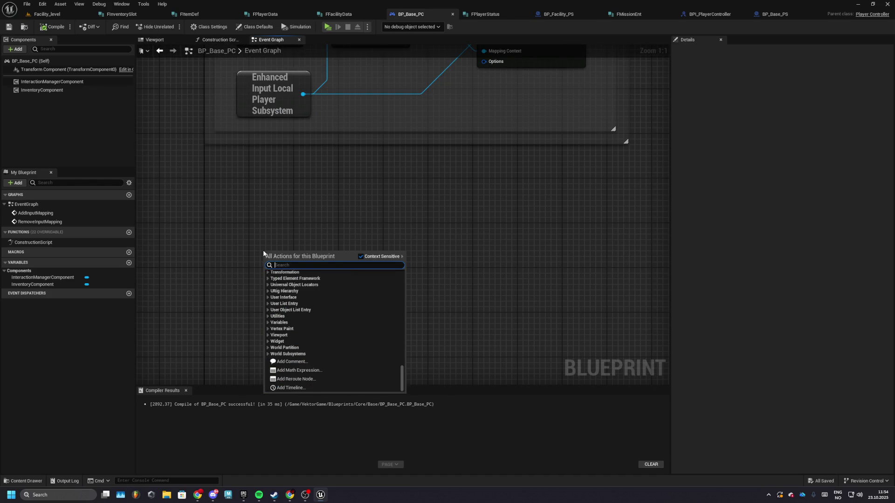
pyautogui.write('event begin')
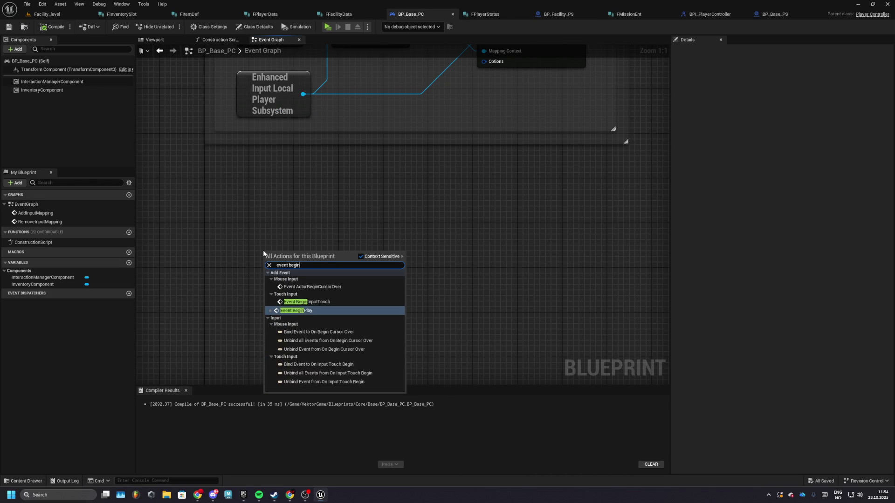
pyautogui.click(301, 310)
pyautogui.moveTo(308, 261); pyautogui.dragTo(389, 265)
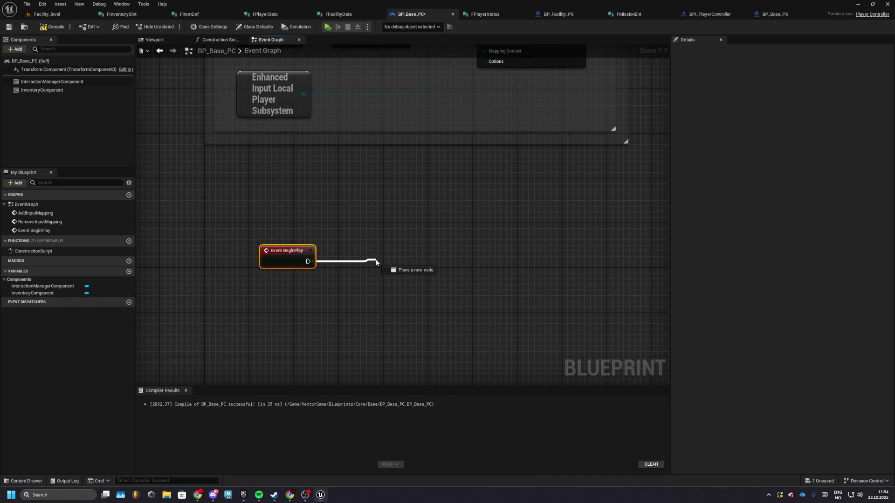
# Step: Add Get Player State and Get Player Data nodes, wiring BeginPlay into Get Player Data
pyautogui.rightClick(228, 281)
pyautogui.write('get player state')
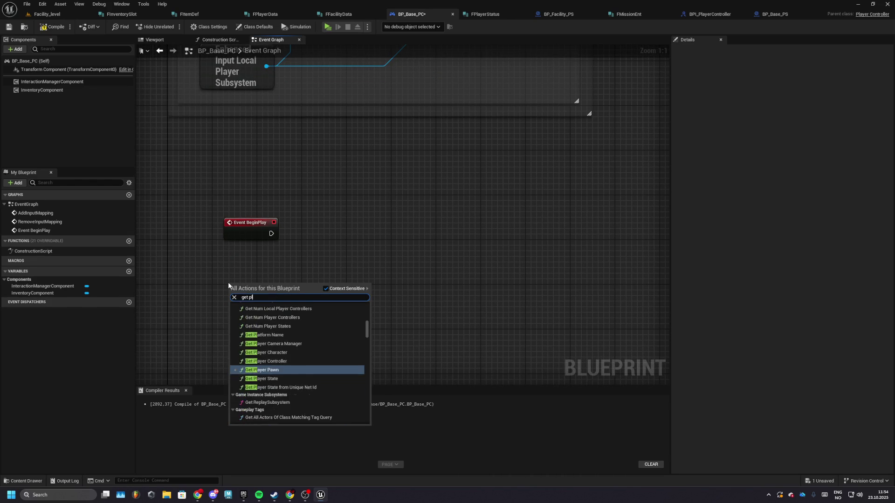
pyautogui.scroll(-1, 298, 373)
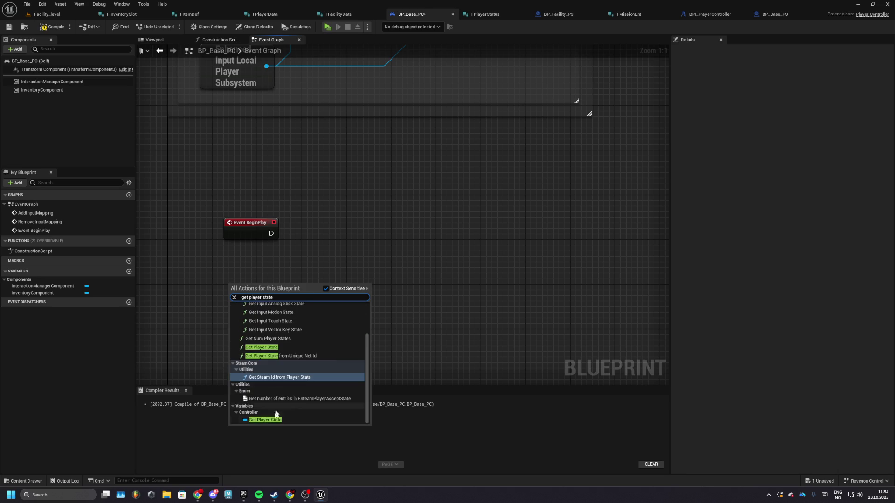
pyautogui.click(261, 412)
pyautogui.moveTo(259, 291)
pyautogui.mouseDown()
pyautogui.moveTo(321, 272)
pyautogui.moveTo(260, 274)
pyautogui.moveTo(336, 231)
pyautogui.moveTo(338, 214)
pyautogui.mouseUp()
pyautogui.write('get player')
pyautogui.press('Return')
pyautogui.moveTo(271, 233); pyautogui.dragTo(325, 233)
# Step: Break the returned FPlayerData and add a Print String node after Get Player Data
pyautogui.moveTo(381, 243); pyautogui.dragTo(419, 253)
pyautogui.write('break')
pyautogui.click(450, 284)
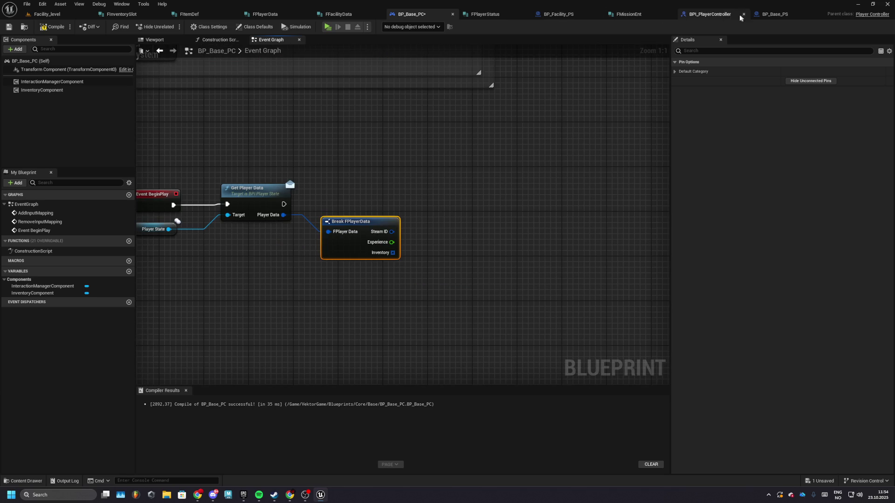
pyautogui.moveTo(385, 246); pyautogui.dragTo(456, 234)
pyautogui.press('Escape')
pyautogui.moveTo(252, 188)
pyautogui.mouseDown()
pyautogui.moveTo(290, 206)
pyautogui.moveTo(430, 206)
pyautogui.moveTo(394, 245)
pyautogui.mouseUp()
pyautogui.write('print string')
pyautogui.press('Return')
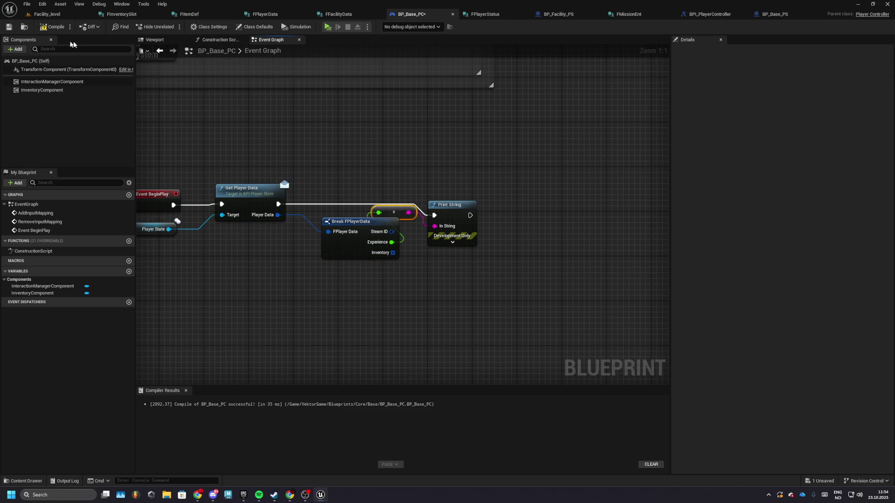
# Step: Run a quick standalone game test from Facility_level and stop it
pyautogui.click(47, 14)
pyautogui.click(191, 24)
pyautogui.press('Escape')
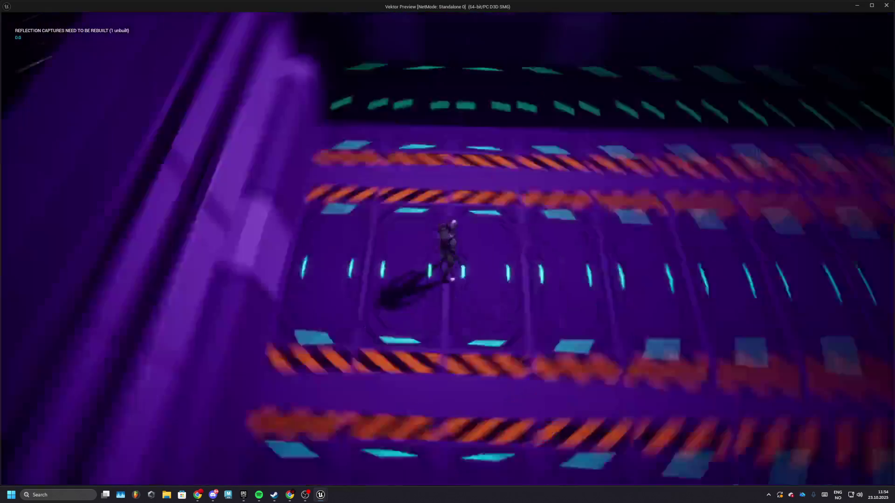
# Step: Look through the BP_Base_PS, BPI_PlayerController and FMissionEnt tabs, ending on BP_Facility_PS
pyautogui.click(776, 14)
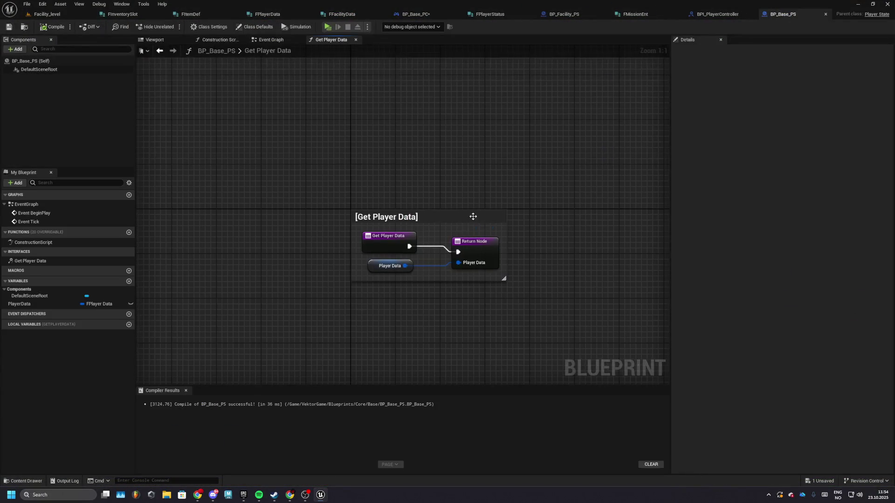
pyautogui.click(718, 14)
pyautogui.click(648, 14)
pyautogui.click(581, 14)
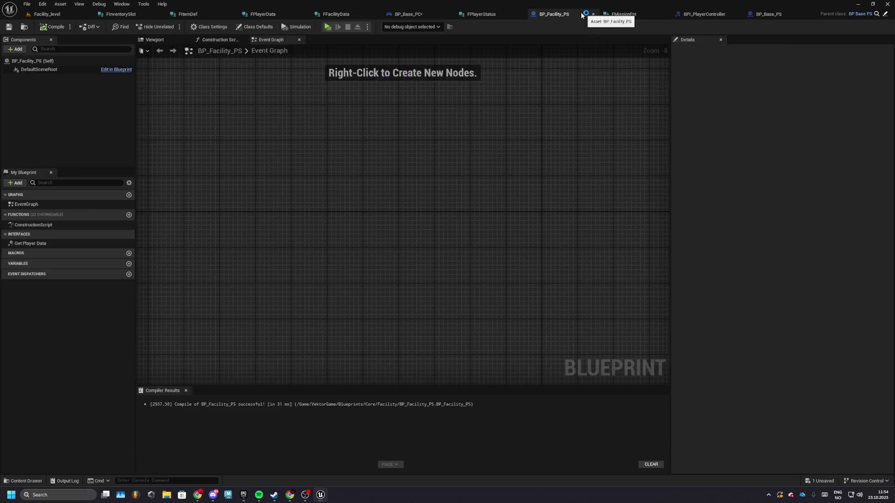
# Step: Open the FPlayerData struct and run a game test from Facility_level
pyautogui.click(413, 15)
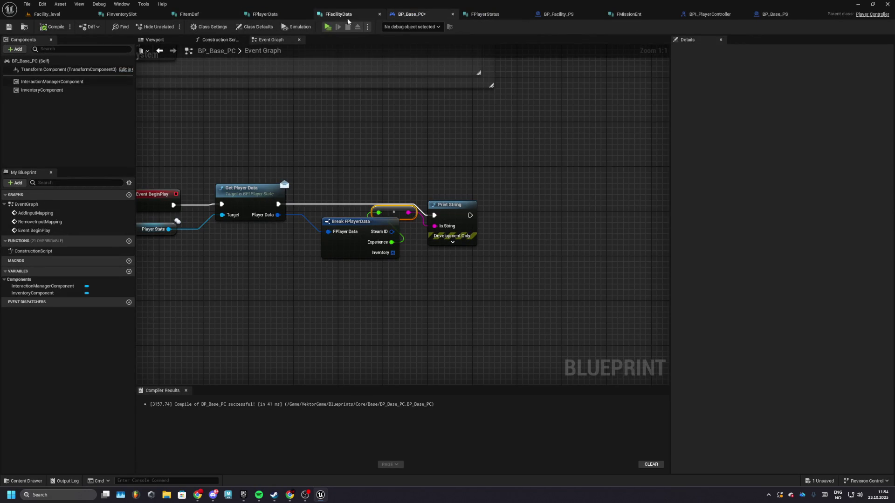
pyautogui.click(279, 17)
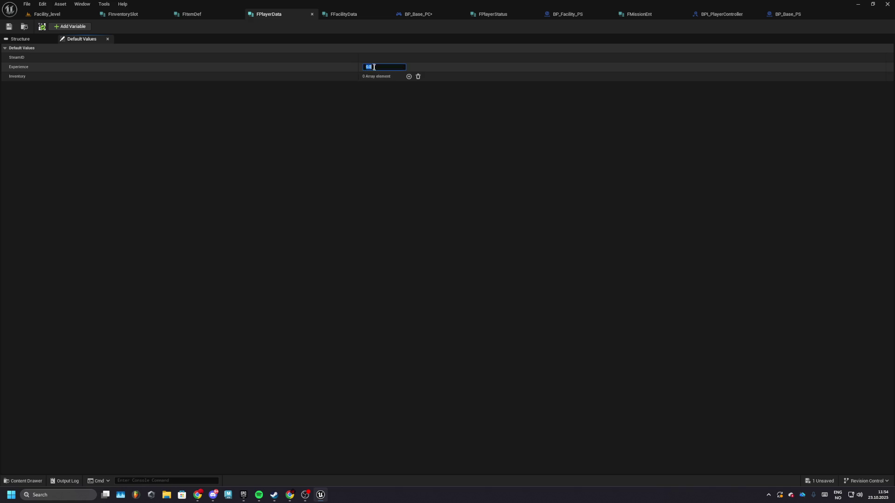
pyautogui.click(47, 14)
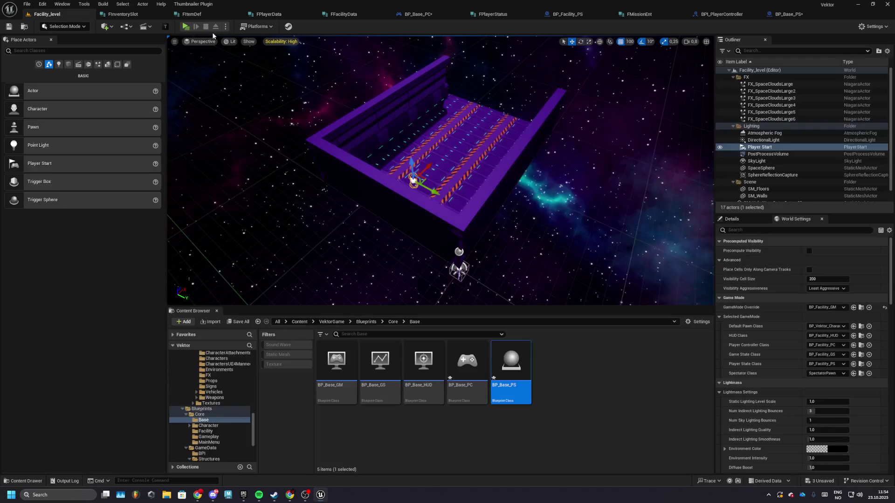
pyautogui.click(186, 26)
pyautogui.press('Escape')
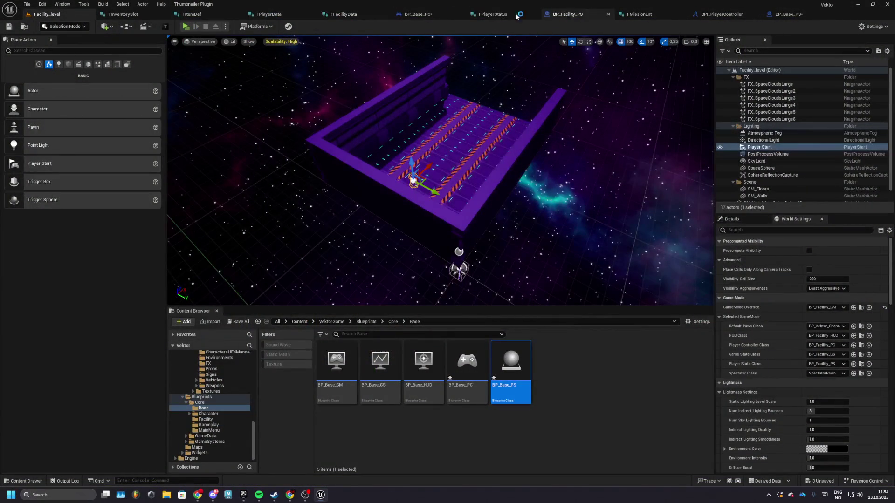
# Step: Test again, then change FPlayerData's Experience default and save the struct
pyautogui.click(270, 15)
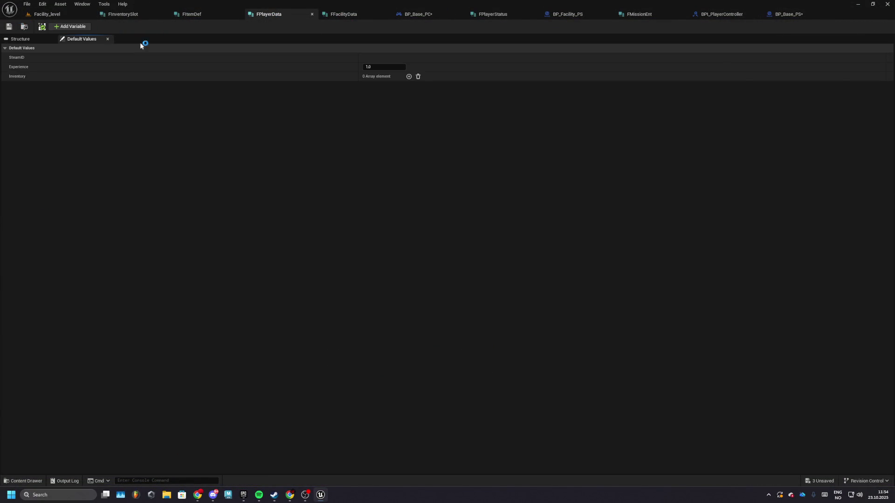
pyautogui.click(42, 15)
pyautogui.click(188, 27)
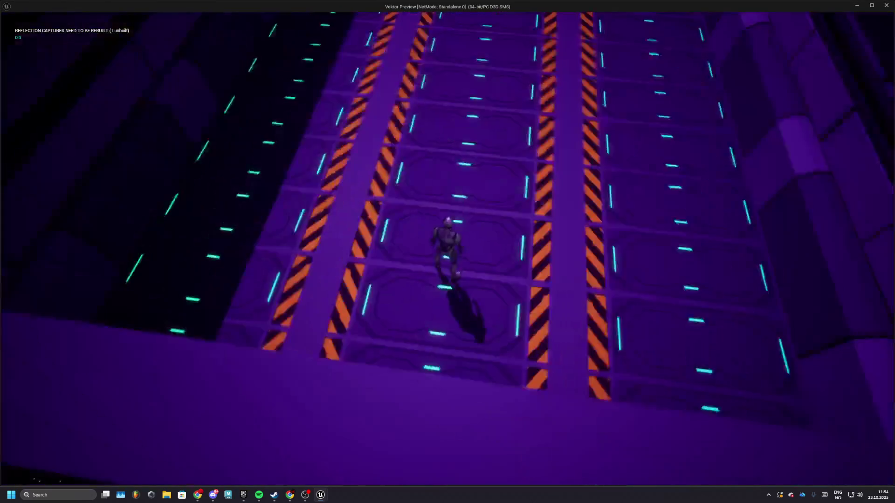
pyautogui.press('Escape')
pyautogui.click(269, 14)
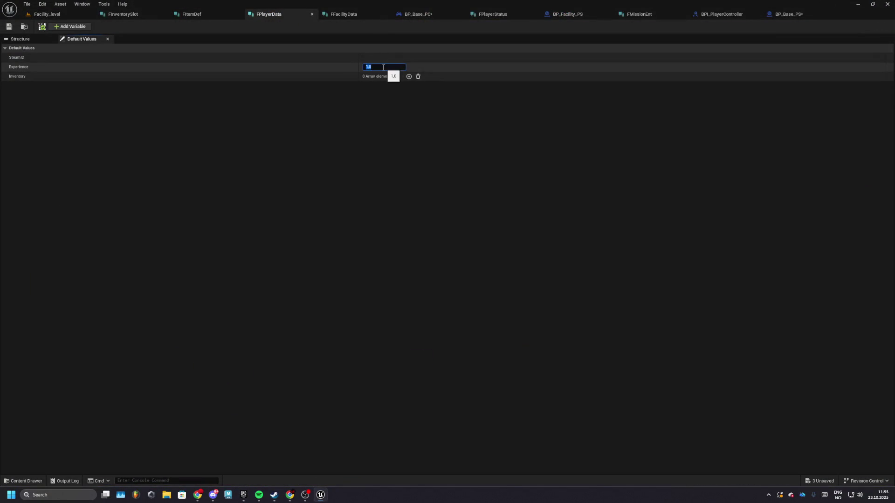
pyautogui.write('0')
pyautogui.press('Return')
pyautogui.click(9, 27)
# Step: Save BP_Base_PC, then select BP_Base_PS's PlayerData variable and recompile
pyautogui.click(436, 15)
pyautogui.click(9, 27)
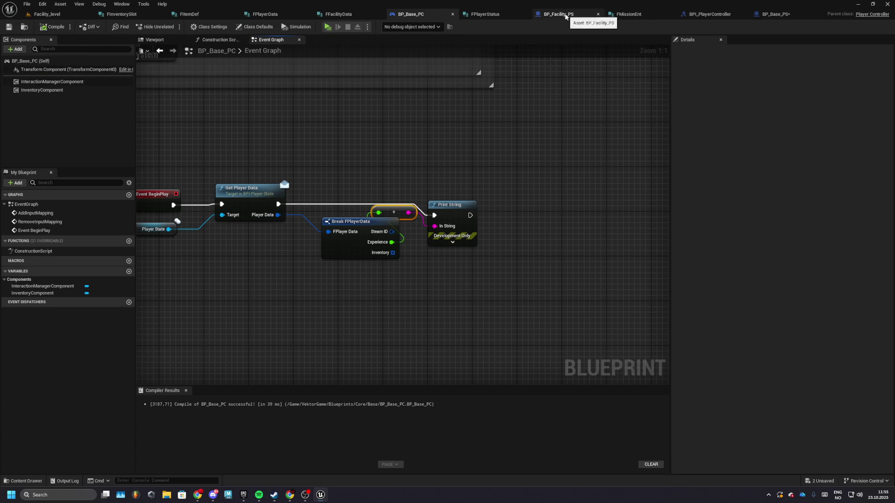
pyautogui.click(772, 14)
pyautogui.click(21, 304)
pyautogui.press('F7')
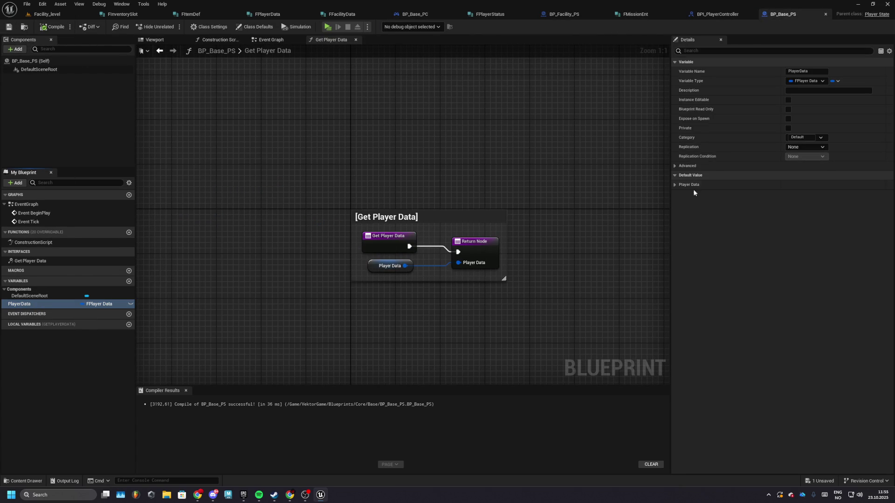
# Step: Set PlayerData's default Experience to 0.0, make it Replicated, and save BP_Base_PS
pyautogui.click(698, 185)
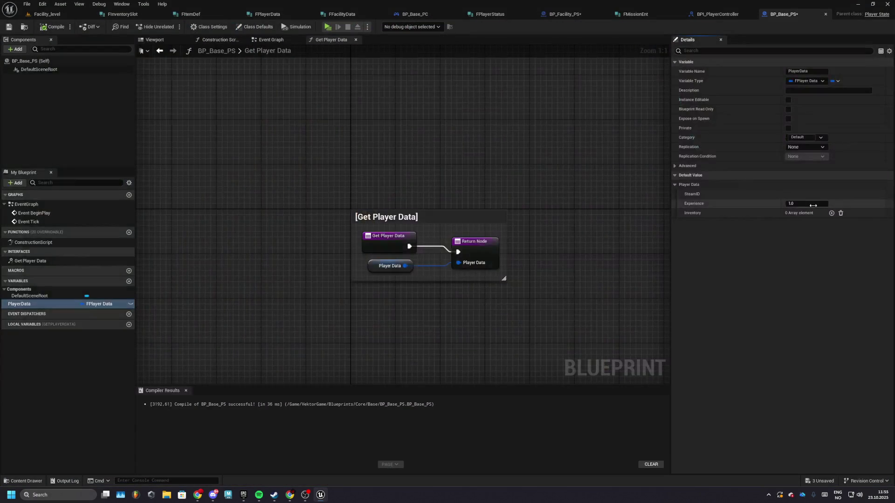
pyautogui.click(806, 203)
pyautogui.write('0')
pyautogui.press('Return')
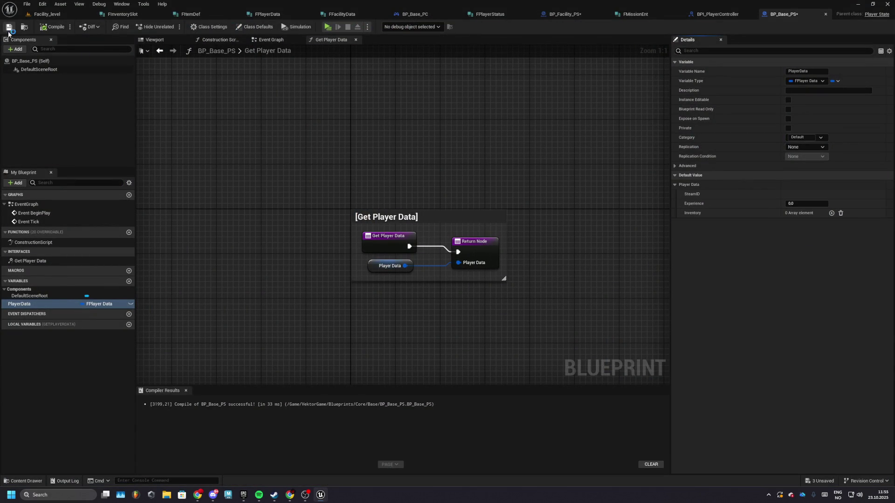
pyautogui.click(807, 146)
pyautogui.click(800, 163)
pyautogui.click(8, 27)
# Step: Set the level's play options to 2 players, then return to BP_Base_PS
pyautogui.click(47, 14)
pyautogui.click(225, 26)
pyautogui.scroll(1, 285, 172)
pyautogui.moveTo(301, 183)
pyautogui.click(349, 189)
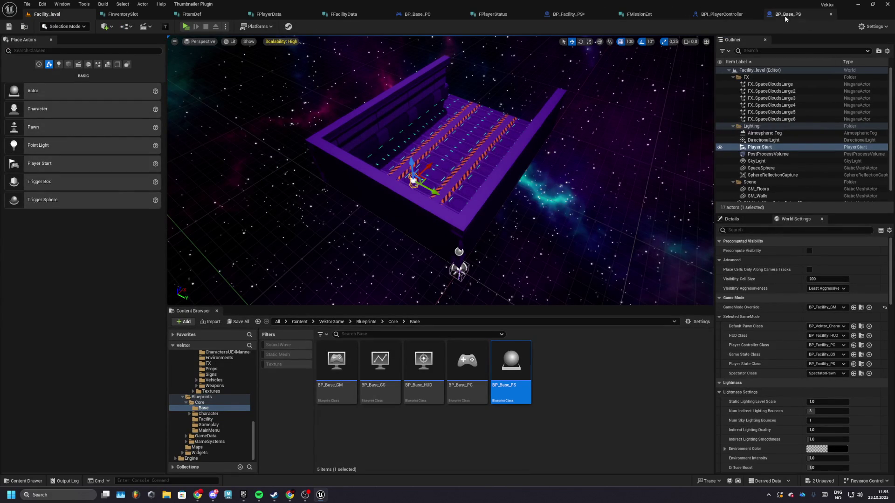
pyautogui.click(786, 18)
# Step: Add a Set members in FPlayerData node from Player Data in BP_Base_PS's Event Graph
pyautogui.click(271, 40)
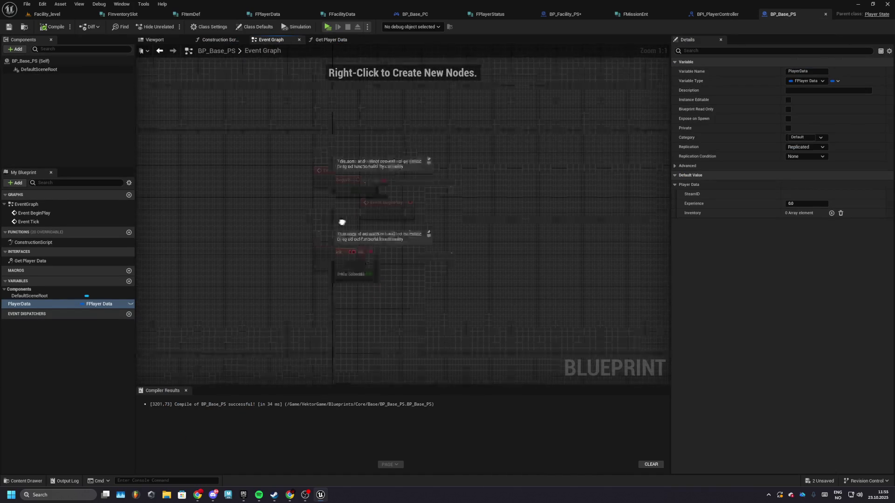
pyautogui.moveTo(370, 245); pyautogui.dragTo(391, 247)
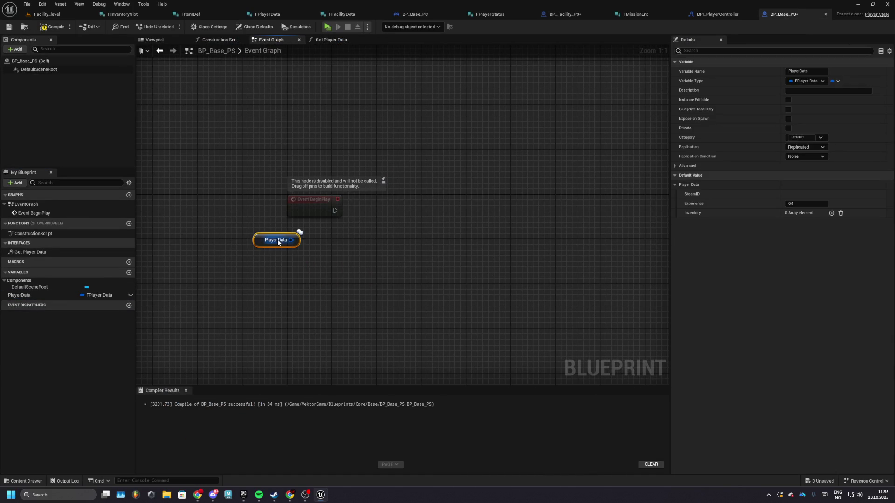
pyautogui.moveTo(293, 244); pyautogui.dragTo(373, 227)
pyautogui.write('set memve')
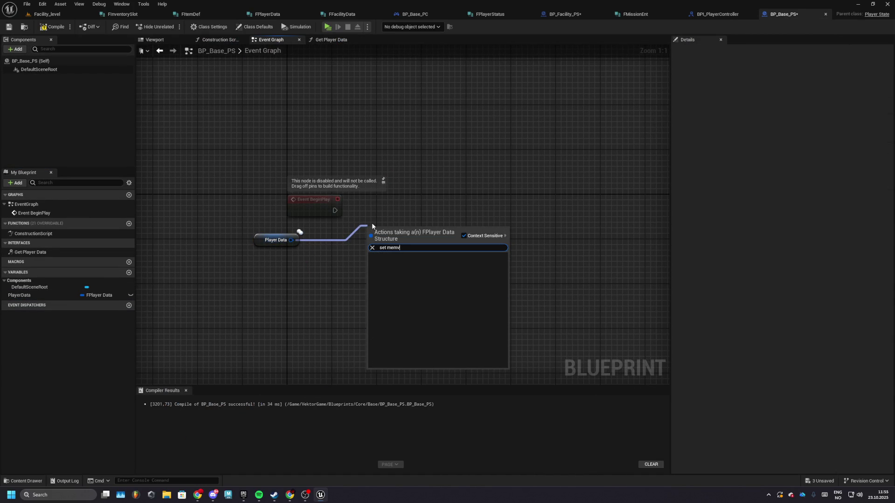
pyautogui.press('BackSpace')
pyautogui.press('Return')
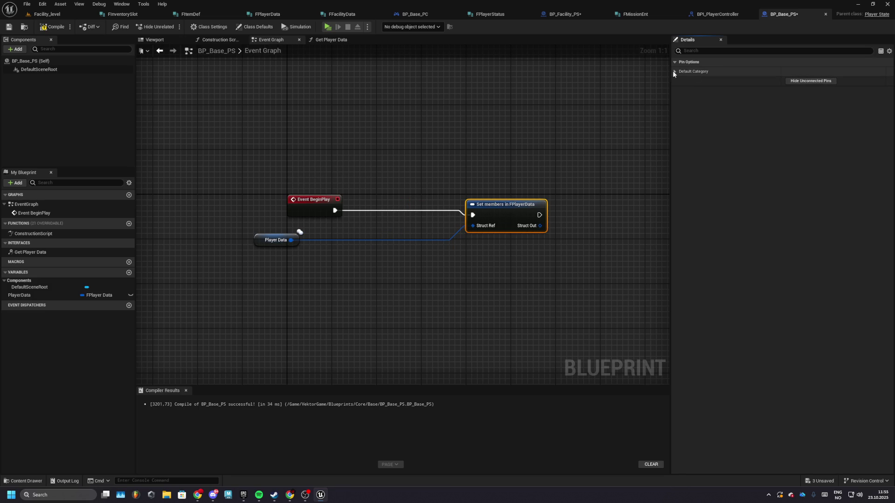
# Step: Feed a Random Float in Range (1.0–500.0) into Experience and launch a play preview
pyautogui.moveTo(473, 237); pyautogui.dragTo(416, 252)
pyautogui.write('random')
pyautogui.press('Down')
pyautogui.press('Down')
pyautogui.press('Return')
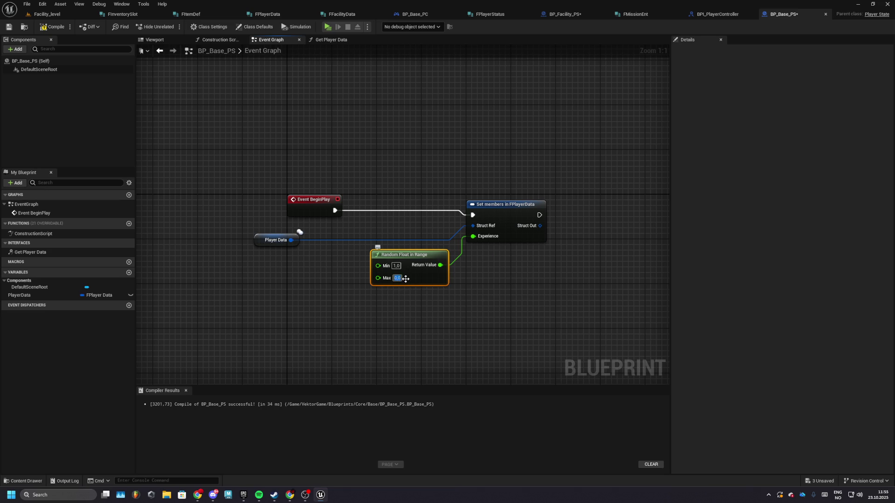
pyautogui.click(327, 27)
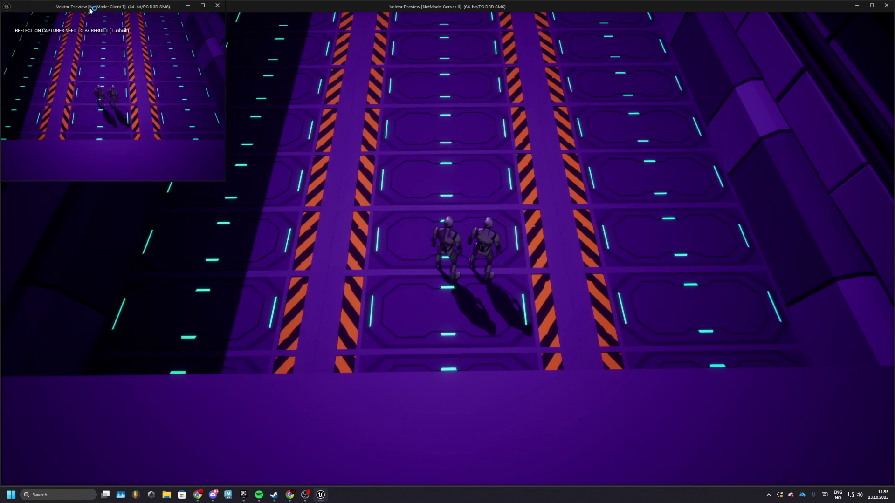
# Step: Stop the preview and add a Delay node after Event BeginPlay in BP_Base_PC
pyautogui.moveTo(91, 9); pyautogui.dragTo(106, 59)
pyautogui.press('Escape')
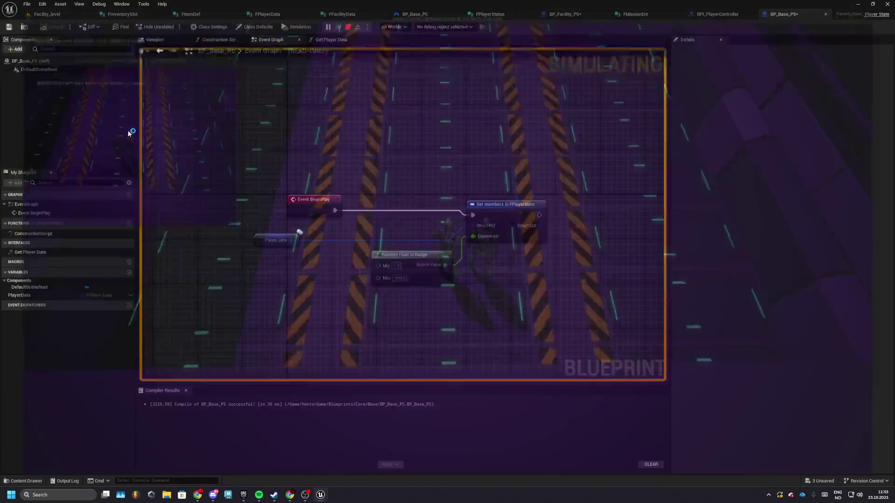
pyautogui.click(411, 13)
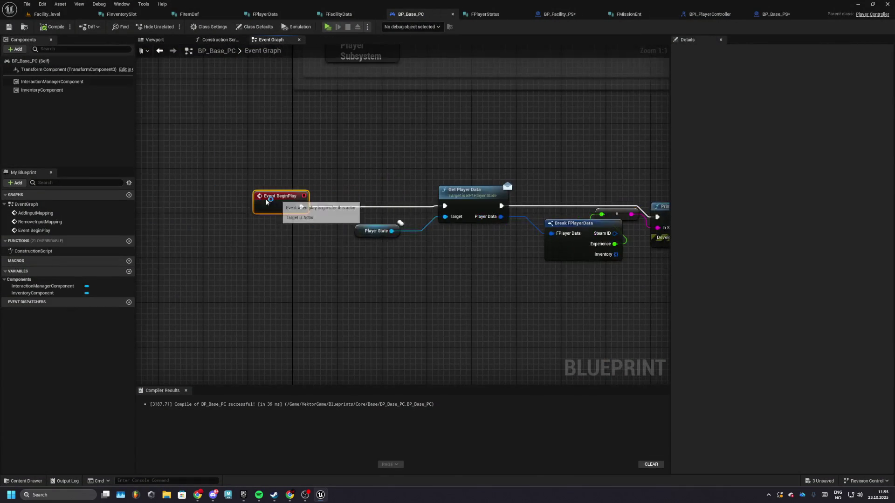
pyautogui.moveTo(306, 206); pyautogui.dragTo(306, 205)
pyautogui.write('delay')
pyautogui.press('Return')
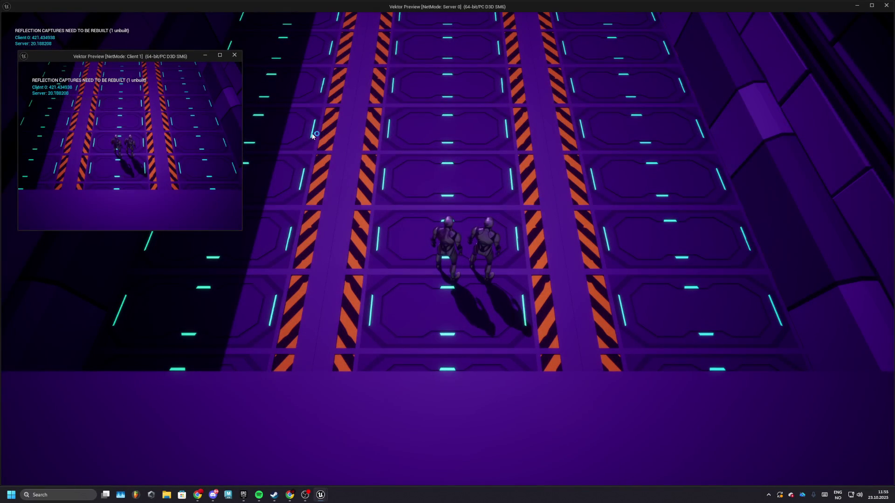
# Step: Remove the nodes from BP_Base_PS's graph, then return to BP_Base_PC
pyautogui.press('Escape')
pyautogui.moveTo(220, 140); pyautogui.dragTo(586, 285)
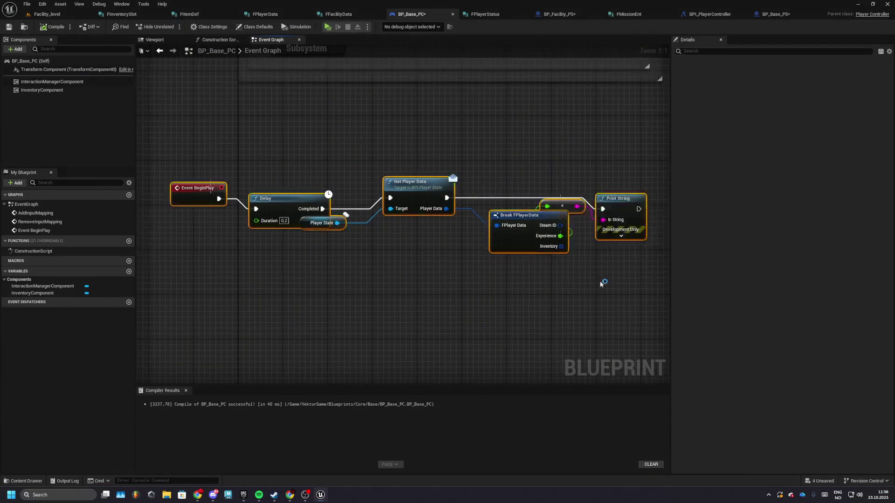
pyautogui.scroll(5, 348, 134)
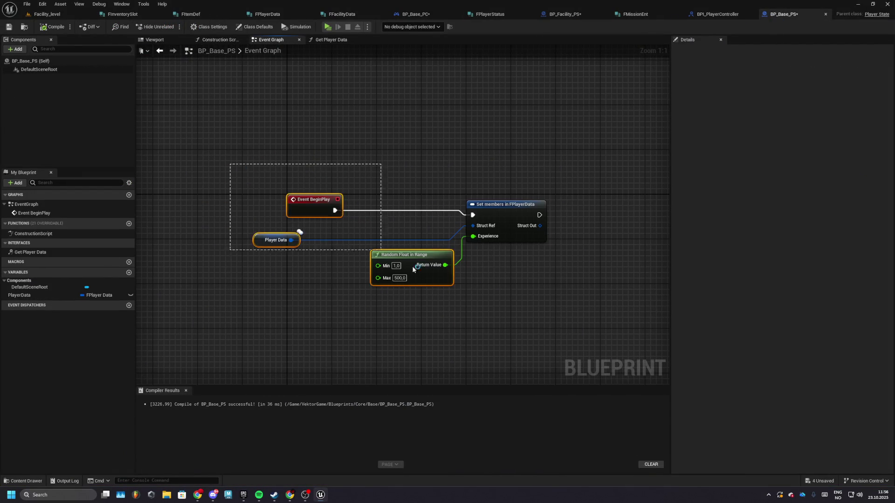
pyautogui.hotkey('ctrl', 'z')
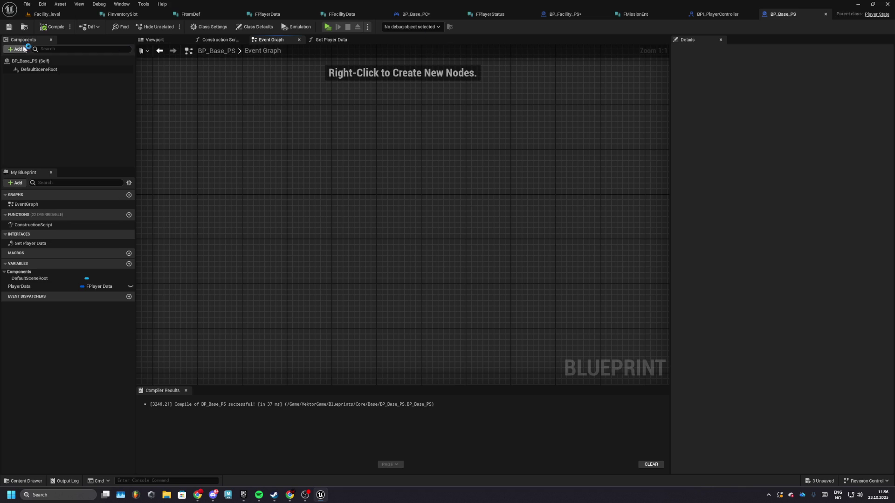
pyautogui.click(408, 16)
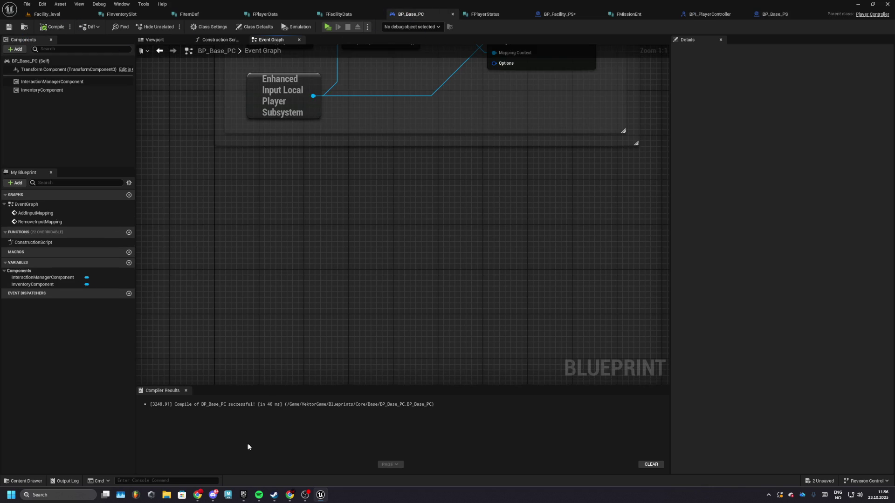
# Step: Launch Counter-Strike 2 from the Steam library
pyautogui.click(275, 497)
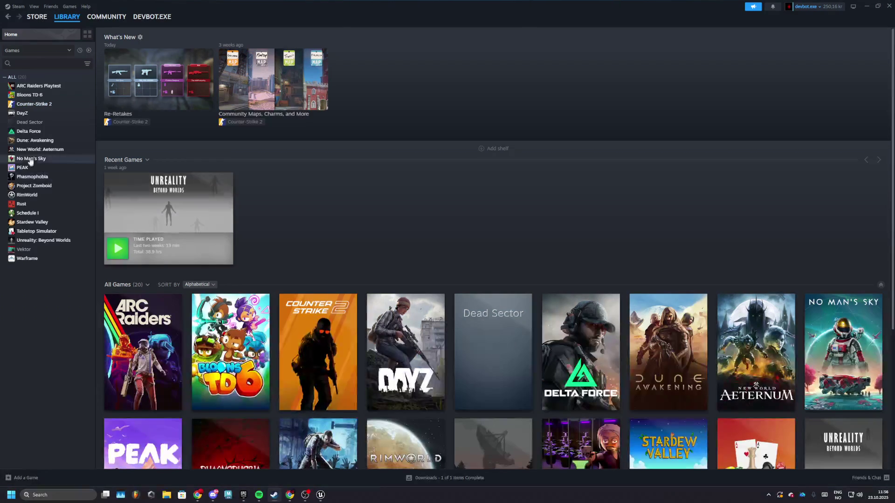
pyautogui.click(41, 106)
pyautogui.click(129, 152)
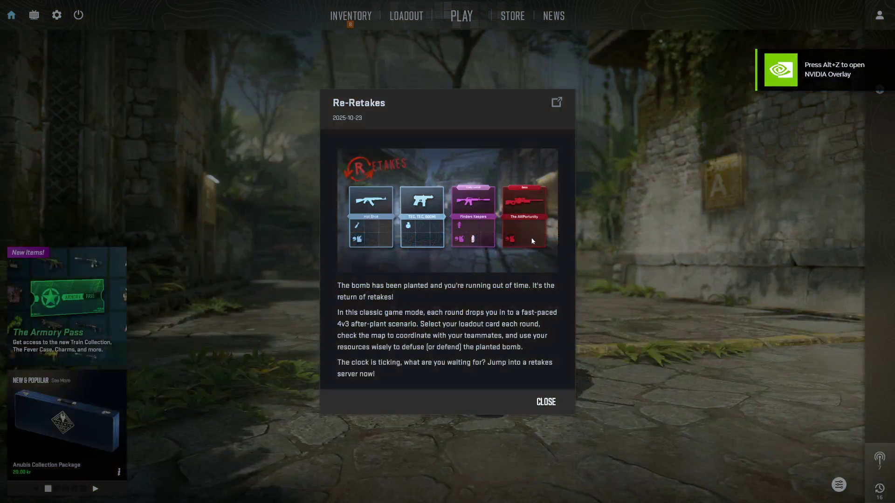
# Step: Dismiss the Re-Retakes news popup and settings recommendation, then view the Audio settings
pyautogui.click(540, 410)
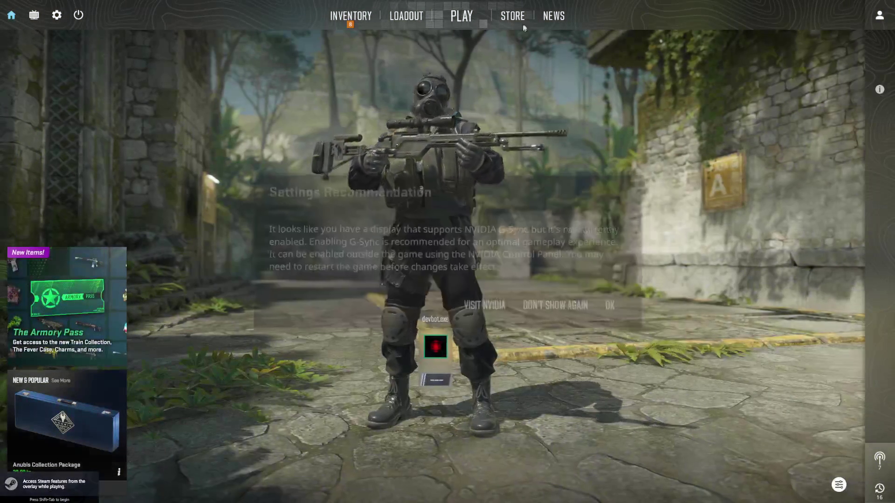
pyautogui.press('Escape')
pyautogui.click(57, 15)
pyautogui.click(424, 41)
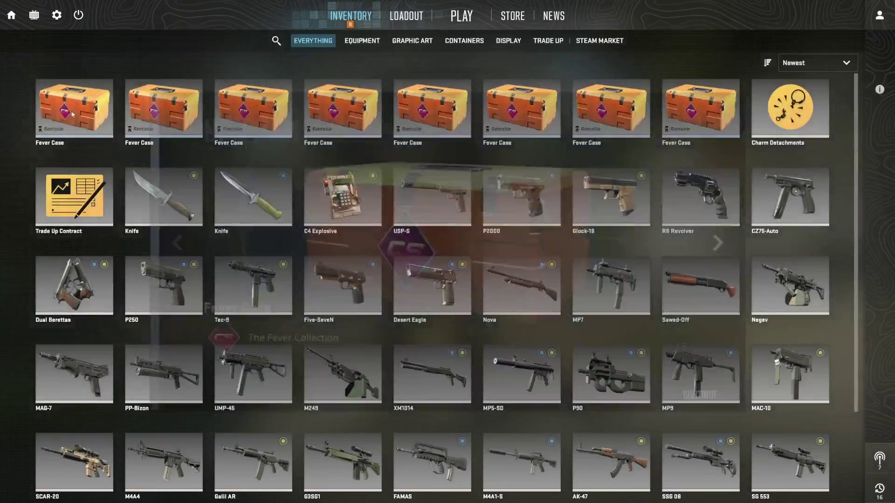
# Step: Bring up the Fever Case unlock screen with 8 keys totalling 200.00 kr
pyautogui.click(72, 114)
pyautogui.click(93, 115)
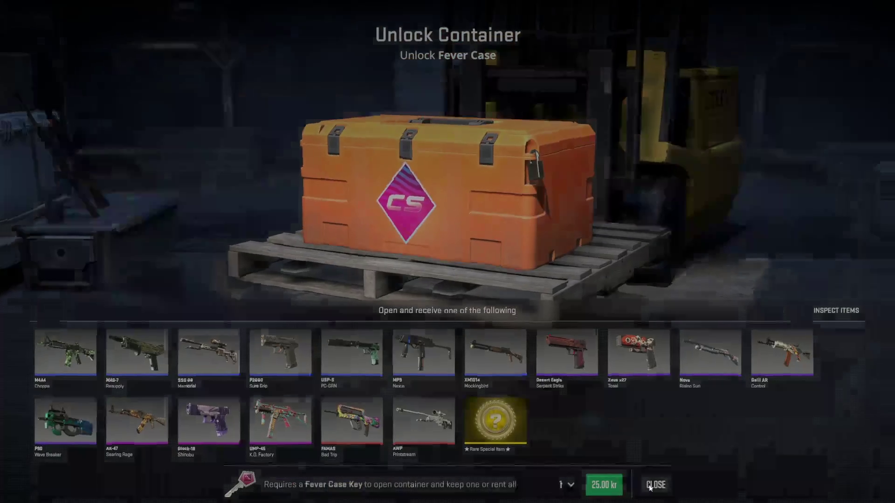
pyautogui.click(651, 487)
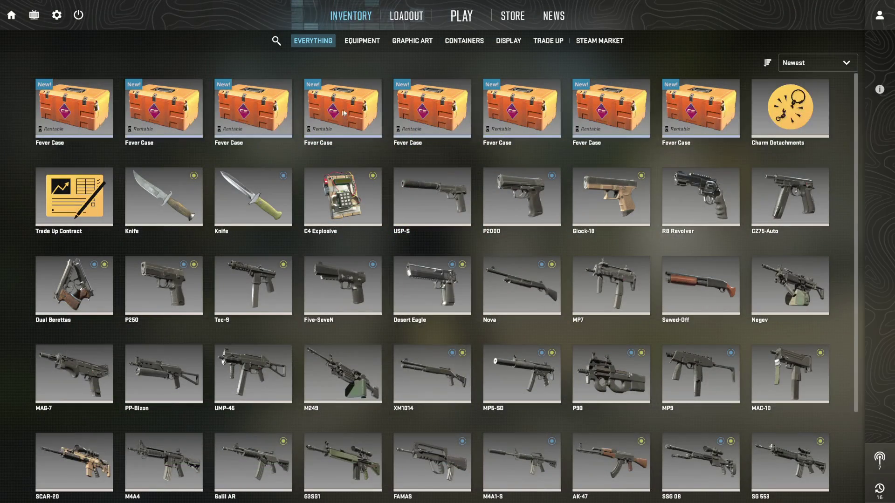
pyautogui.click(111, 110)
pyautogui.click(130, 114)
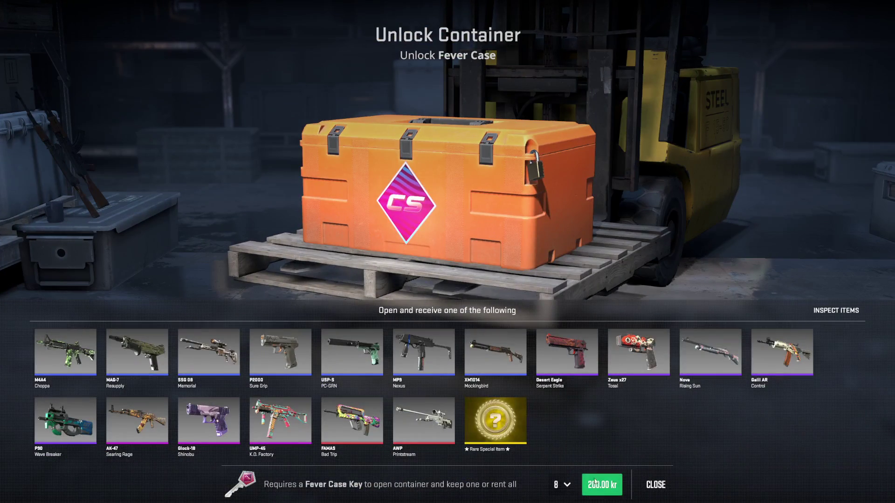
# Step: Buy 8 Fever Case Keys for 200.00 kr and open the first case, revealing an M4A4 Choppa
pyautogui.click(602, 485)
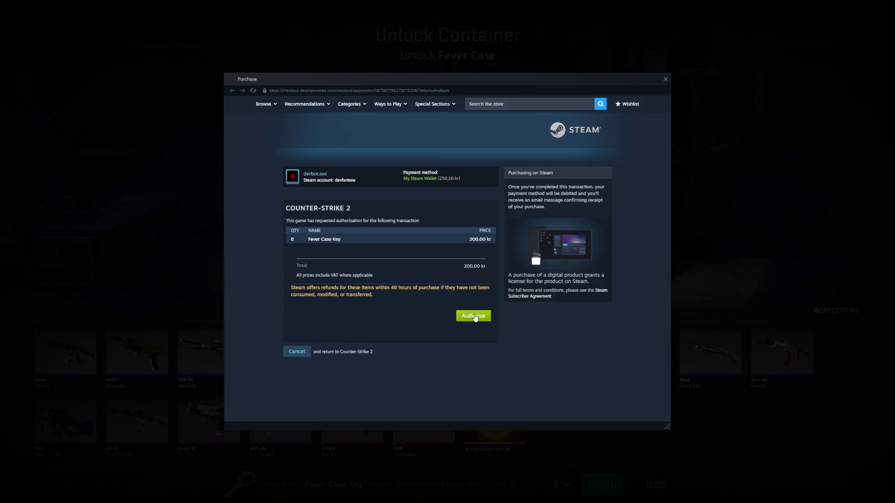
pyautogui.click(474, 316)
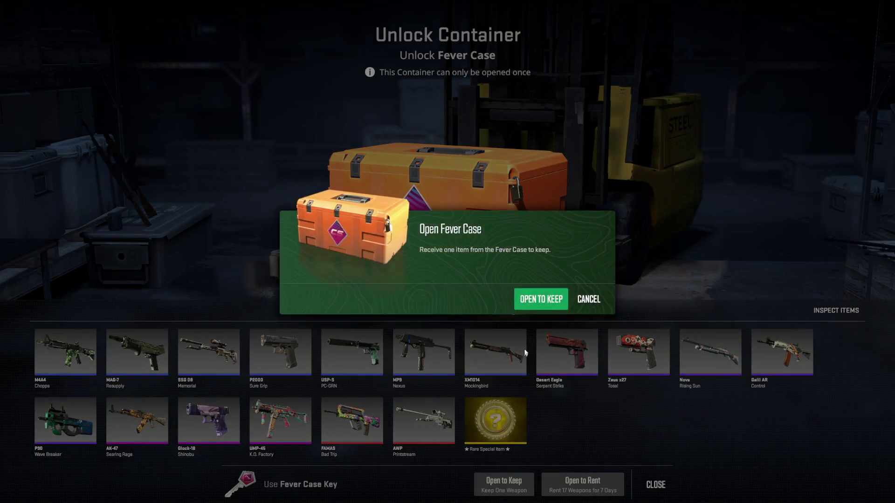
pyautogui.click(539, 301)
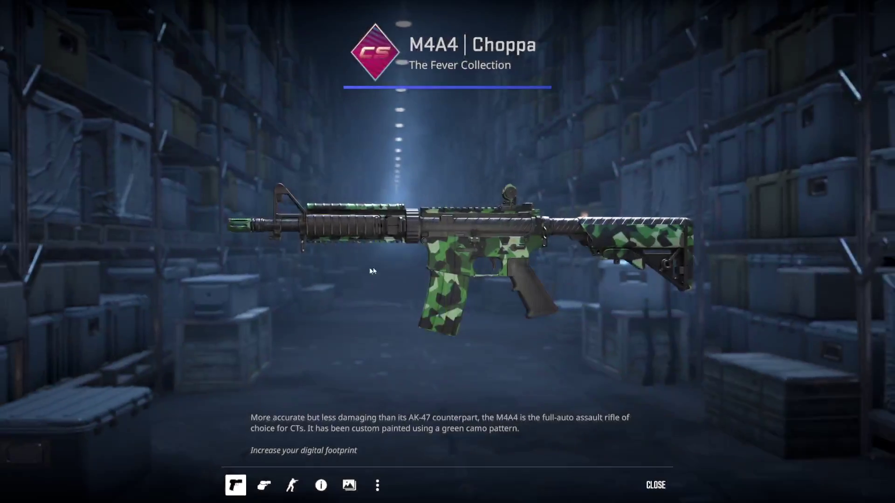
pyautogui.press('Escape')
# Step: Use a Fever Case Key on a second Fever Case, revealing a P90 Wave Breaker
pyautogui.click(186, 96)
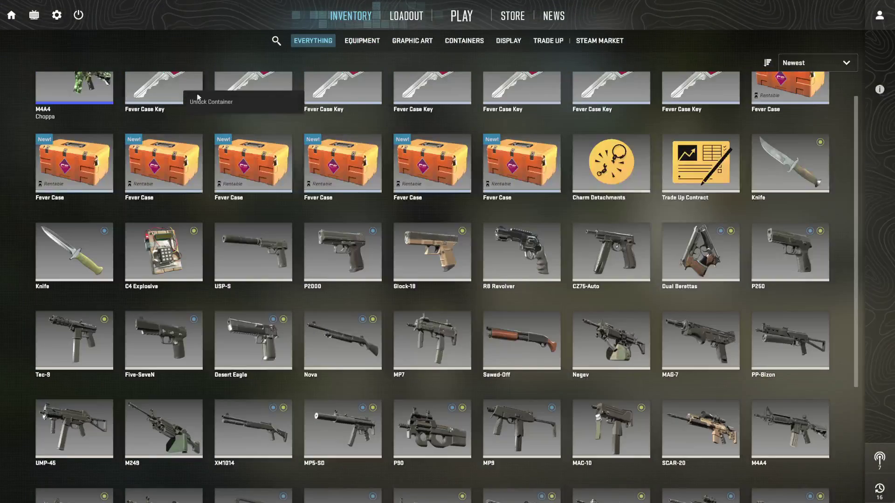
pyautogui.click(196, 100)
pyautogui.click(127, 74)
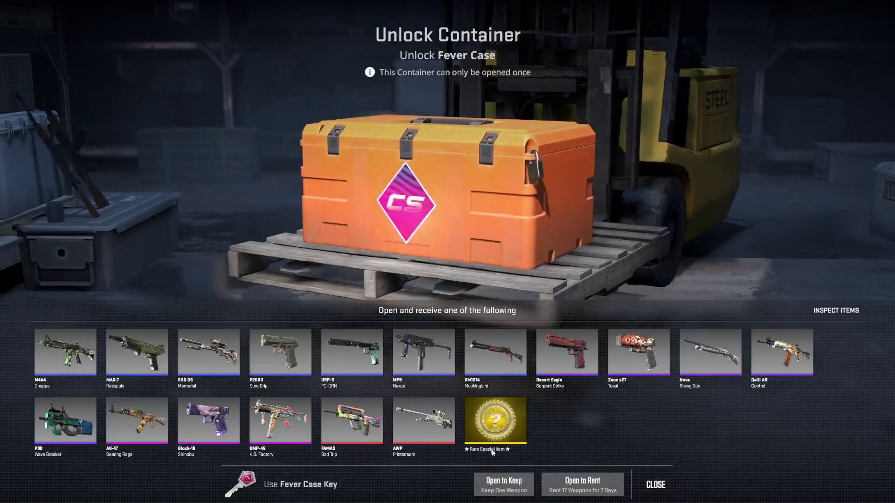
pyautogui.click(504, 485)
pyautogui.click(543, 302)
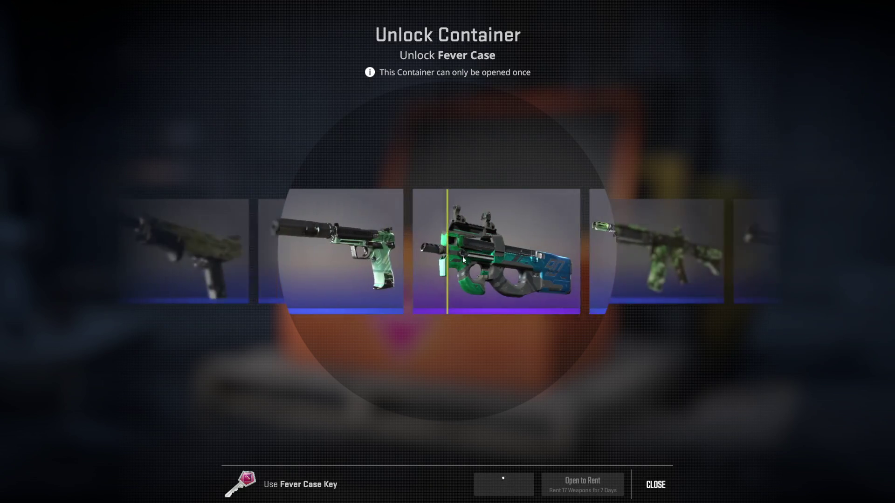
pyautogui.press('Escape')
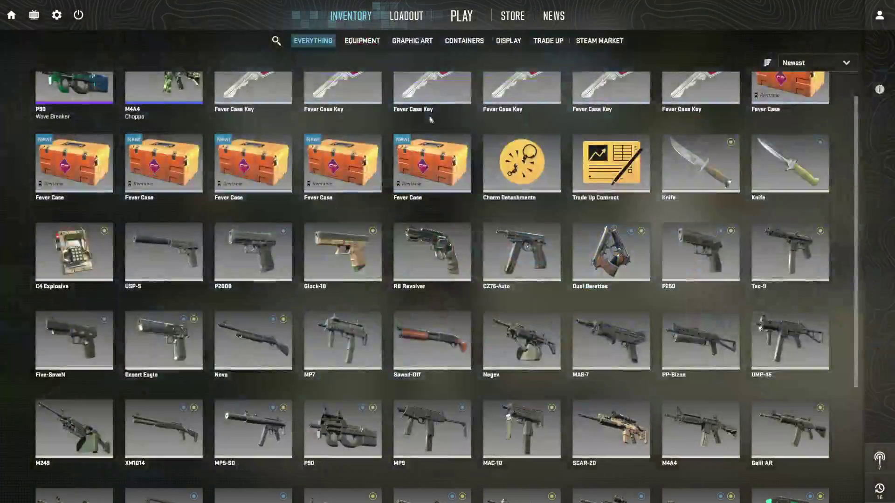
# Step: Open the third and fourth Fever Cases with keys
pyautogui.click(447, 109)
pyautogui.click(436, 88)
pyautogui.click(504, 484)
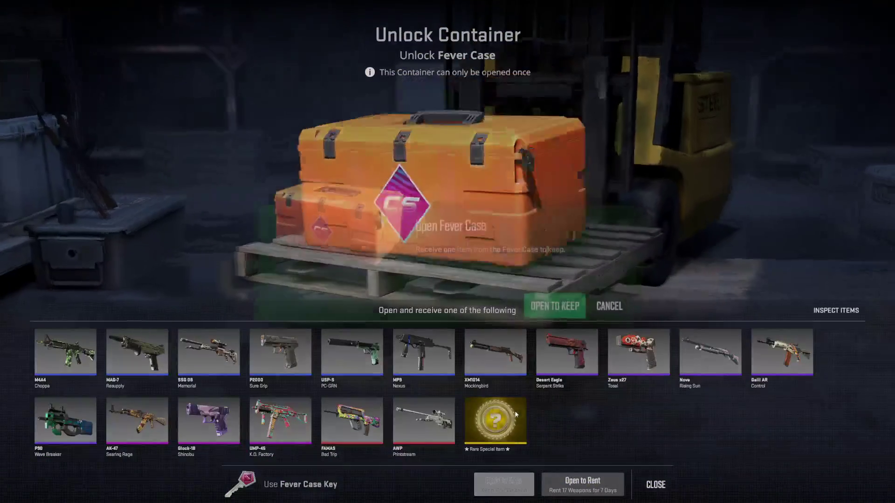
pyautogui.click(525, 299)
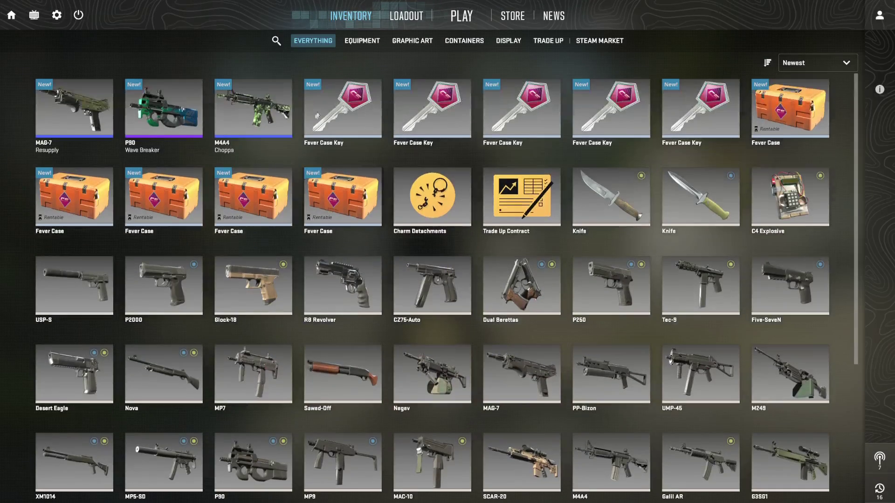
pyautogui.click(363, 111)
pyautogui.click(244, 81)
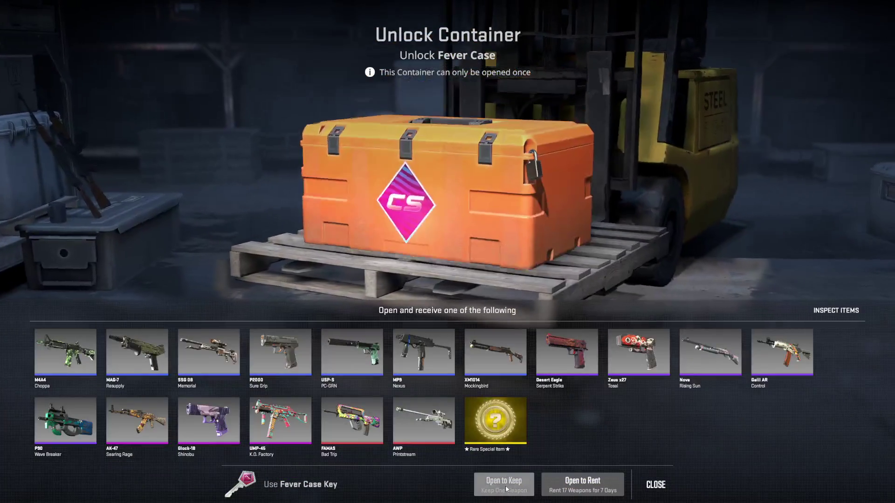
pyautogui.click(504, 484)
pyautogui.click(538, 308)
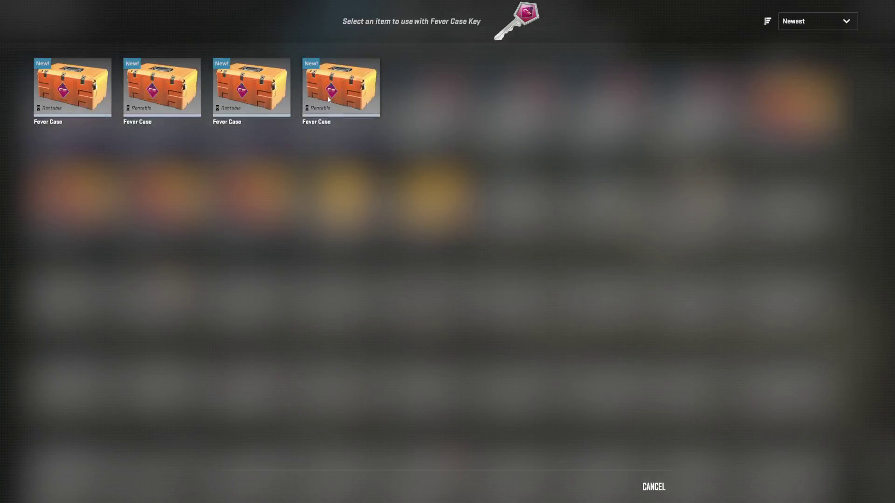
# Step: Open the fifth and sixth Fever Cases, one yielding another P90 Wave Breaker
pyautogui.click(329, 99)
pyautogui.click(517, 485)
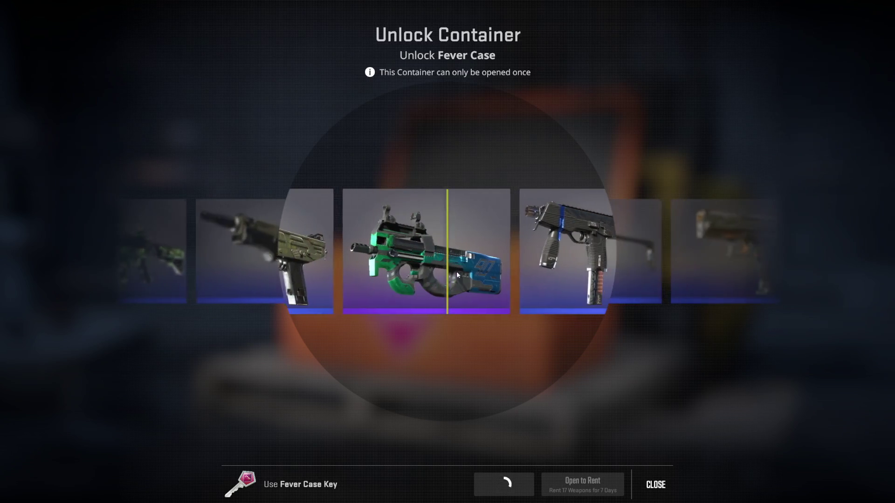
pyautogui.press('Escape')
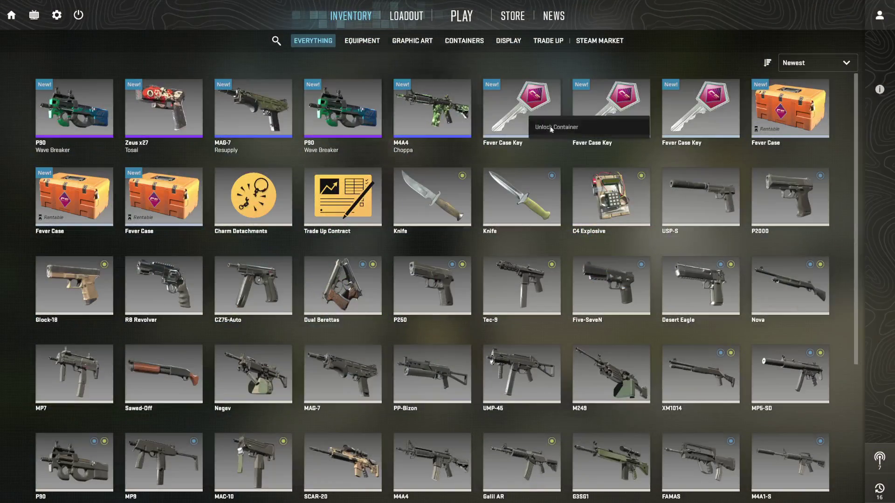
pyautogui.click(537, 126)
pyautogui.click(73, 93)
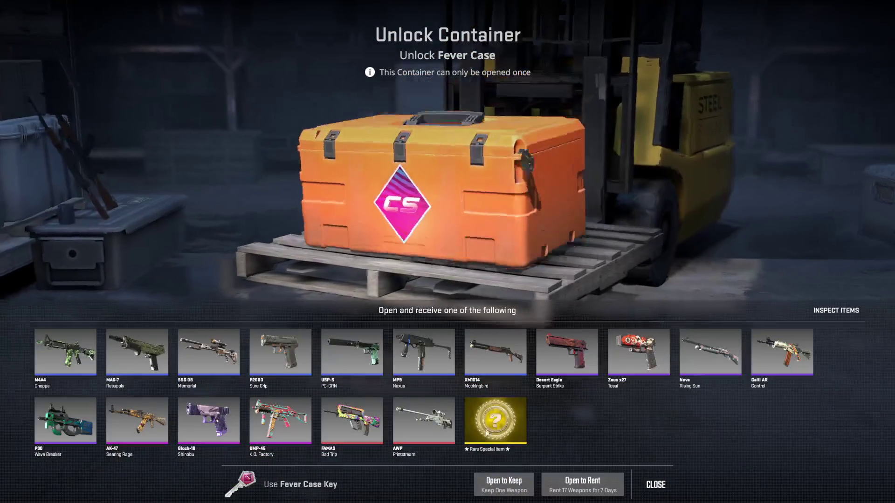
pyautogui.click(504, 484)
pyautogui.click(529, 302)
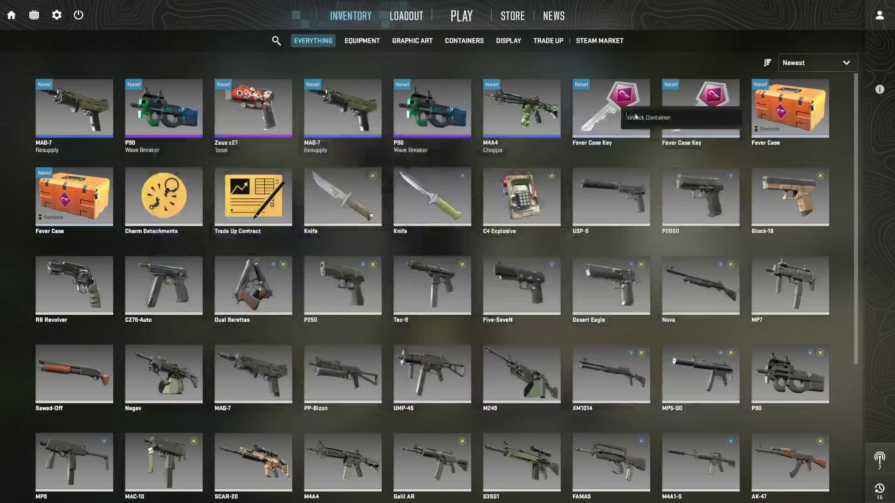
# Step: Open the last two Fever Cases, including a USP-S skin, then ask to quit the game
pyautogui.click(627, 117)
pyautogui.click(150, 84)
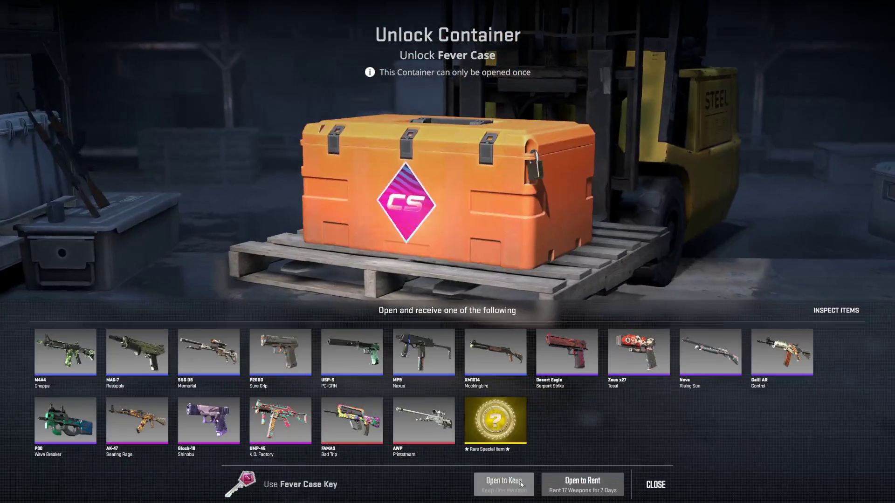
pyautogui.click(521, 484)
pyautogui.click(540, 299)
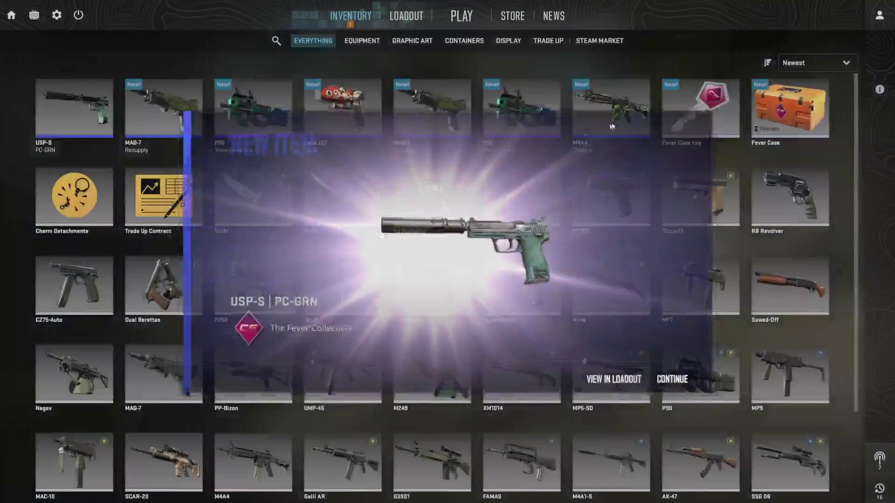
pyautogui.click(695, 392)
pyautogui.click(700, 110)
pyautogui.click(676, 118)
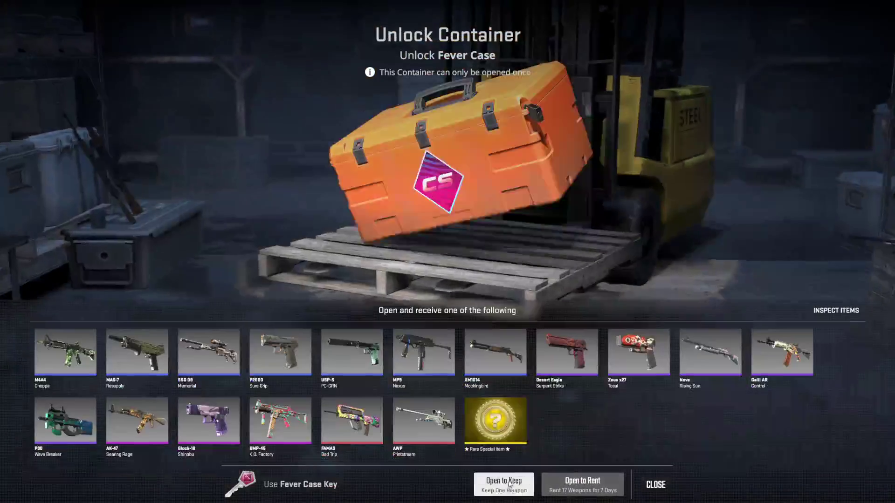
pyautogui.click(503, 485)
pyautogui.click(536, 298)
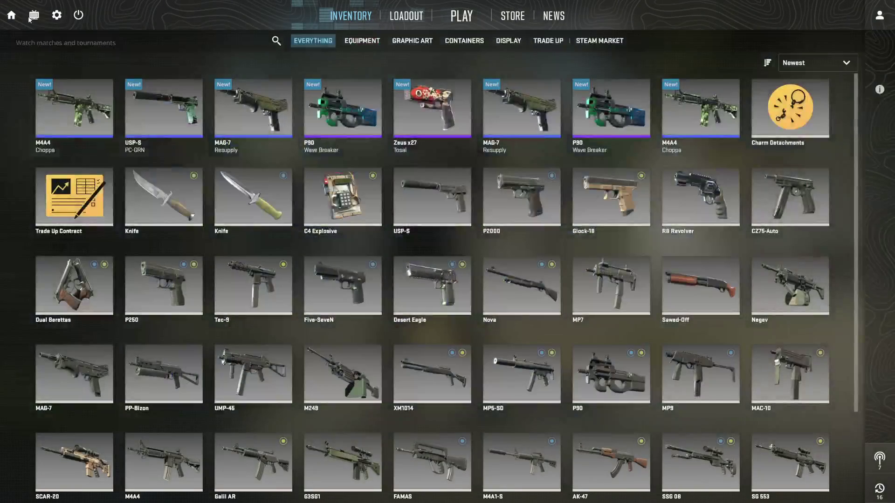
pyautogui.click(79, 14)
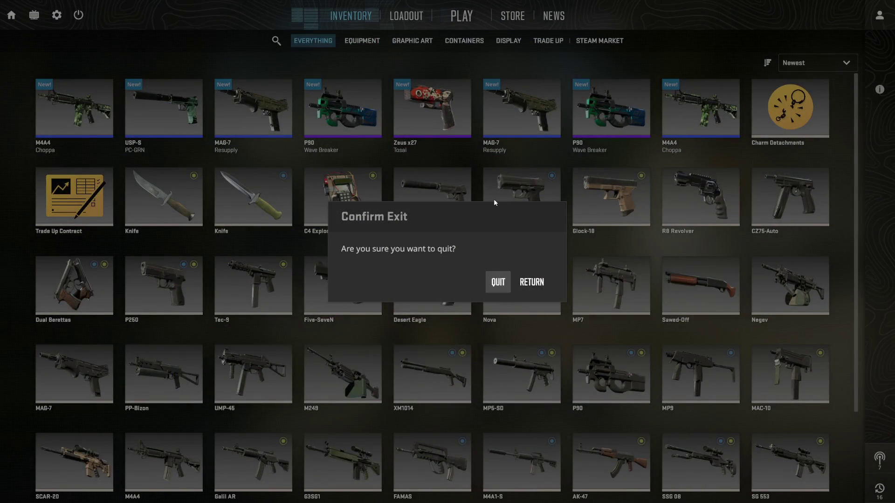
pyautogui.press('Return')
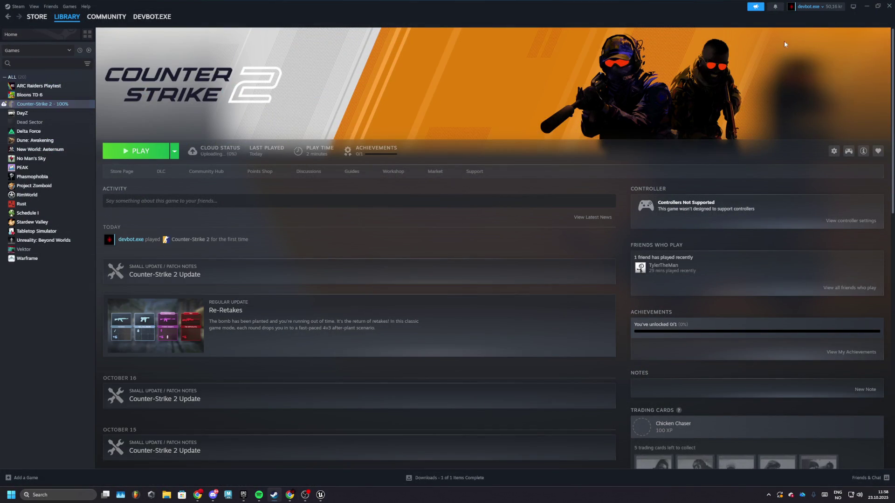
# Step: Minimize the Steam window to bring the Unreal Editor back to the front
pyautogui.click(867, 7)
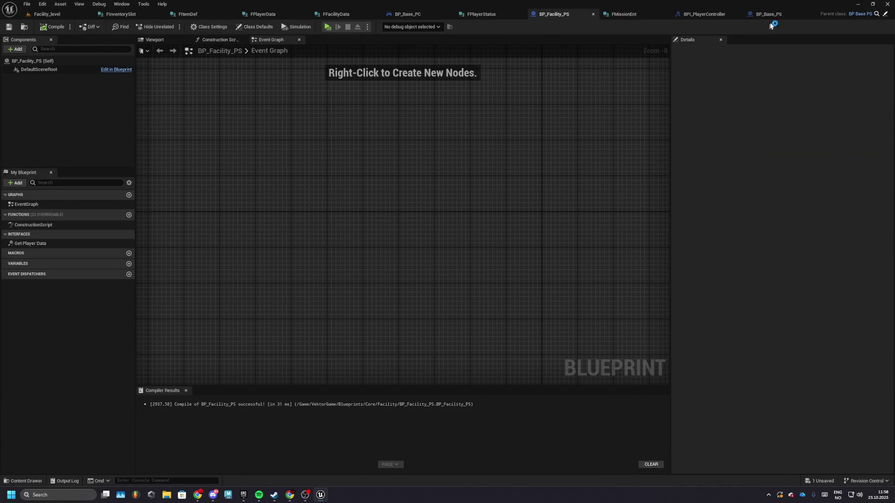
# Step: Close the FInventorySlot and FItemDef structure tabs
pyautogui.click(768, 19)
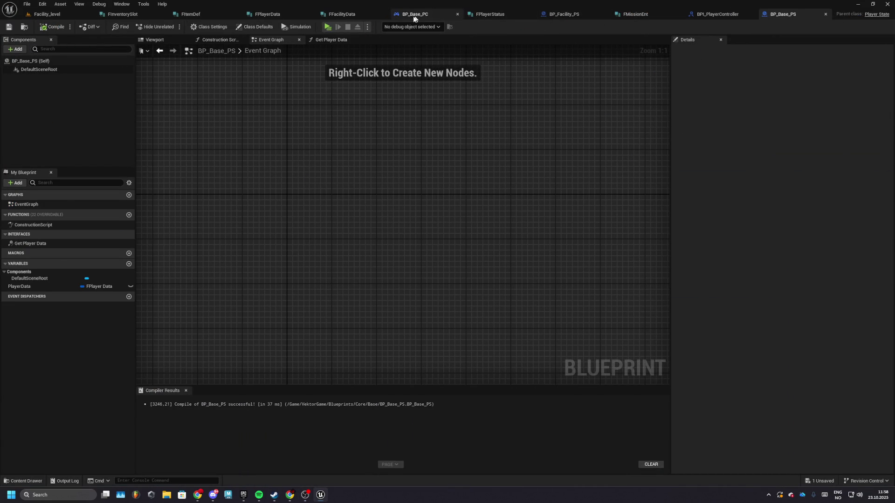
pyautogui.click(136, 17)
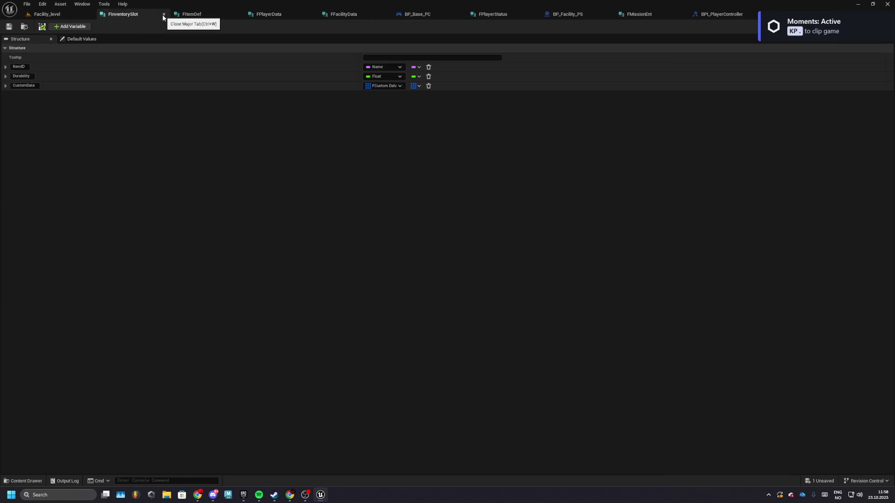
pyautogui.click(164, 15)
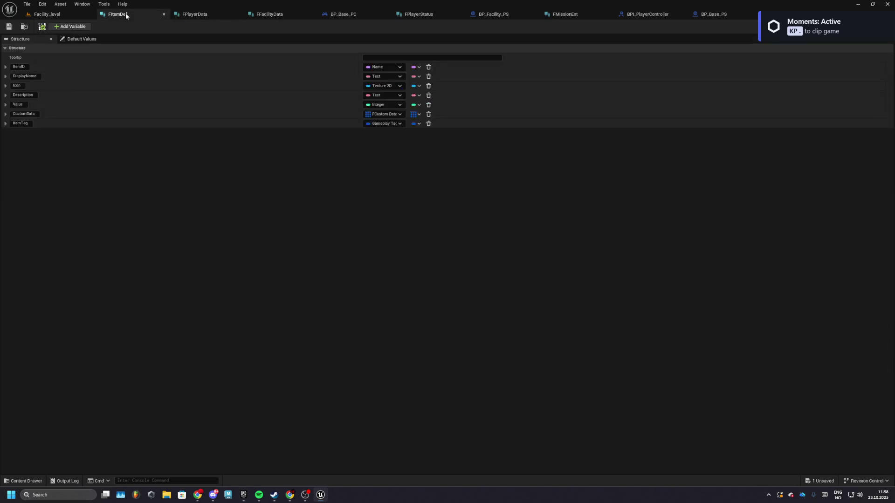
pyautogui.click(164, 15)
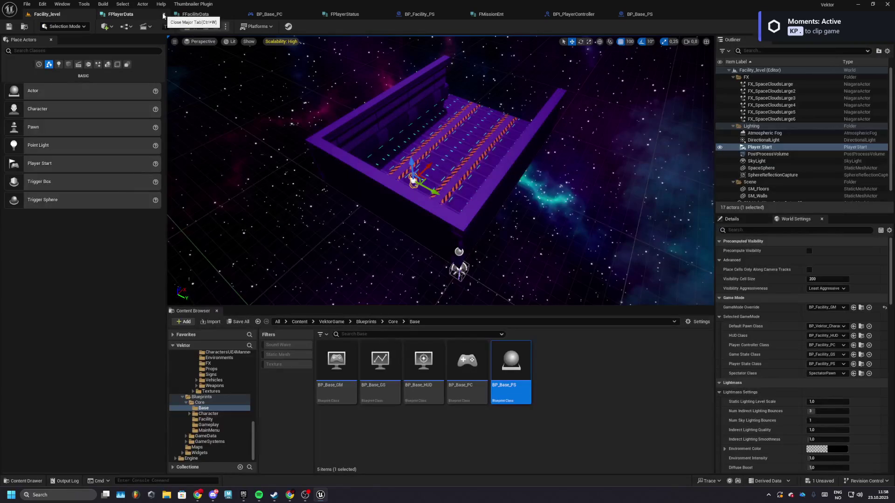
# Step: Review BP_Base_PC's input mapping nodes, then close it and the FPlayerStatus structure
pyautogui.click(124, 17)
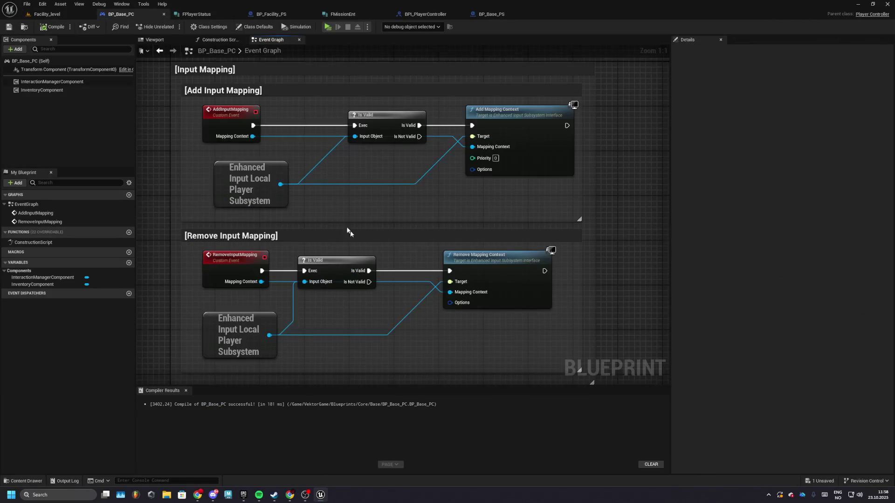
pyautogui.scroll(-3, 332, 226)
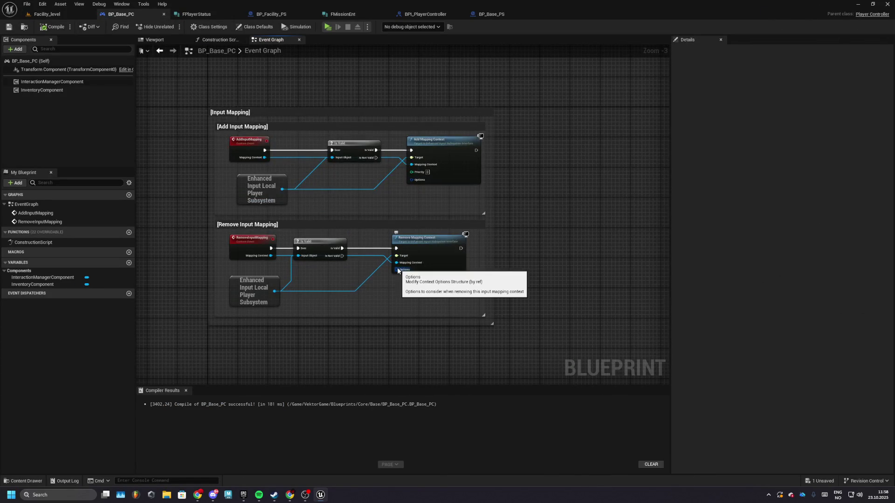
pyautogui.scroll(2, 400, 273)
pyautogui.moveTo(290, 116); pyautogui.dragTo(278, 157)
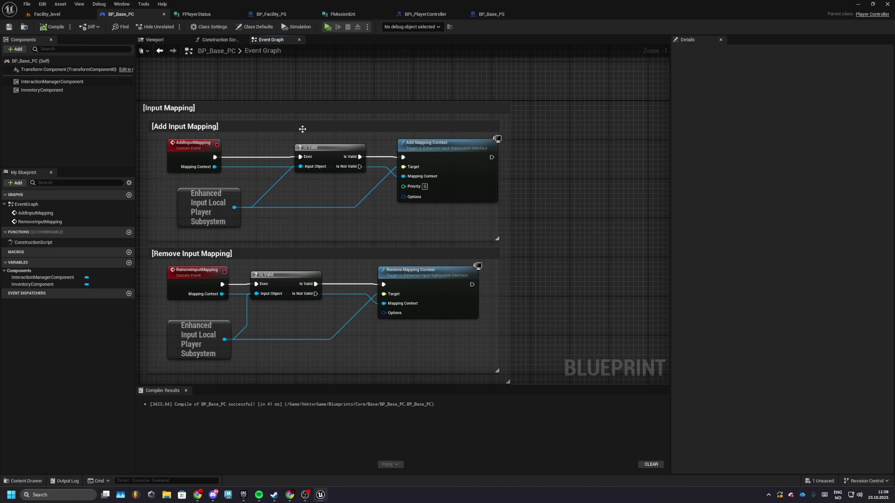
pyautogui.click(164, 15)
pyautogui.click(148, 18)
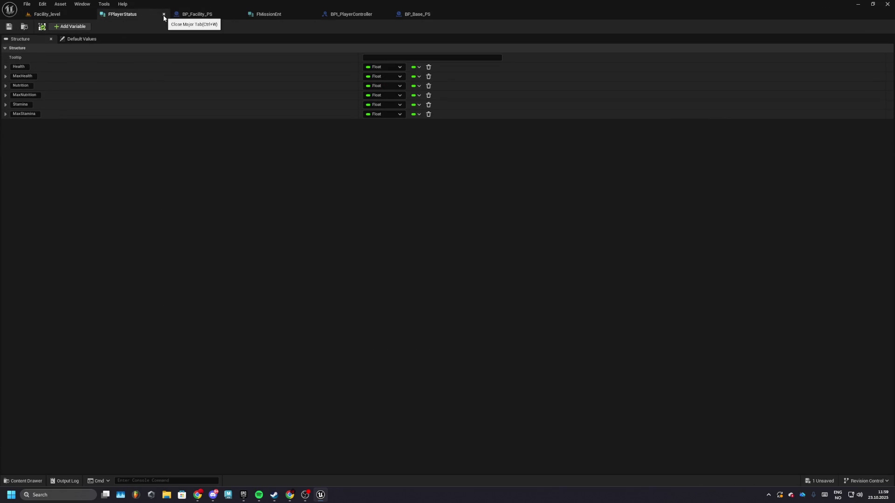
pyautogui.click(164, 15)
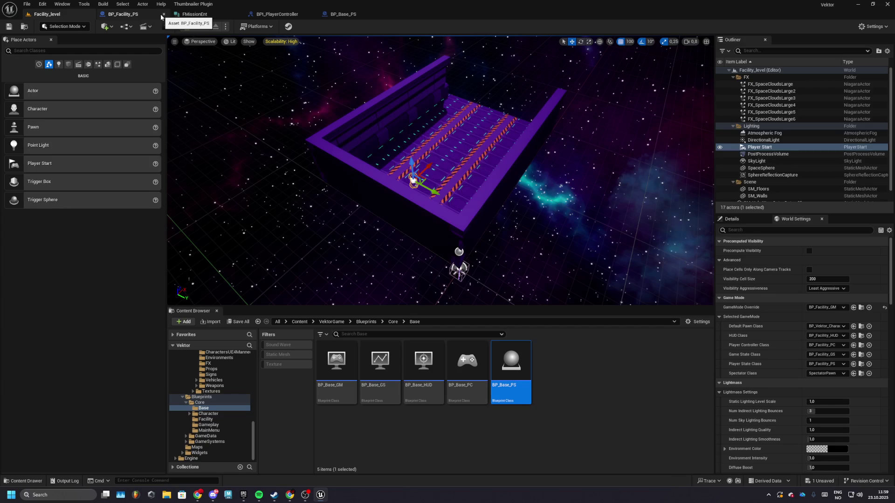
# Step: Reopen BP_Base_PC from the Content Browser and open the BPI_PlayerState interface
pyautogui.click(161, 17)
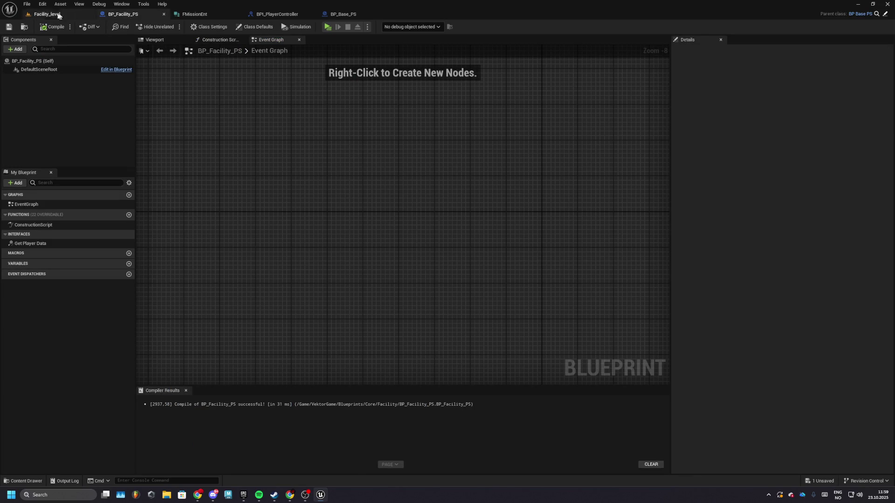
pyautogui.click(47, 14)
pyautogui.doubleClick(467, 361)
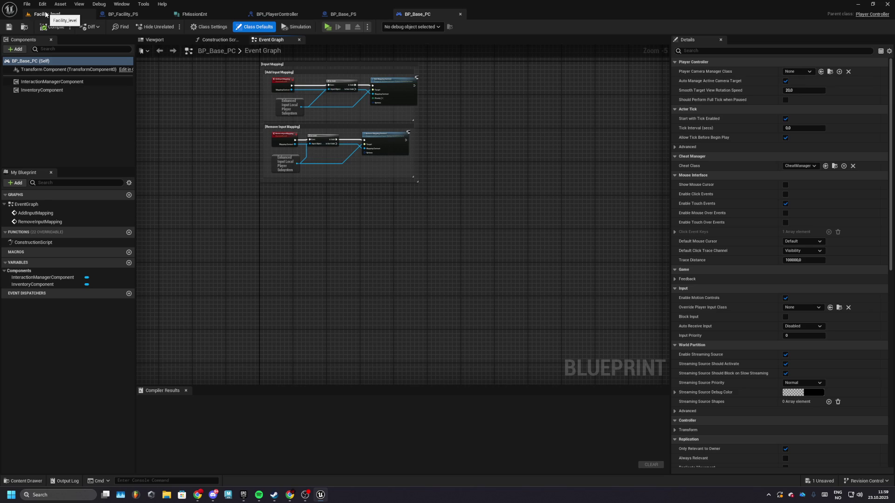
pyautogui.click(266, 15)
pyautogui.click(29, 14)
pyautogui.doubleClick(379, 370)
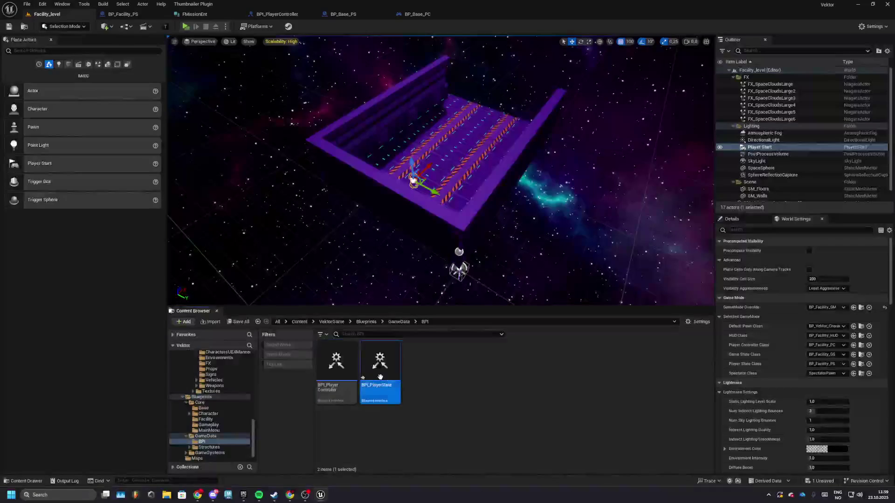
# Step: Add a SetPlayerData function to BPI_PlayerState with a PlayerData input of type FPlayer Data, then close it
pyautogui.click(24, 50)
pyautogui.click(33, 77)
pyautogui.write('SetPlayerDta')
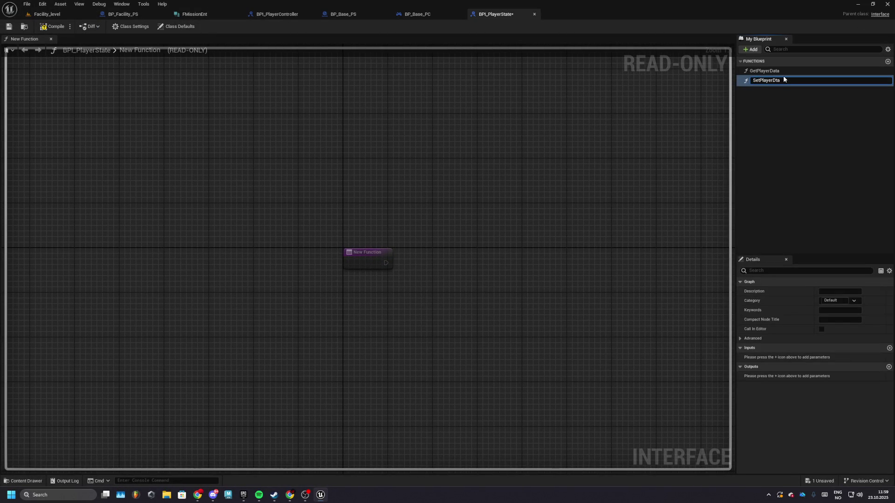
pyautogui.press('BackSpace')
pyautogui.press('BackSpace')
pyautogui.write('ata')
pyautogui.press('Return')
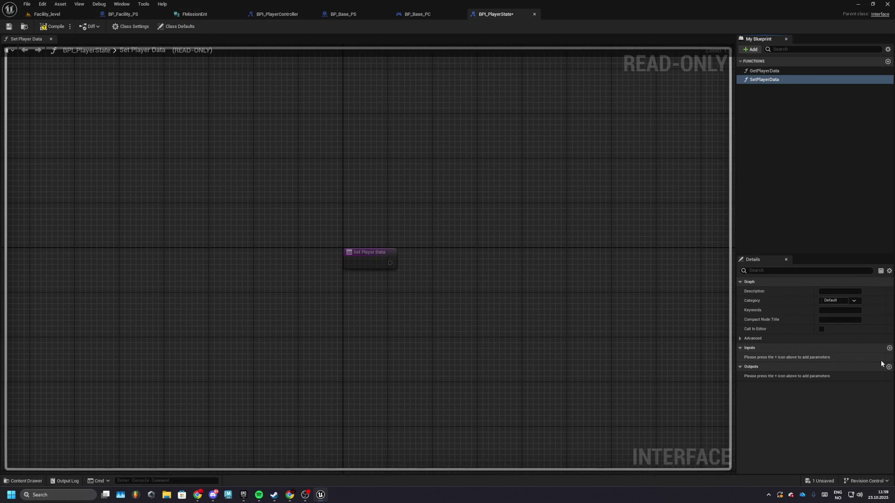
pyautogui.click(890, 349)
pyautogui.write('P')
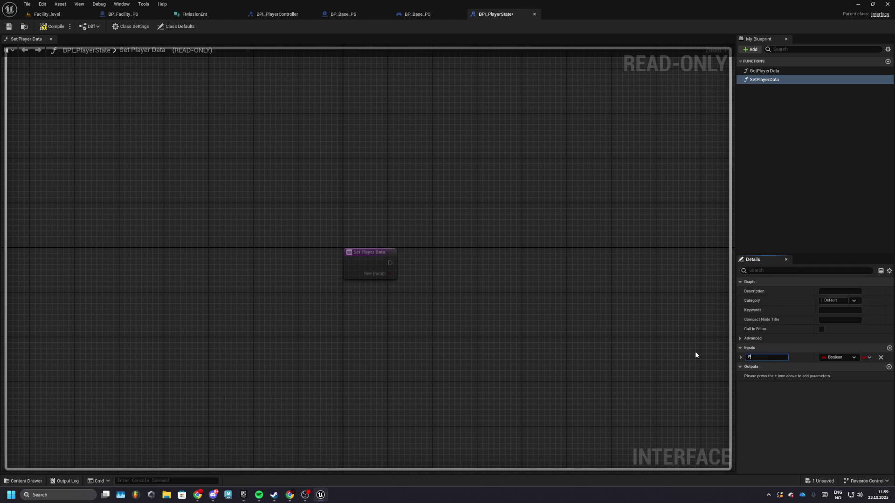
pyautogui.write('layerData')
pyautogui.press('Return')
pyautogui.click(839, 357)
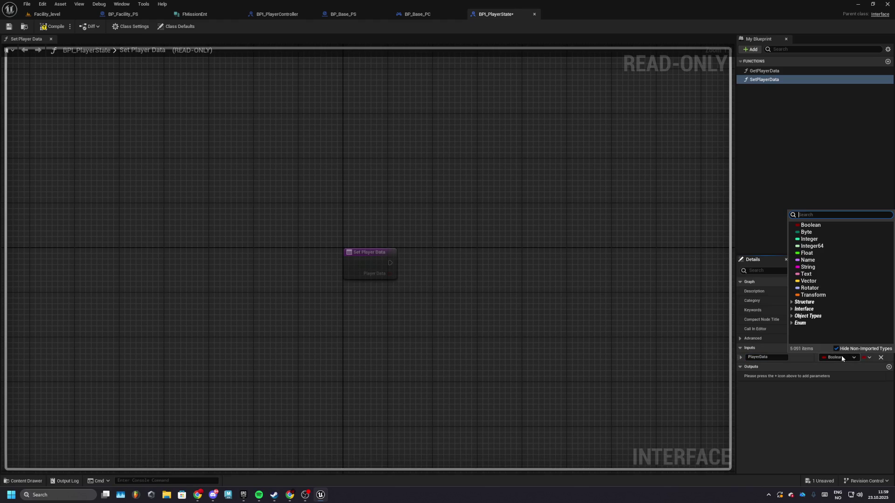
pyautogui.write('player data')
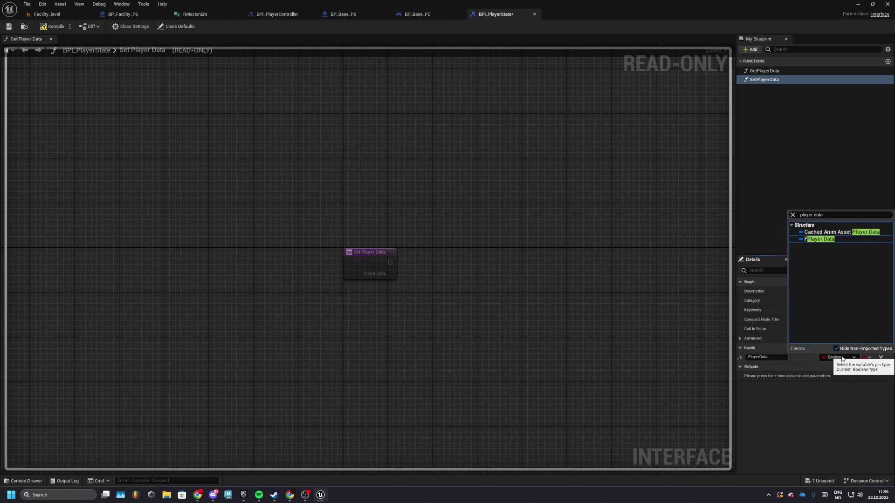
pyautogui.press('Return')
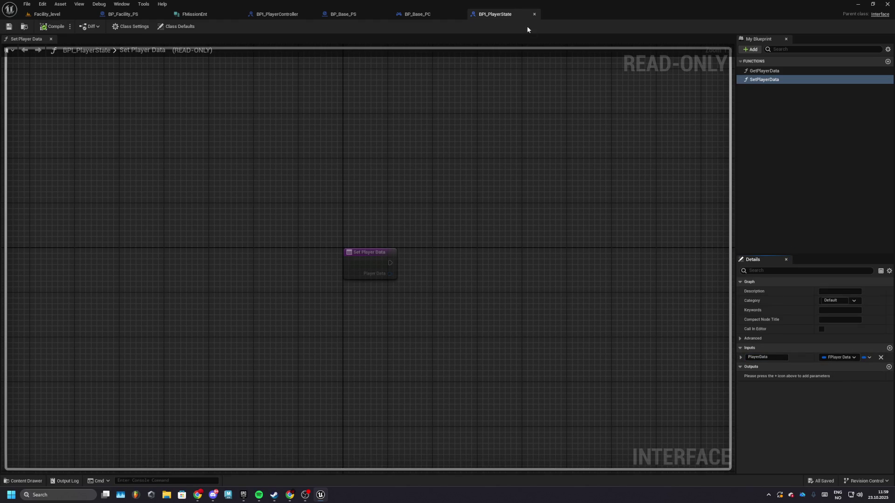
pyautogui.click(535, 14)
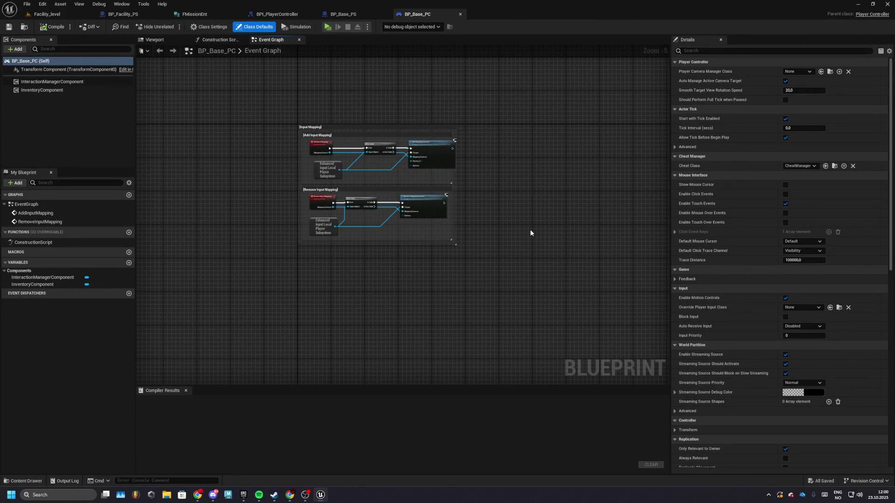
# Step: In BP_Base_PS, place the Set Player Data event and wire it into a SET PlayerData node
pyautogui.scroll(6, 382, 252)
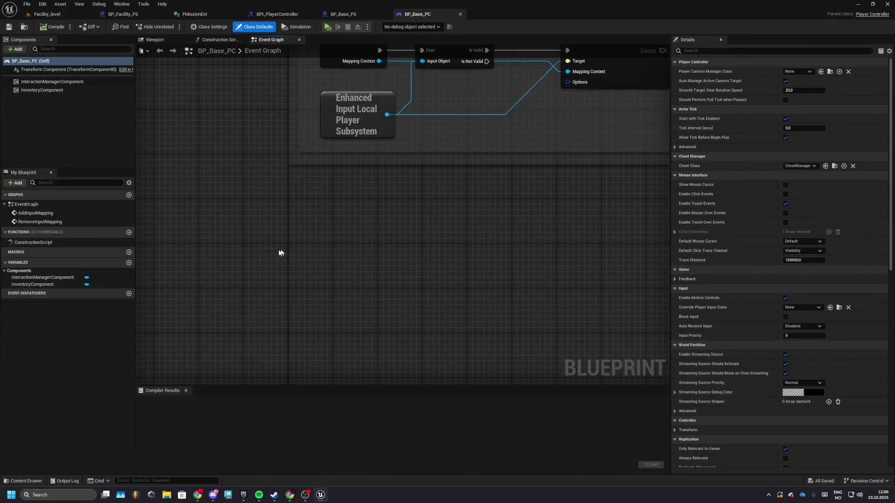
pyautogui.click(343, 15)
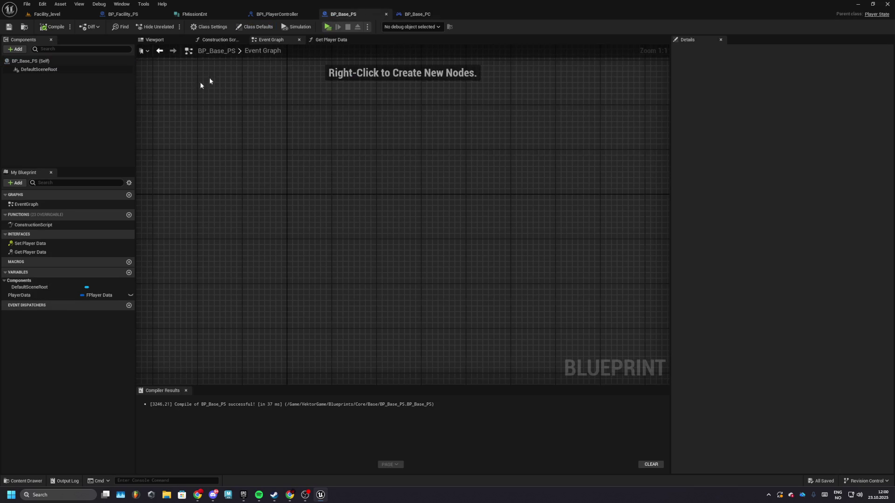
pyautogui.doubleClick(30, 244)
pyautogui.moveTo(309, 204); pyautogui.dragTo(309, 131)
pyautogui.moveTo(19, 304)
pyautogui.mouseDown()
pyautogui.moveTo(186, 270)
pyautogui.moveTo(328, 204)
pyautogui.moveTo(326, 212)
pyautogui.moveTo(292, 213)
pyautogui.mouseUp()
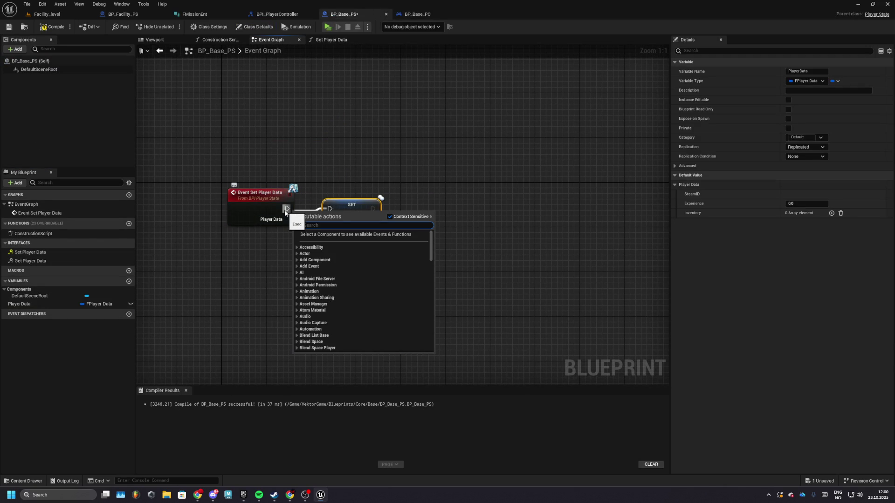
pyautogui.click(285, 213)
pyautogui.moveTo(287, 209); pyautogui.dragTo(334, 213)
# Step: Keep PlayerData replicated, connect the Player Data pin, and comment the nodes '[BPI] Set Player Data'
pyautogui.click(345, 214)
pyautogui.click(806, 147)
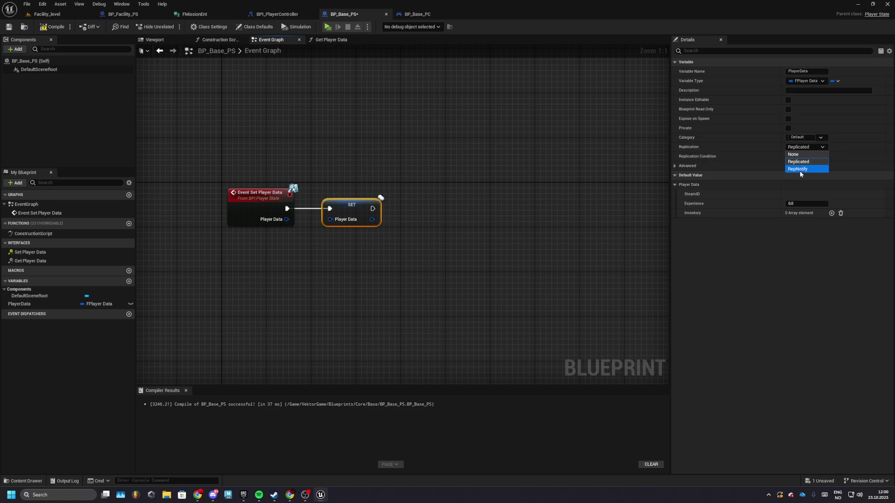
pyautogui.click(404, 147)
pyautogui.moveTo(290, 249); pyautogui.dragTo(334, 238)
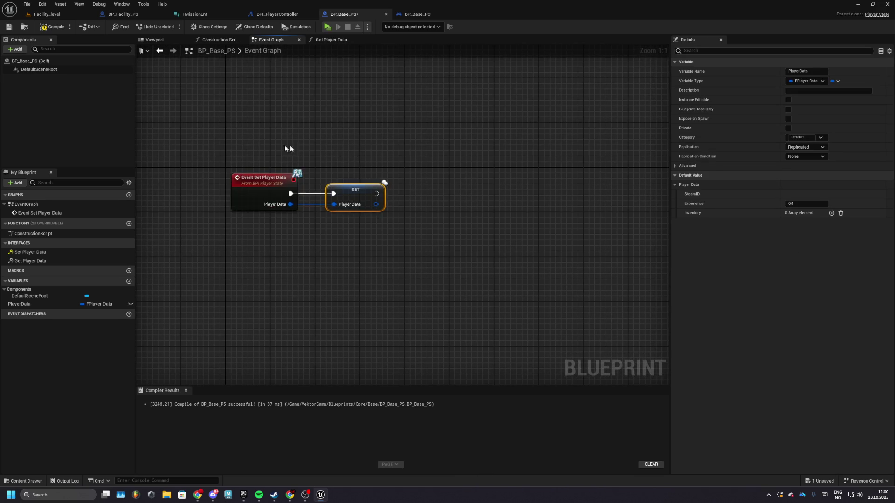
pyautogui.hotkey('ctrl', 'a')
pyautogui.press('c')
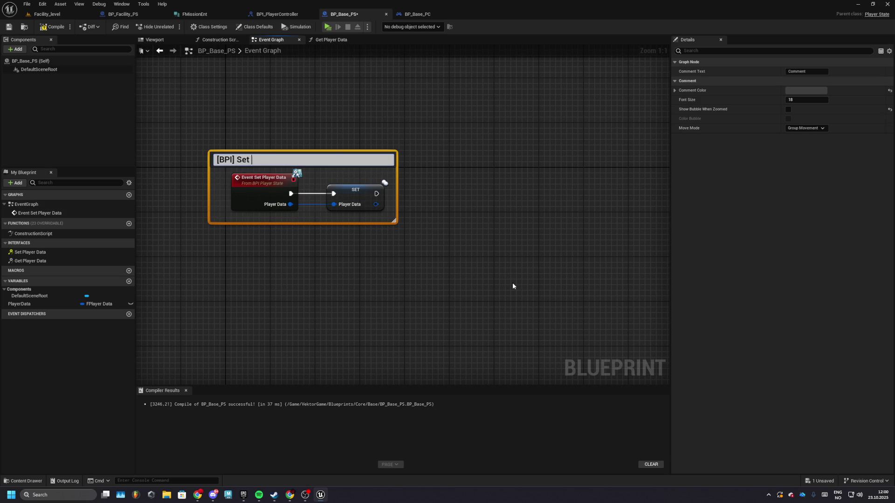
pyautogui.press('Return')
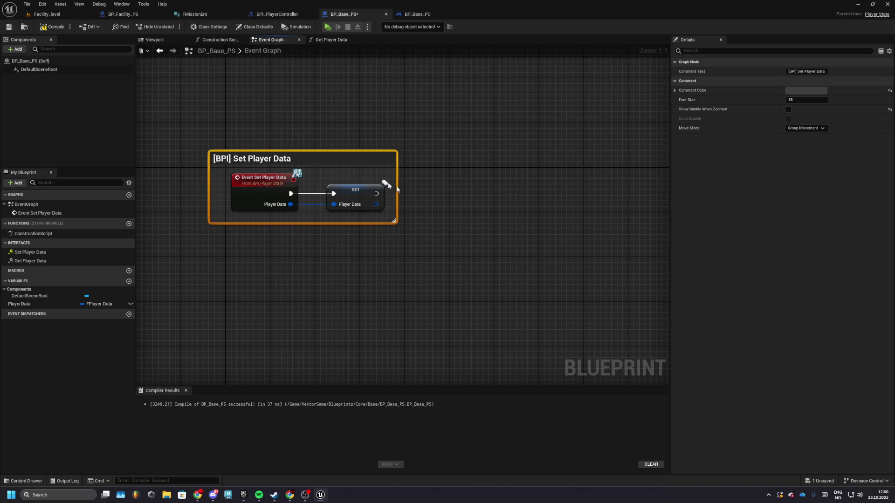
# Step: Compile and save BP_Base_PS, check its class defaults, and recompile
pyautogui.hotkey('ctrl', 's')
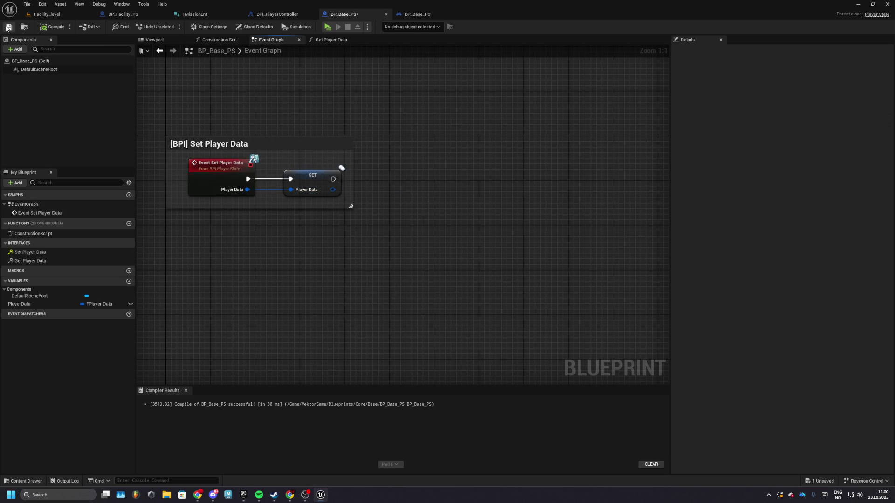
pyautogui.click(99, 61)
pyautogui.scroll(-5, 374, 190)
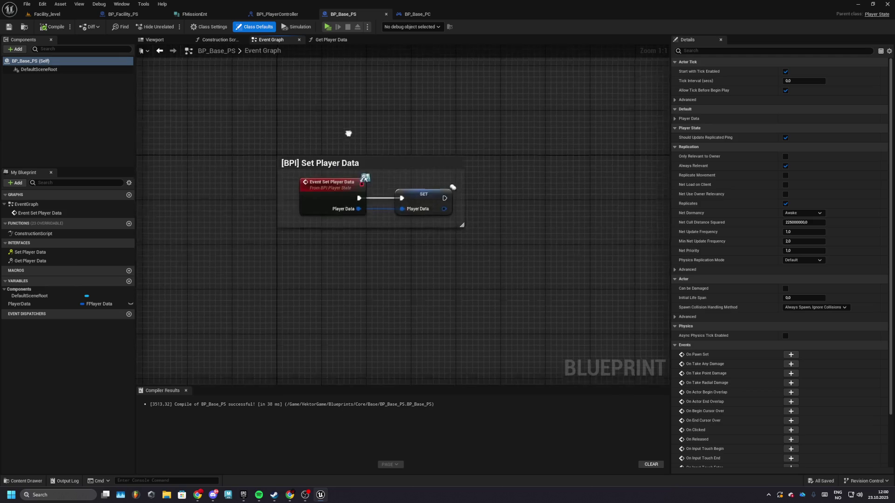
pyautogui.scroll(3, 282, 164)
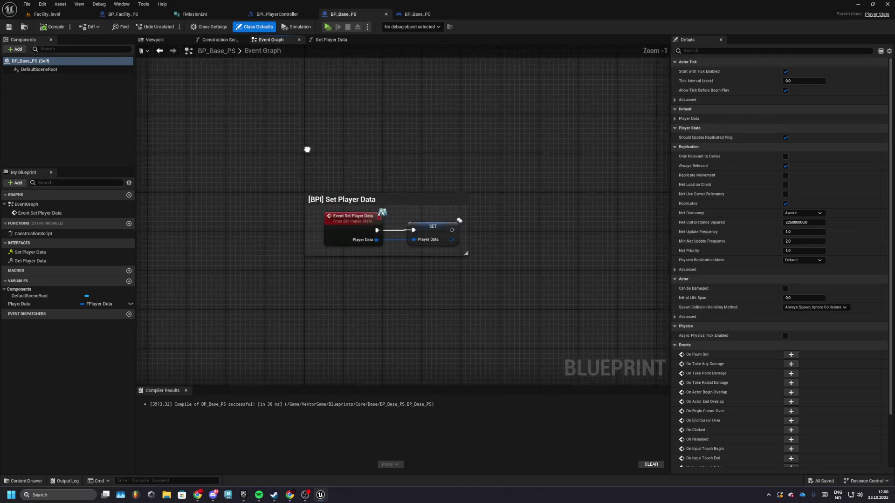
pyautogui.hotkey('ctrl', 's')
pyautogui.moveTo(331, 252)
pyautogui.mouseDown()
pyautogui.moveTo(346, 214)
pyautogui.moveTo(395, 201)
pyautogui.mouseUp()
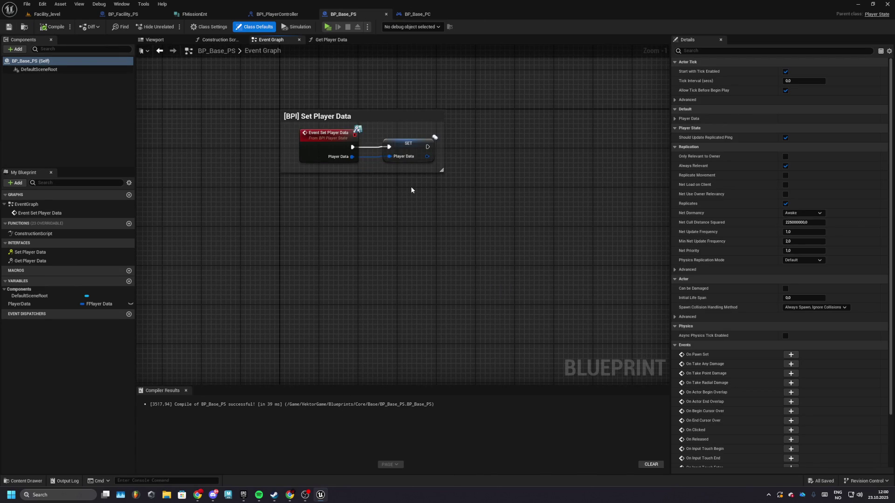
pyautogui.moveTo(307, 219); pyautogui.dragTo(306, 260)
pyautogui.rightClick(312, 235)
# Step: Add a custom event named SRV_SetPlayerData set to run on the server
pyautogui.write('custom')
pyautogui.press('Return')
pyautogui.write('col')
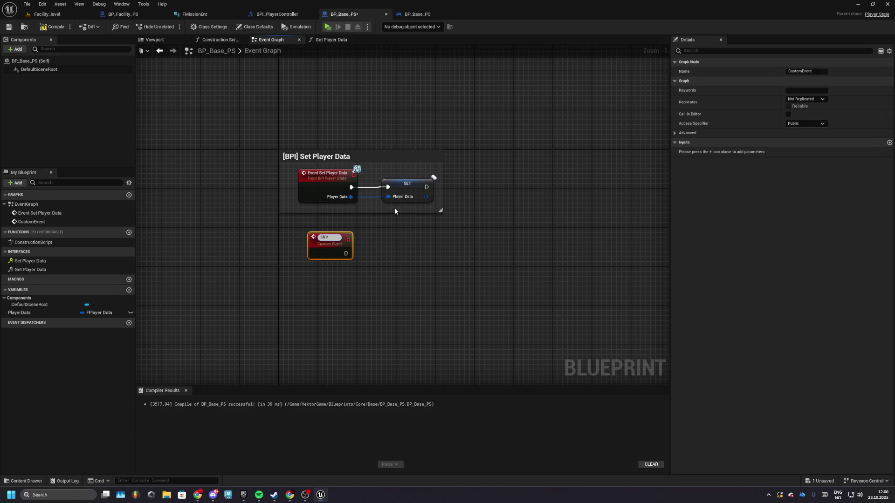
pyautogui.write('tPlayerData')
pyautogui.press('Return')
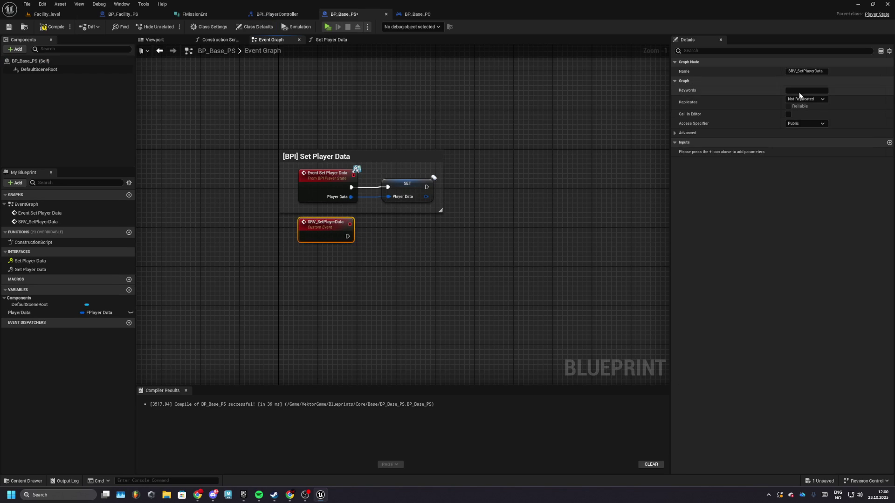
pyautogui.click(805, 99)
pyautogui.click(801, 124)
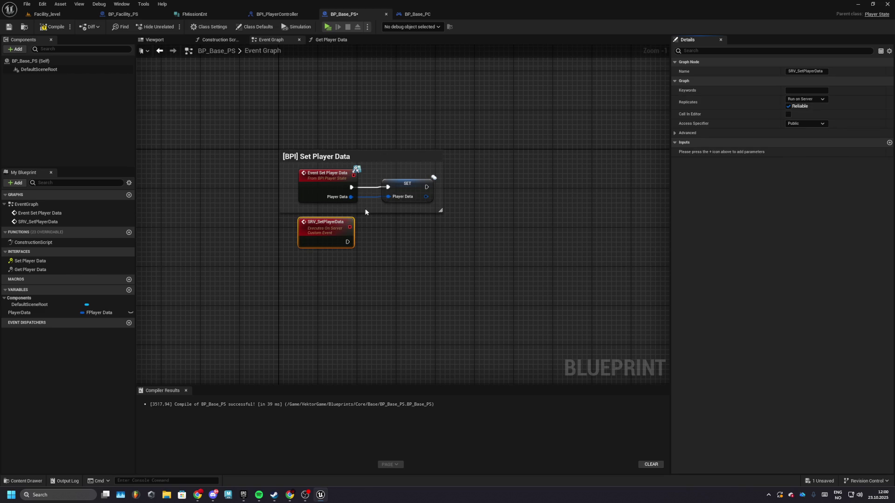
# Step: Enlarge the comment around the event and give it PlayerState and PlayerData inputs
pyautogui.moveTo(366, 212)
pyautogui.mouseDown()
pyautogui.moveTo(406, 303)
pyautogui.moveTo(629, 303)
pyautogui.mouseUp()
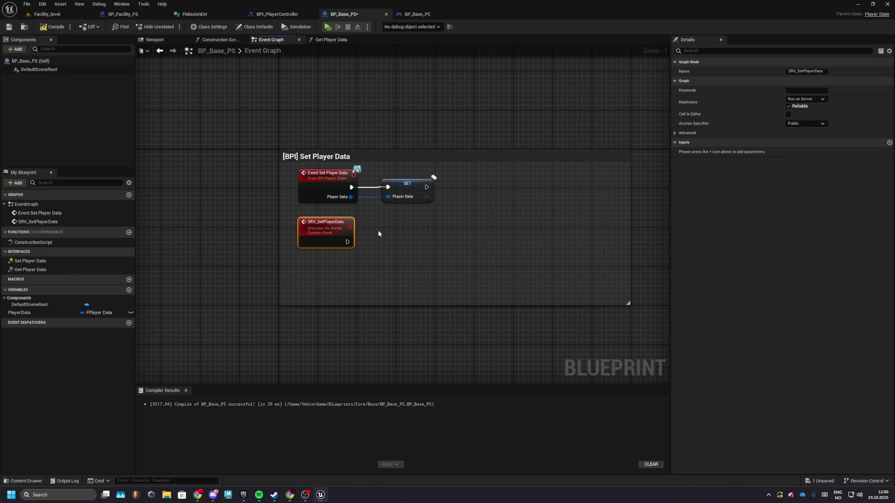
pyautogui.moveTo(335, 231); pyautogui.dragTo(336, 250)
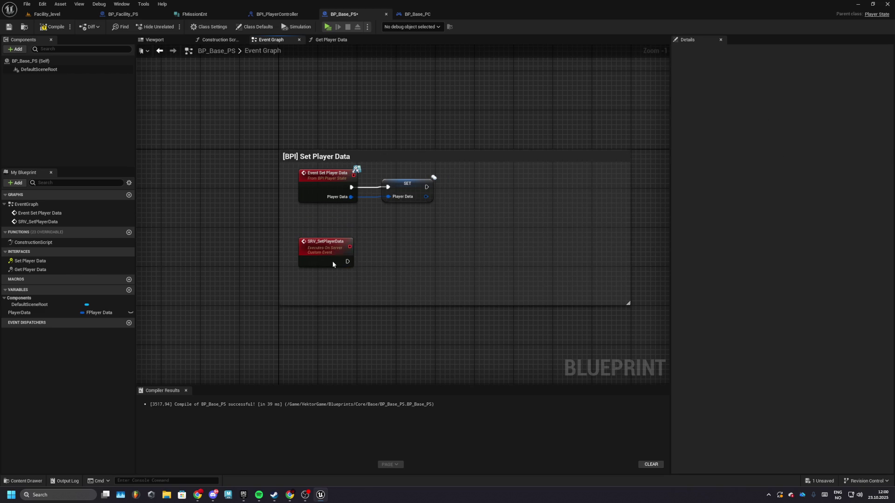
pyautogui.click(890, 143)
pyautogui.click(890, 143)
pyautogui.click(701, 151)
pyautogui.write('PlayerS')
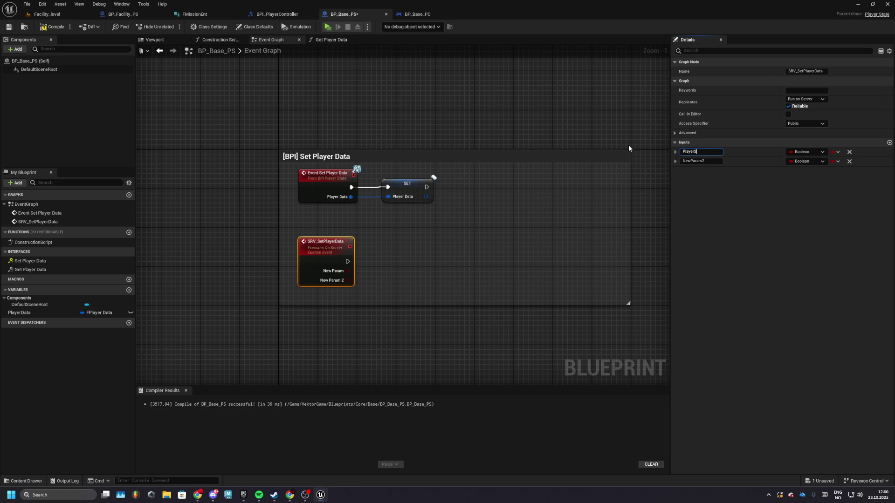
pyautogui.write('tate')
pyautogui.press('Return')
pyautogui.click(691, 161)
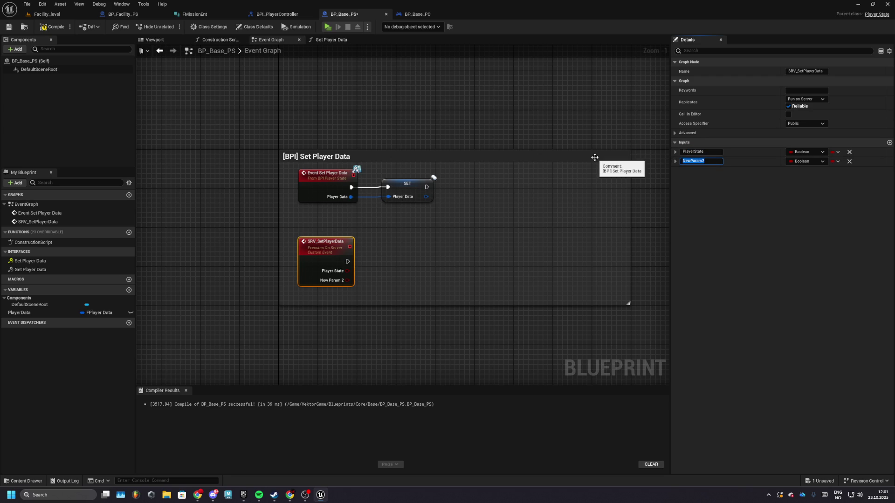
pyautogui.write('PlayerData')
pyautogui.press('Return')
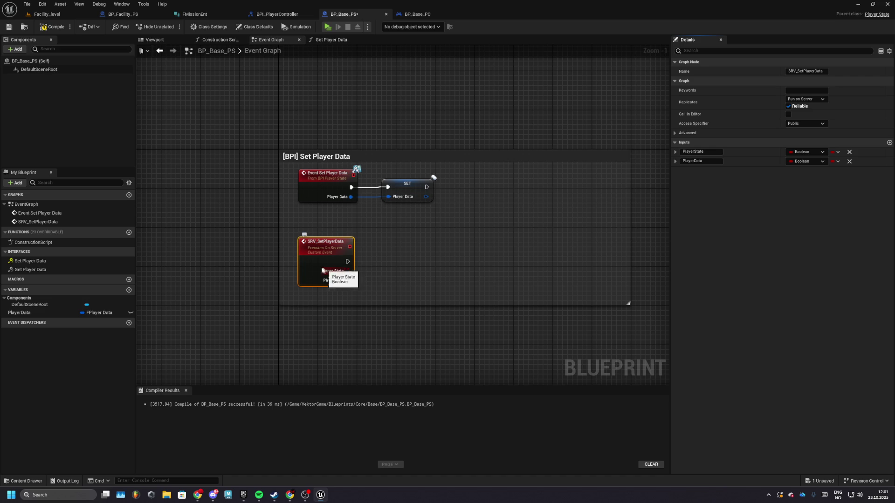
# Step: Type the inputs as Player State and FPlayer Data respectively
pyautogui.click(800, 158)
pyautogui.write('playerst')
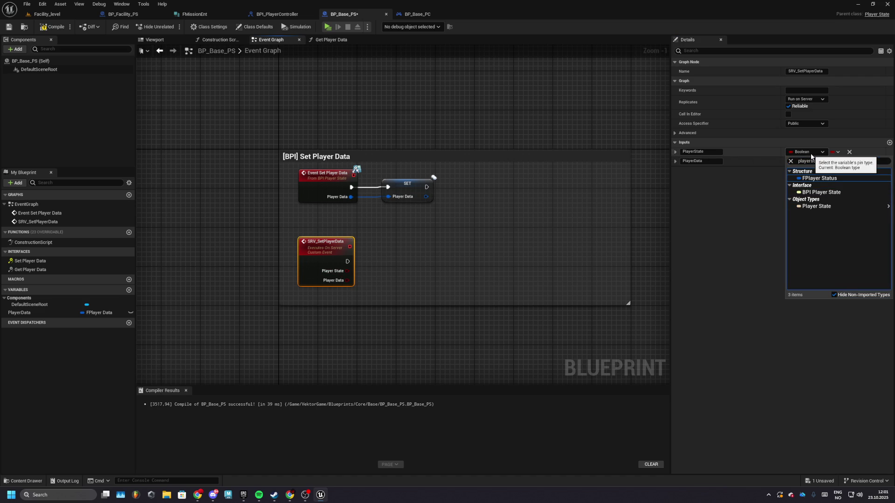
pyautogui.press('Down')
pyautogui.press('Down')
pyautogui.press('Return')
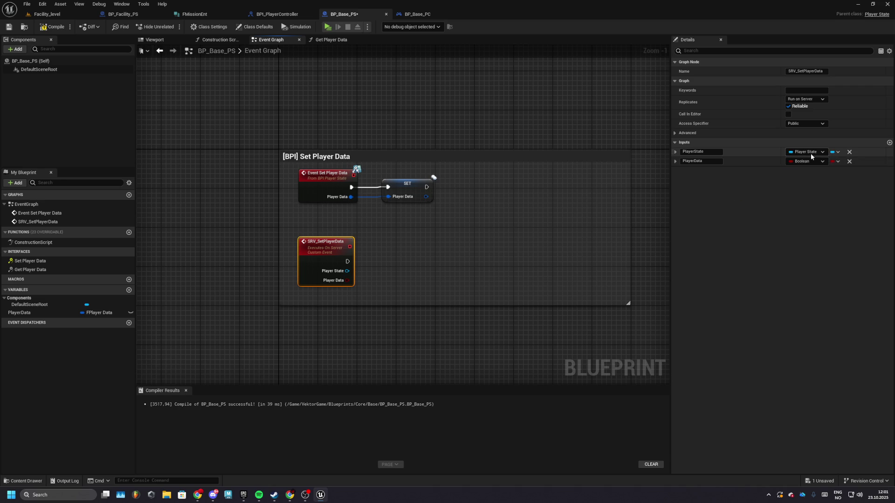
pyautogui.click(807, 163)
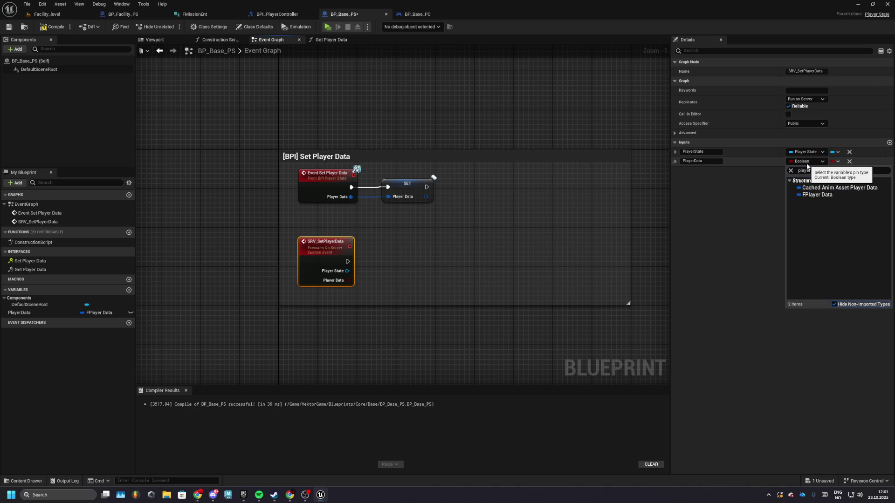
pyautogui.click(811, 183)
# Step: Remove the PlayerState input and wire SRV_SetPlayerData into a new SET PlayerData node
pyautogui.moveTo(346, 260)
pyautogui.mouseDown()
pyautogui.moveTo(391, 264)
pyautogui.moveTo(369, 264)
pyautogui.mouseUp()
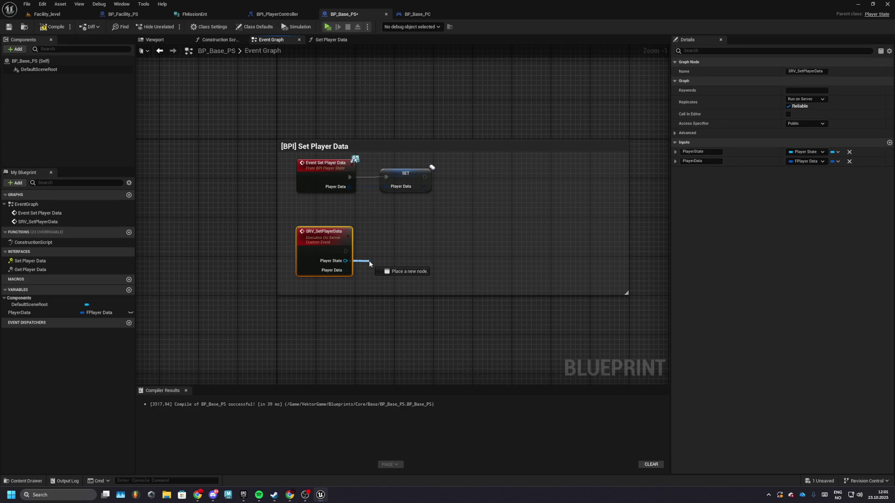
pyautogui.moveTo(370, 264); pyautogui.dragTo(370, 264)
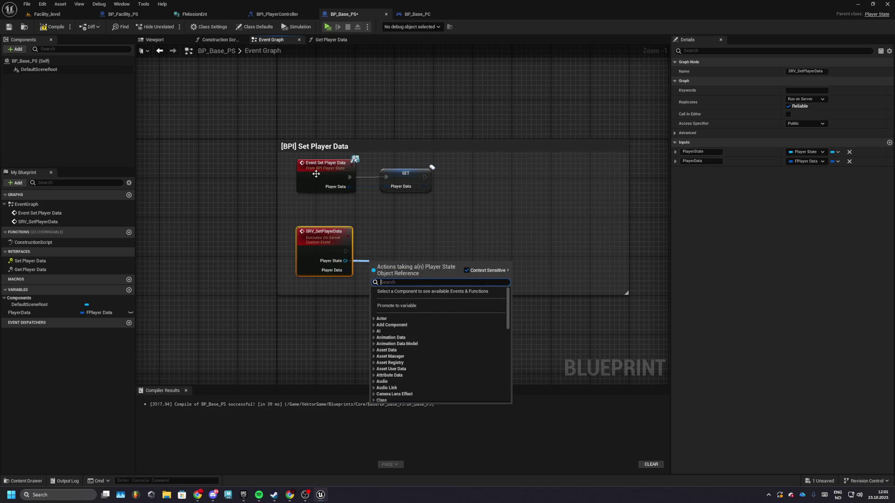
pyautogui.click(376, 256)
pyautogui.click(849, 152)
pyautogui.moveTo(46, 313); pyautogui.dragTo(401, 246)
pyautogui.moveTo(290, 210); pyautogui.dragTo(396, 265)
# Step: Shrink the comment, align both node pairs, then compile and save BP_Base_PS
pyautogui.click(332, 218)
pyautogui.moveTo(628, 156)
pyautogui.mouseDown()
pyautogui.moveTo(437, 156)
pyautogui.moveTo(410, 186)
pyautogui.mouseUp()
pyautogui.click(326, 164)
pyautogui.keyDown('ctrl'); pyautogui.click(406, 178); pyautogui.keyUp('ctrl')
pyautogui.click(431, 219)
pyautogui.moveTo(437, 219); pyautogui.dragTo(445, 218)
pyautogui.moveTo(295, 222); pyautogui.dragTo(405, 263)
pyautogui.click(430, 190)
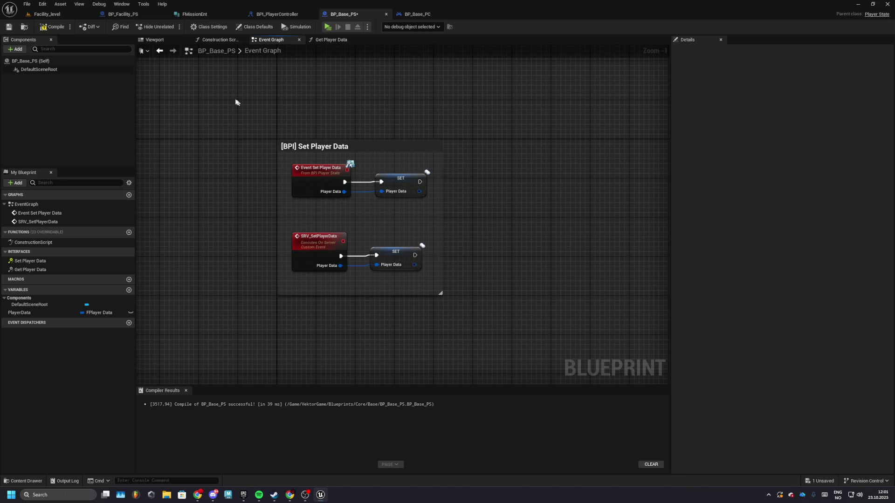
pyautogui.click(52, 26)
pyautogui.click(9, 26)
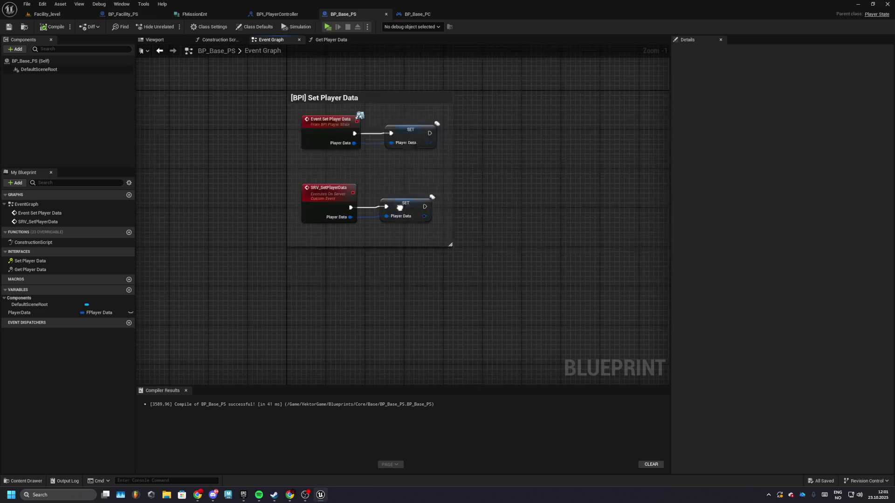
# Step: Add a '1' keyboard key event to BP_Base_PC's event graph
pyautogui.rightClick(312, 297)
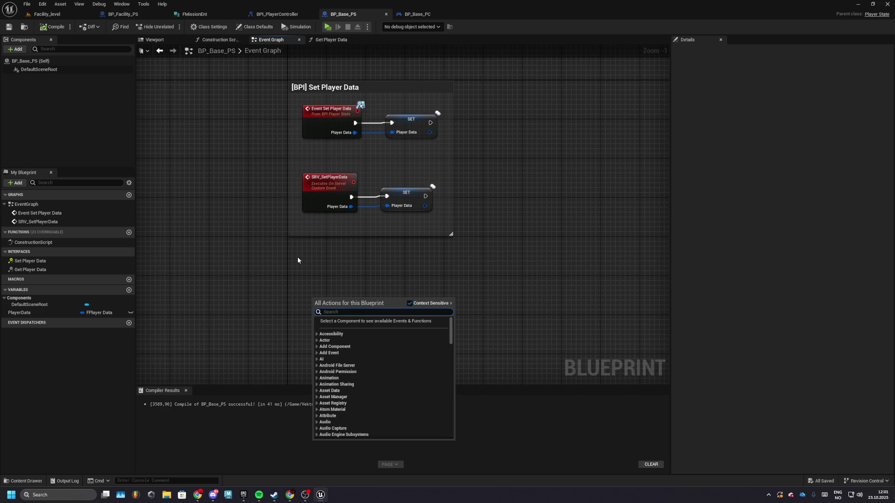
pyautogui.write('keyboard b')
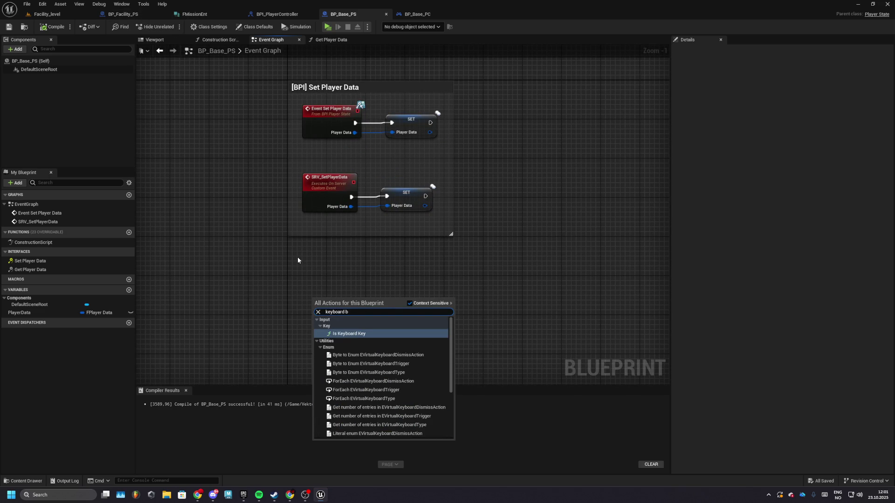
pyautogui.press('BackSpace')
pyautogui.write('P')
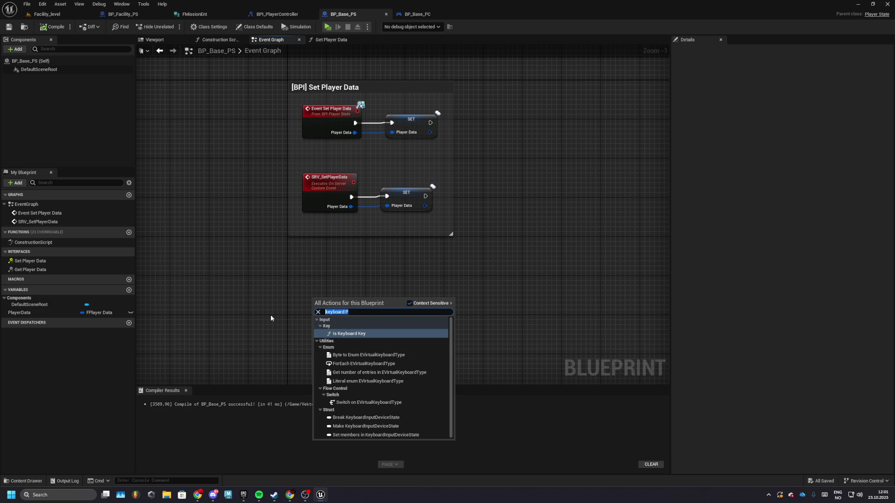
pyautogui.click(225, 227)
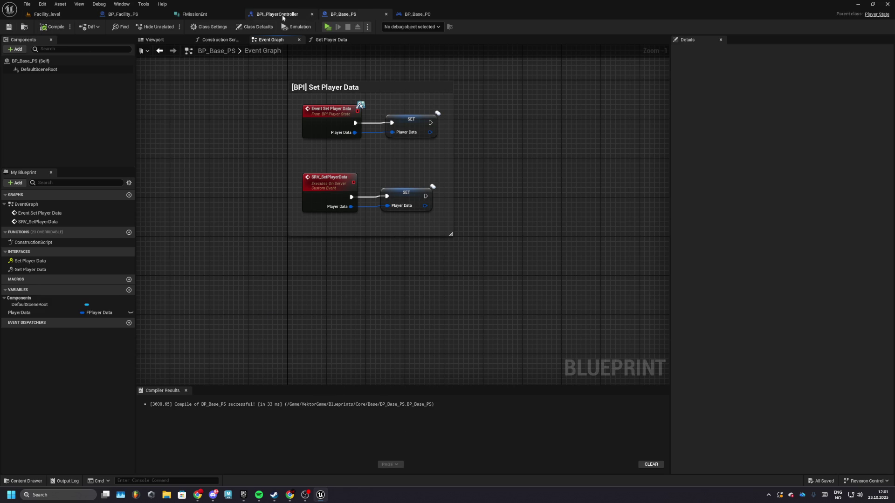
pyautogui.click(410, 14)
pyautogui.rightClick(342, 237)
pyautogui.write('keyboard ')
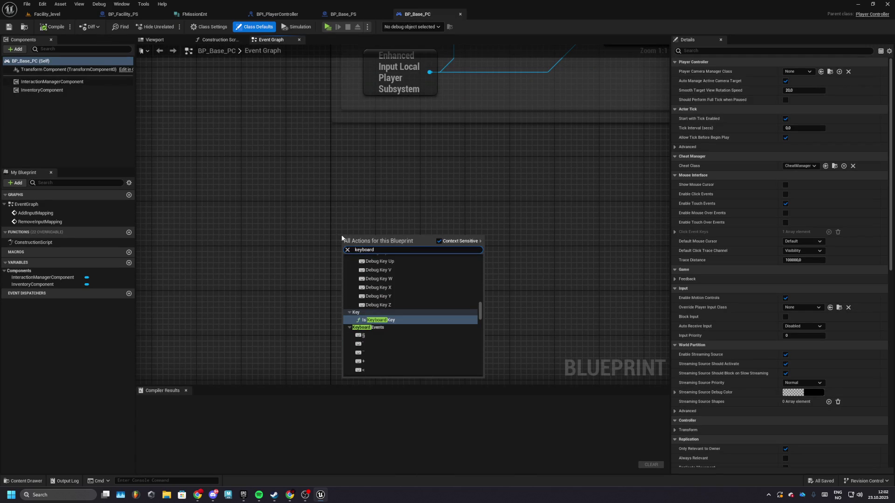
pyautogui.write('R')
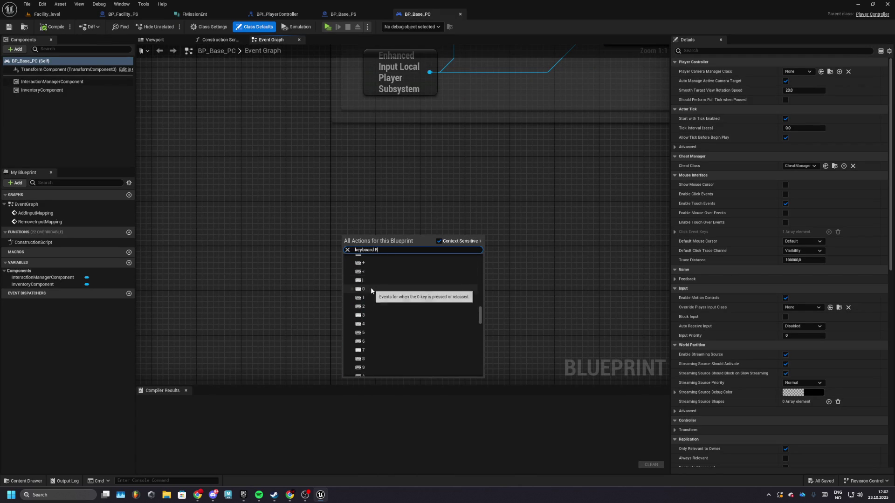
pyautogui.click(368, 295)
# Step: On the 1 key, call Get Player Data on the Player State getter
pyautogui.rightClick(417, 224)
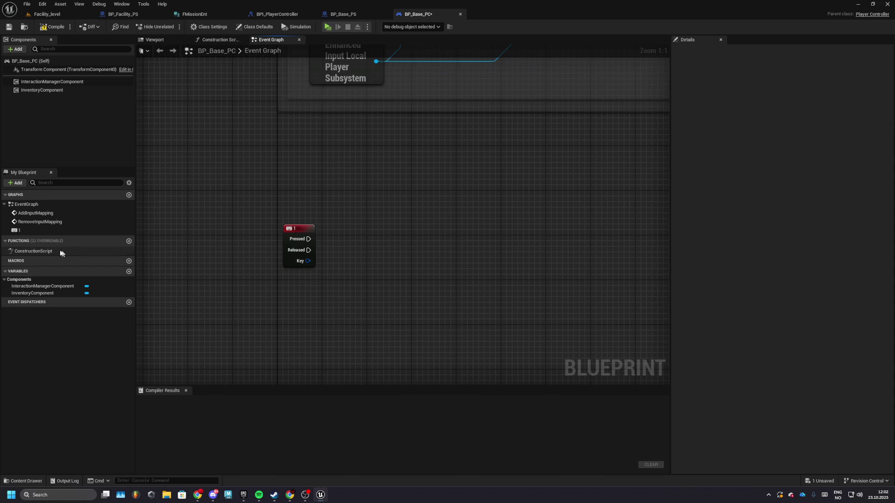
pyautogui.rightClick(299, 290)
pyautogui.write('get p')
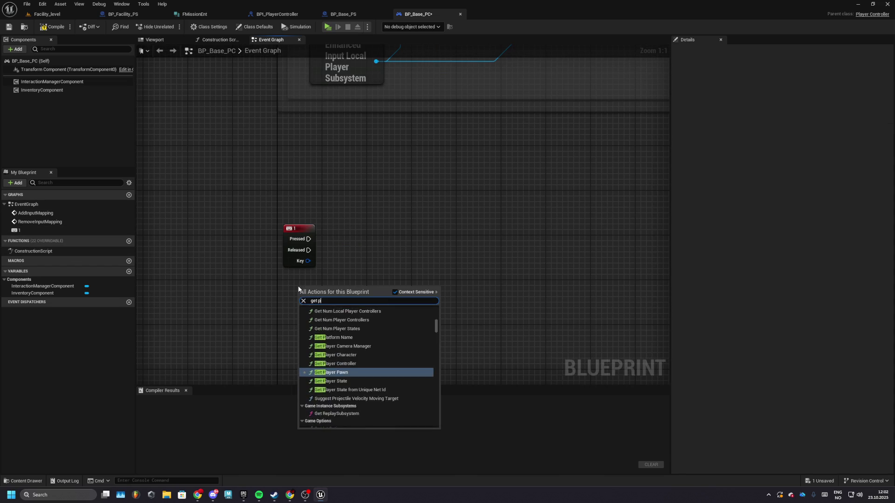
pyautogui.write('layer state')
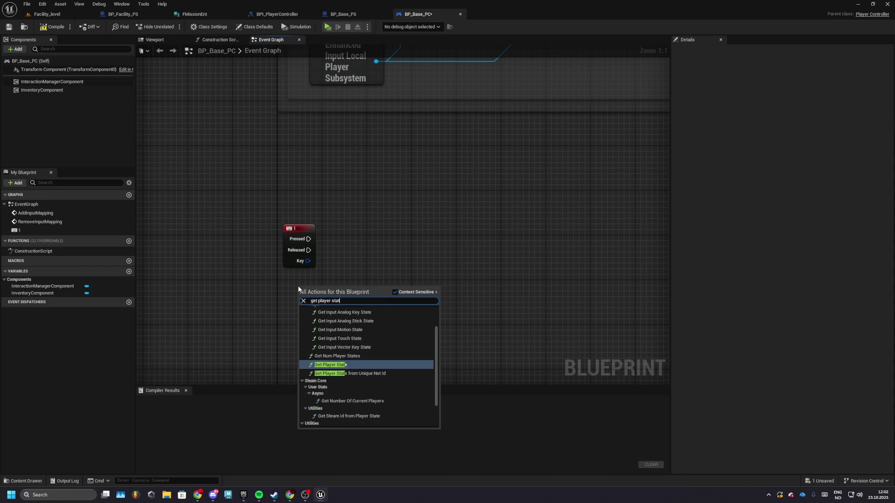
pyautogui.scroll(-1, 326, 401)
pyautogui.click(327, 423)
pyautogui.moveTo(331, 292); pyautogui.dragTo(413, 269)
pyautogui.write('get player data')
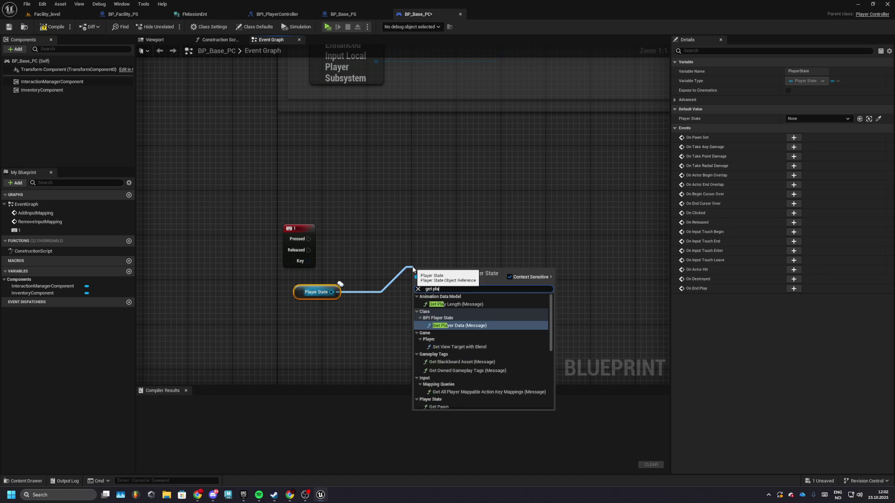
pyautogui.press('Return')
pyautogui.moveTo(413, 267); pyautogui.dragTo(379, 233)
pyautogui.moveTo(309, 239)
pyautogui.mouseDown()
pyautogui.moveTo(371, 259)
pyautogui.moveTo(385, 250)
pyautogui.mouseUp()
# Step: Break the returned FPlayerData and print its Experience with Print String
pyautogui.moveTo(441, 261); pyautogui.dragTo(480, 279)
pyautogui.click(498, 300)
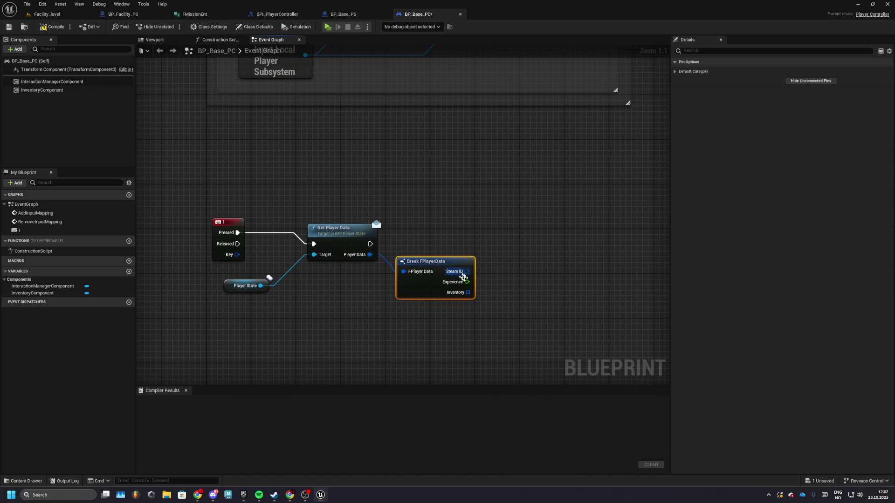
pyautogui.moveTo(370, 244)
pyautogui.mouseDown()
pyautogui.moveTo(581, 241)
pyautogui.moveTo(465, 283)
pyautogui.mouseUp()
pyautogui.write('print')
pyautogui.press('Return')
# Step: Duplicate the 1 key event and place the copy below the first row
pyautogui.moveTo(216, 240); pyautogui.dragTo(344, 186)
pyautogui.click(358, 171)
pyautogui.hotkey('ctrl', 'd')
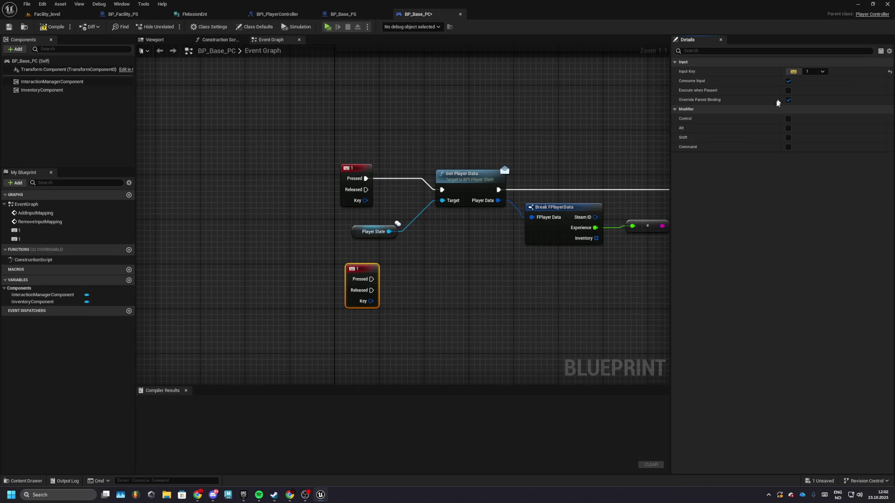
pyautogui.moveTo(367, 274); pyautogui.dragTo(361, 296)
# Step: Paste a second Player State getter and wire key 2's Pressed into Set Player Data
pyautogui.moveTo(438, 265); pyautogui.dragTo(389, 234)
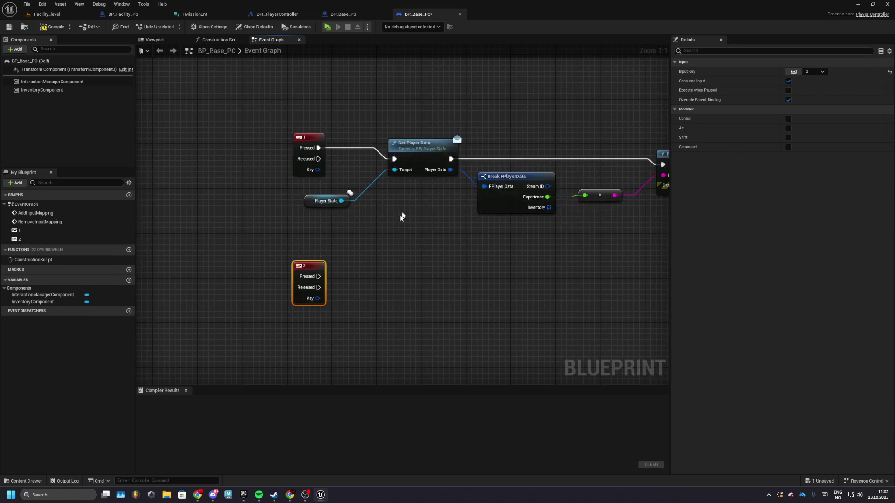
pyautogui.moveTo(336, 139); pyautogui.dragTo(421, 237)
pyautogui.hotkey('ctrl', 'c')
pyautogui.hotkey('ctrl', 'v')
pyautogui.click(420, 303)
pyautogui.press('Delete')
pyautogui.moveTo(330, 341)
pyautogui.mouseDown()
pyautogui.moveTo(384, 306)
pyautogui.moveTo(406, 264)
pyautogui.mouseUp()
pyautogui.write('set player data')
pyautogui.press('Return')
pyautogui.moveTo(319, 277)
pyautogui.mouseDown()
pyautogui.moveTo(406, 282)
pyautogui.moveTo(442, 266)
pyautogui.mouseUp()
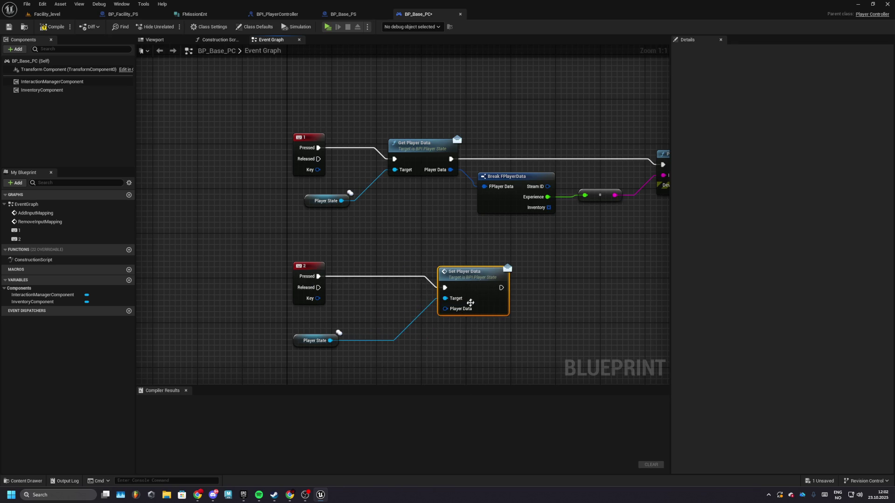
pyautogui.moveTo(443, 305); pyautogui.dragTo(418, 345)
pyautogui.press('Escape')
# Step: Feed Set Player Data's Player Data input from a new Make FPlayerData node
pyautogui.moveTo(450, 286)
pyautogui.mouseDown()
pyautogui.moveTo(439, 313)
pyautogui.moveTo(391, 297)
pyautogui.moveTo(332, 358)
pyautogui.mouseUp()
pyautogui.write('br')
pyautogui.click(433, 305)
pyautogui.press('Down')
pyautogui.press('Down')
pyautogui.press('Down')
pyautogui.press('Return')
pyautogui.write('random ex')
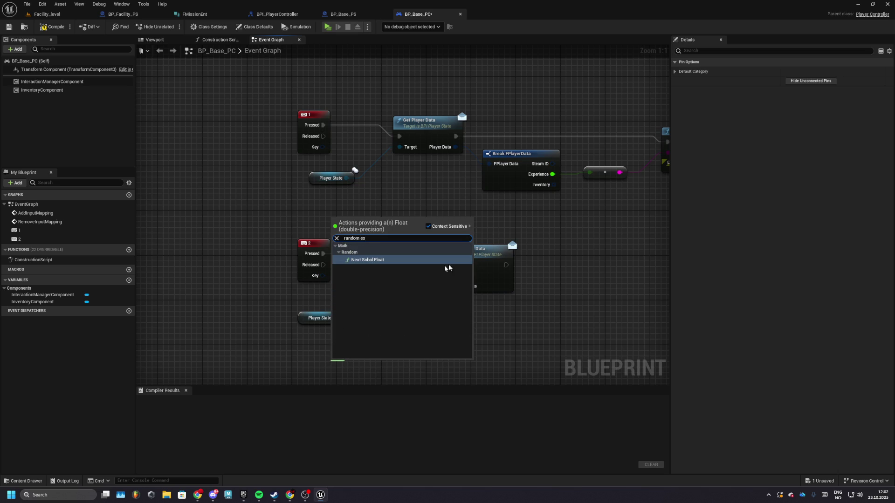
pyautogui.press('Escape')
pyautogui.moveTo(401, 233); pyautogui.dragTo(574, 233)
pyautogui.click(367, 299)
pyautogui.moveTo(367, 299); pyautogui.dragTo(446, 322)
# Step: Read the current data on key 2 with a copied Get Player Data and Break FPlayerData
pyautogui.click(348, 105)
pyautogui.hotkey('ctrl', 'c')
pyautogui.hotkey('ctrl', 'v')
pyautogui.moveTo(291, 269); pyautogui.dragTo(286, 230)
pyautogui.moveTo(255, 302)
pyautogui.mouseDown()
pyautogui.moveTo(280, 248)
pyautogui.moveTo(315, 265)
pyautogui.mouseUp()
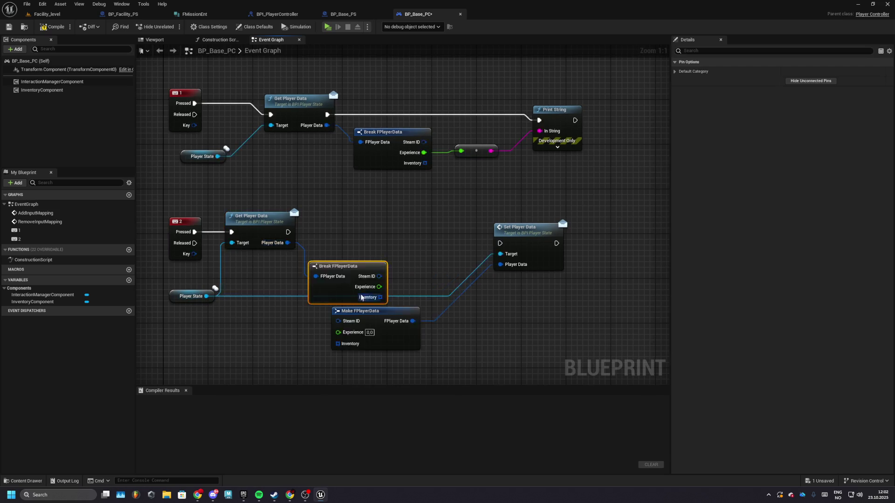
pyautogui.click(361, 299)
pyautogui.moveTo(306, 192); pyautogui.dragTo(536, 275)
pyautogui.moveTo(445, 189); pyautogui.dragTo(635, 189)
# Step: Add 1 to Experience into Make FPlayerData, chain exec to Set Player Data, and compile
pyautogui.moveTo(287, 241); pyautogui.dragTo(328, 270)
pyautogui.write('+')
pyautogui.press('Return')
pyautogui.write('1')
pyautogui.press('Return')
pyautogui.moveTo(371, 274); pyautogui.dragTo(437, 287)
pyautogui.moveTo(592, 199)
pyautogui.mouseDown()
pyautogui.moveTo(560, 209)
pyautogui.moveTo(219, 191)
pyautogui.moveTo(163, 197)
pyautogui.mouseUp()
pyautogui.moveTo(550, 219); pyautogui.dragTo(521, 208)
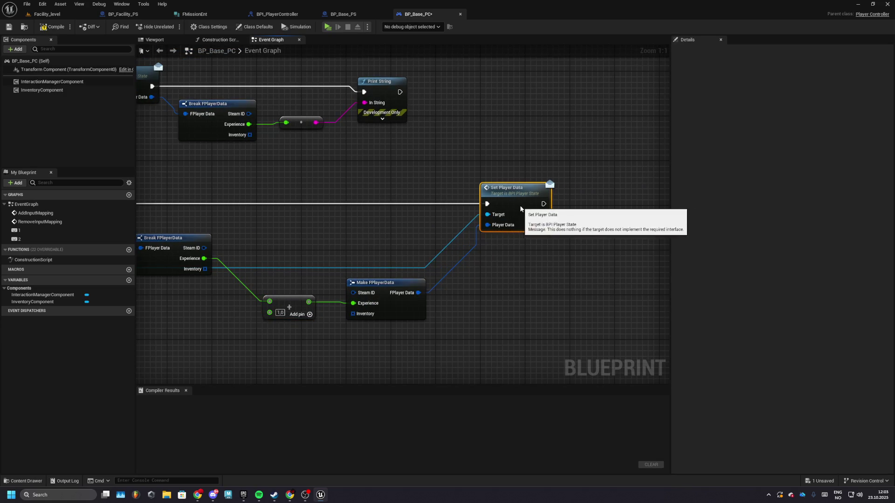
pyautogui.scroll(-3, 285, 214)
pyautogui.click(53, 27)
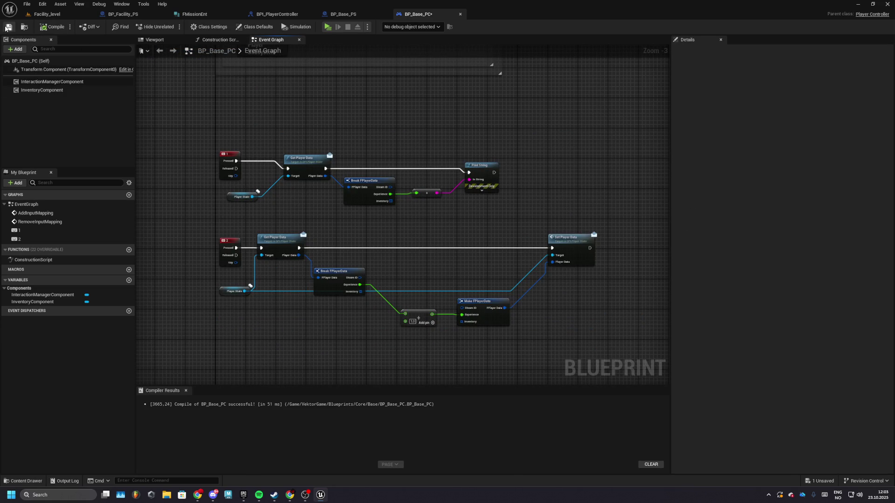
# Step: Tidy the node rows and launch a game preview from Facility_level
pyautogui.moveTo(255, 126); pyautogui.dragTo(530, 236)
pyautogui.moveTo(477, 172); pyautogui.dragTo(484, 165)
pyautogui.moveTo(340, 132); pyautogui.dragTo(350, 139)
pyautogui.moveTo(436, 283); pyautogui.dragTo(559, 326)
pyautogui.moveTo(513, 300); pyautogui.dragTo(498, 297)
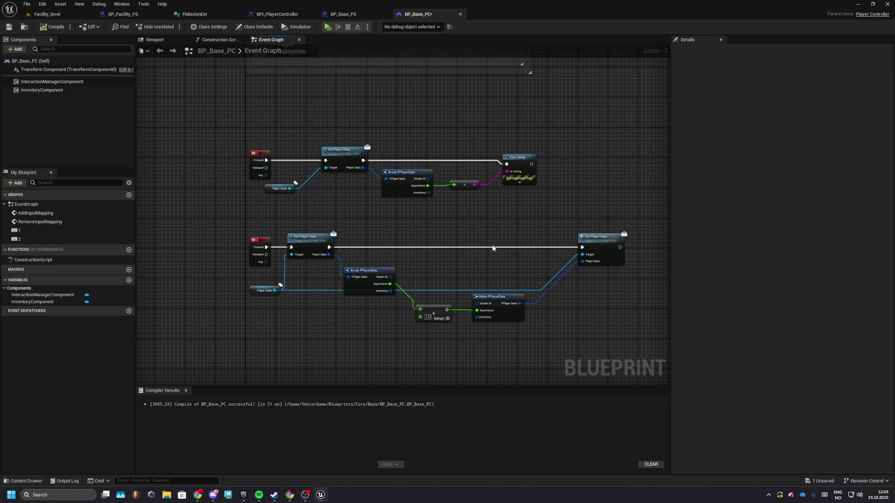
pyautogui.moveTo(454, 238); pyautogui.dragTo(434, 241)
pyautogui.click(46, 14)
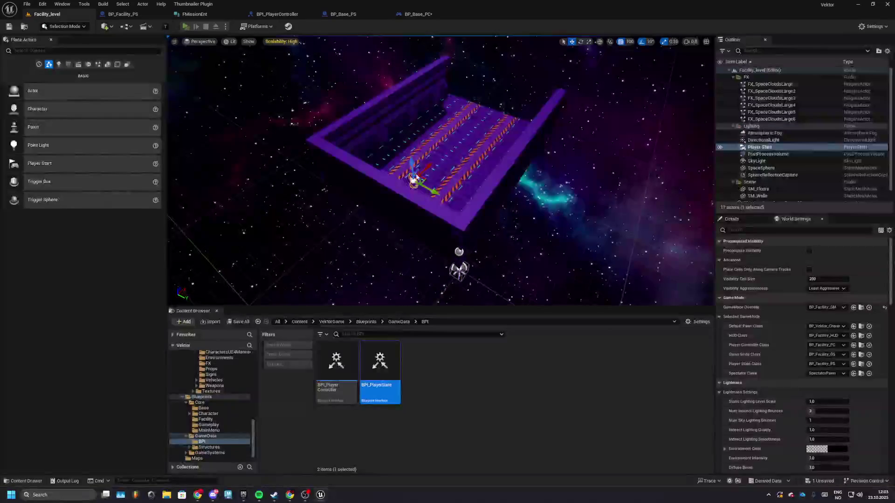
pyautogui.click(207, 26)
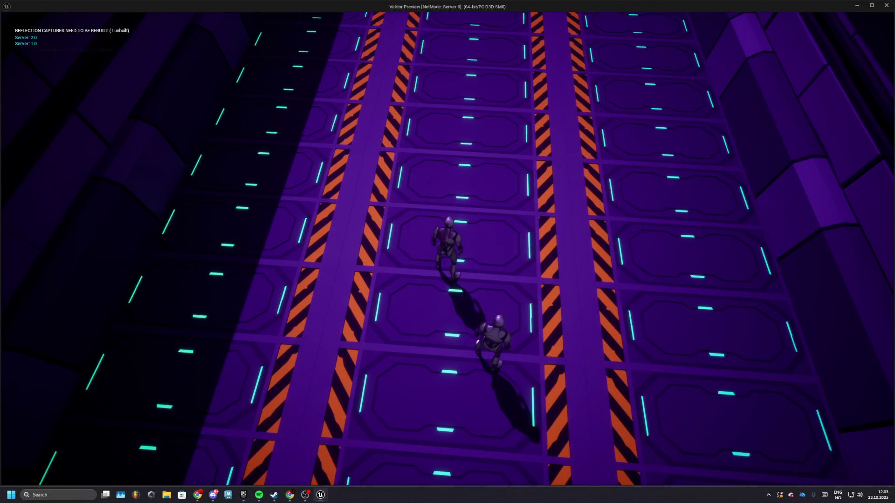
# Step: Rerun the preview with two players in server and client windows, then stop it
pyautogui.press('Escape')
pyautogui.click(226, 27)
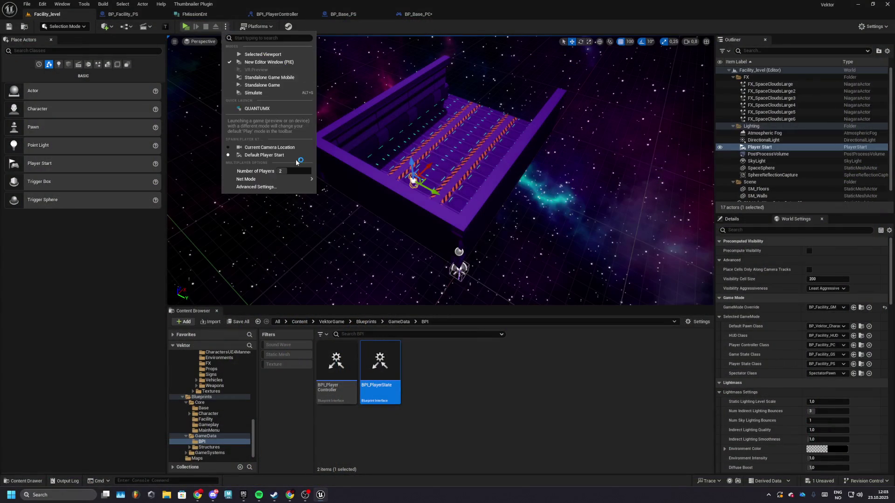
pyautogui.click(261, 62)
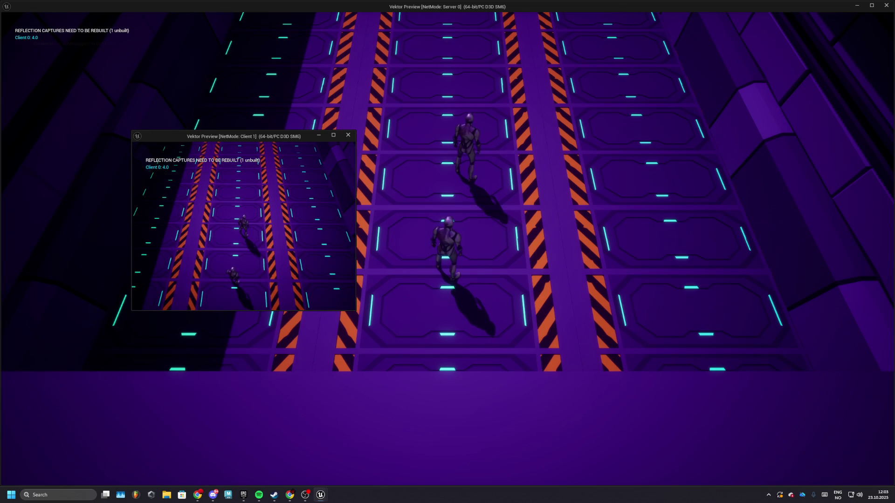
pyautogui.press('Escape')
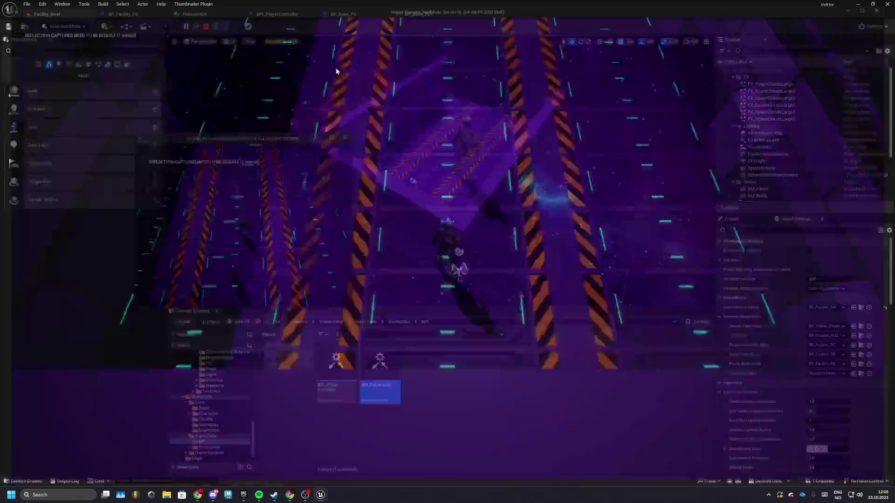
# Step: In BP_Base_PS, print the stored data's Experience after SRV_SetPlayerData's SET via Break FPlayerData
pyautogui.click(418, 14)
pyautogui.click(366, 16)
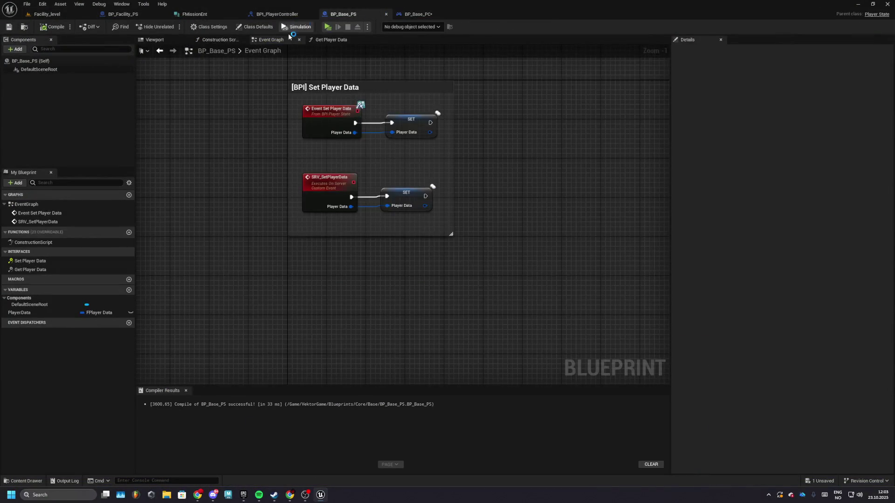
pyautogui.moveTo(424, 199)
pyautogui.mouseDown()
pyautogui.moveTo(514, 181)
pyautogui.moveTo(459, 224)
pyautogui.mouseUp()
pyautogui.write('print')
pyautogui.press('Return')
pyautogui.write('b')
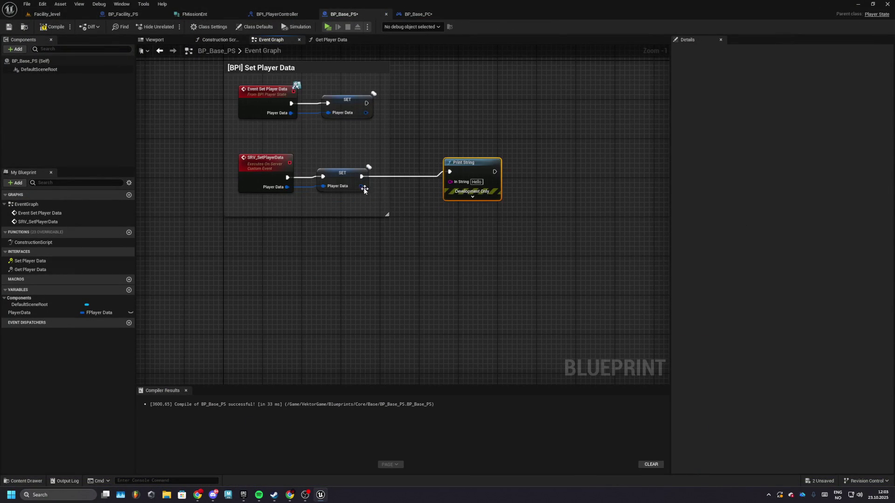
pyautogui.write('reak')
pyautogui.press('Return')
pyautogui.moveTo(412, 147); pyautogui.dragTo(487, 148)
pyautogui.moveTo(420, 191); pyautogui.dragTo(483, 171)
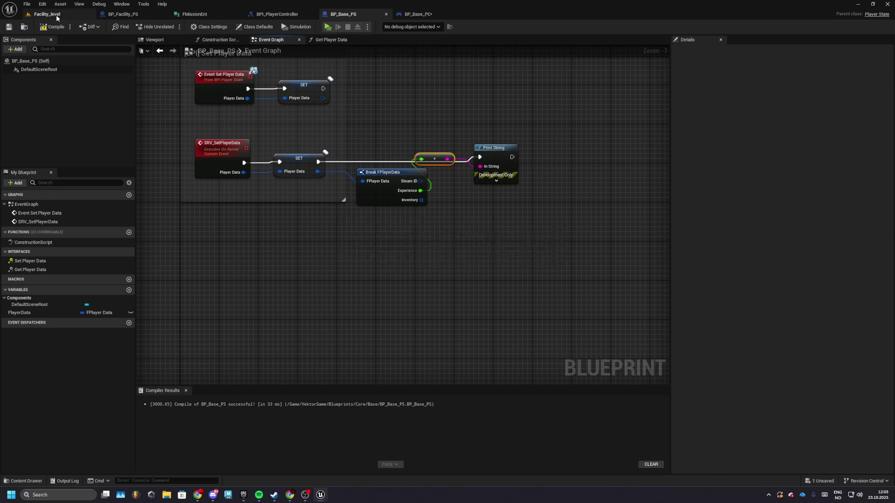
# Step: Test the change in a play session from Facility_level, then return to BP_Base_PS
pyautogui.click(52, 14)
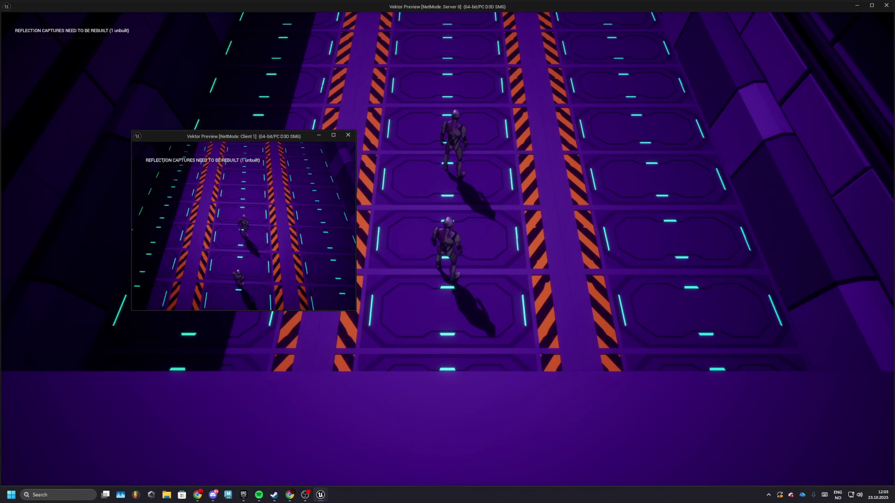
pyautogui.click(403, 186)
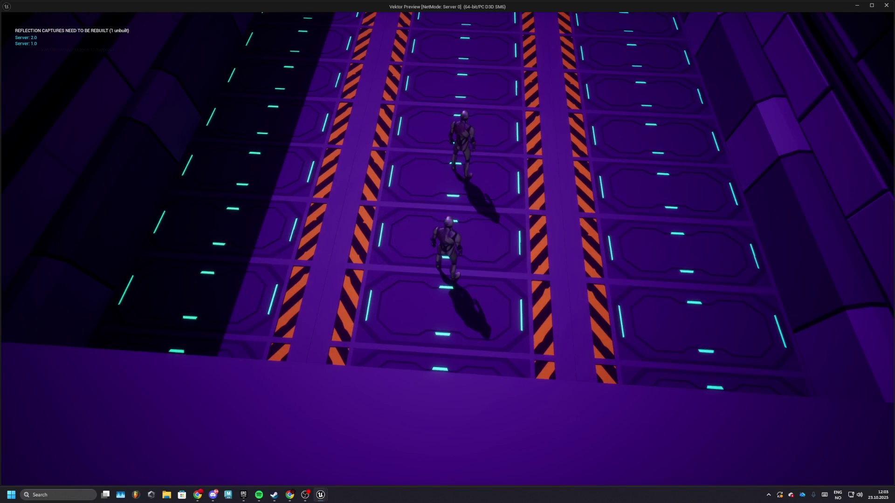
pyautogui.press('Escape')
pyautogui.click(364, 17)
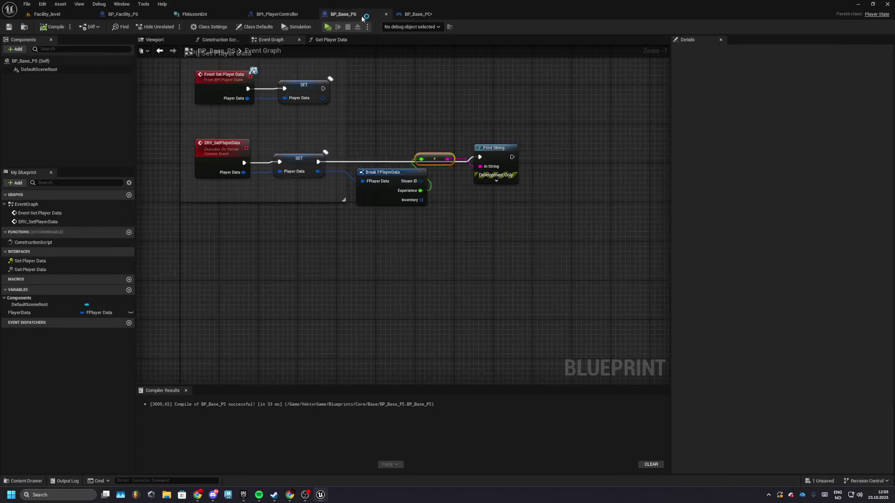
# Step: Call SRV_SetPlayerData after the interface event's SET, passing the stored player data
pyautogui.moveTo(509, 184); pyautogui.dragTo(534, 174)
pyautogui.click(378, 119)
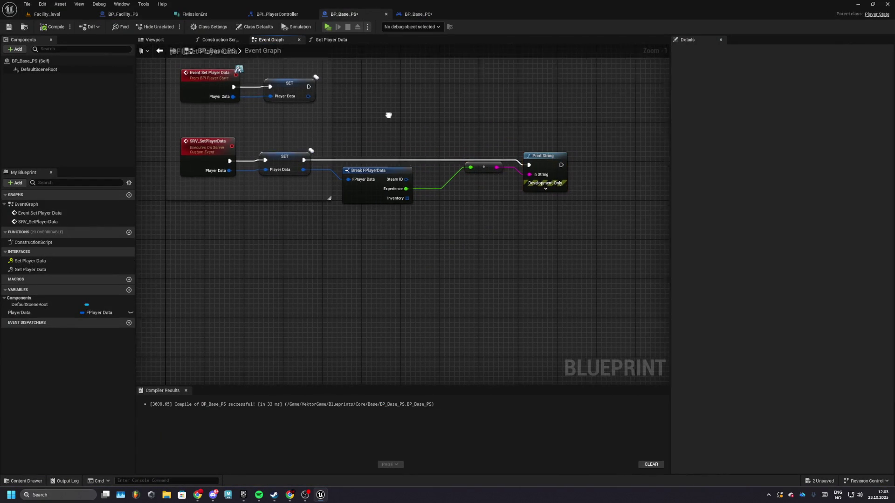
pyautogui.moveTo(320, 124); pyautogui.dragTo(374, 120)
pyautogui.write('srv')
pyautogui.press('Return')
pyautogui.moveTo(373, 141)
pyautogui.mouseDown()
pyautogui.moveTo(320, 133)
pyautogui.moveTo(496, 110)
pyautogui.mouseUp()
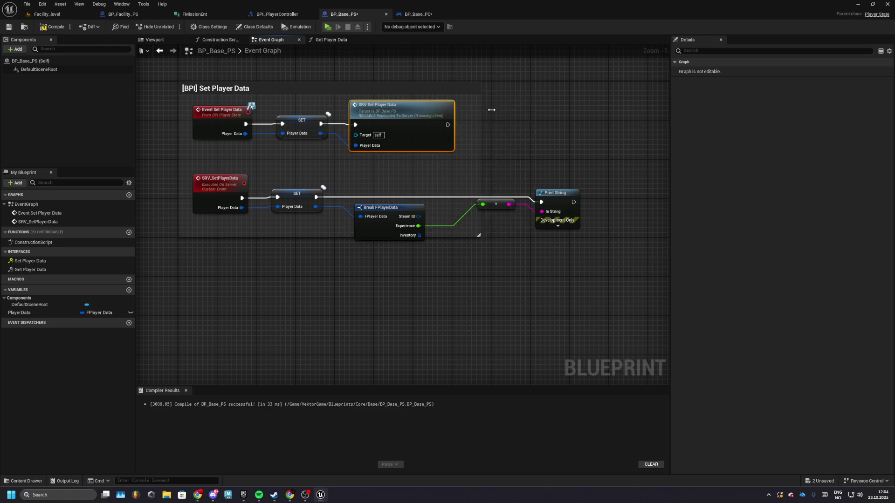
# Step: Play the level, check the server and client windows, then stop the session
pyautogui.click(327, 26)
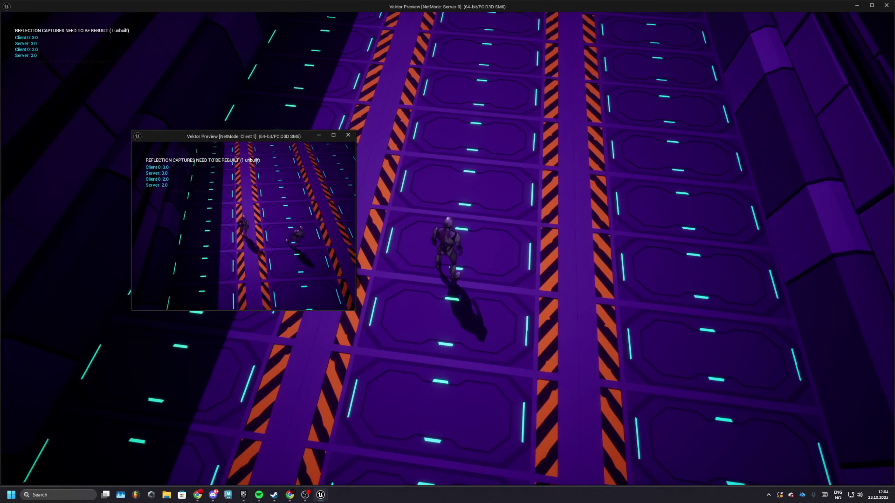
pyautogui.hotkey('alt', 'Tab')
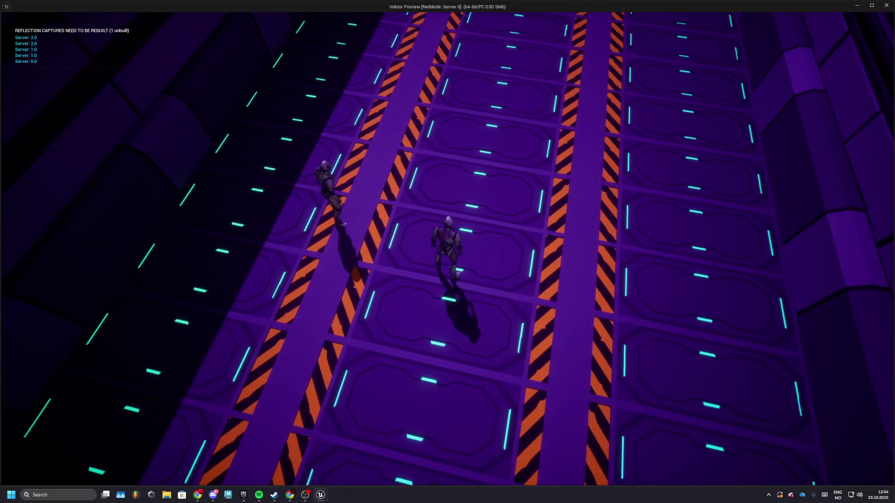
pyautogui.hotkey('alt', 'Tab')
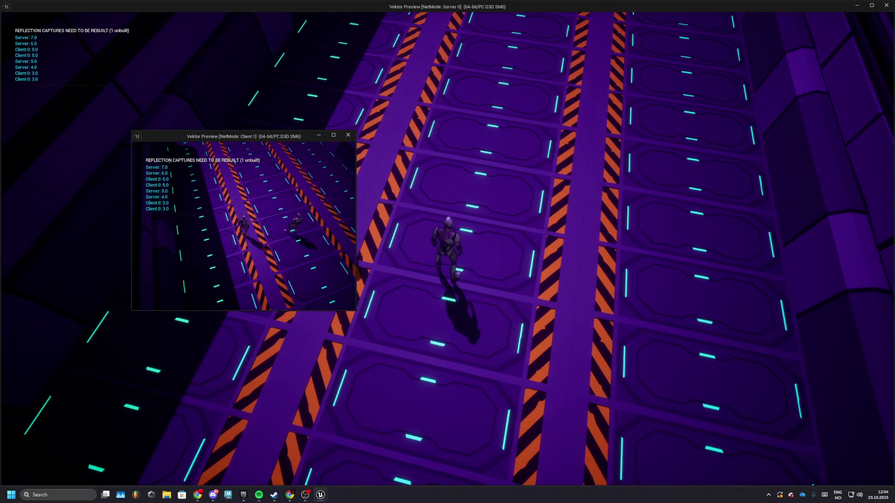
pyautogui.press('Escape')
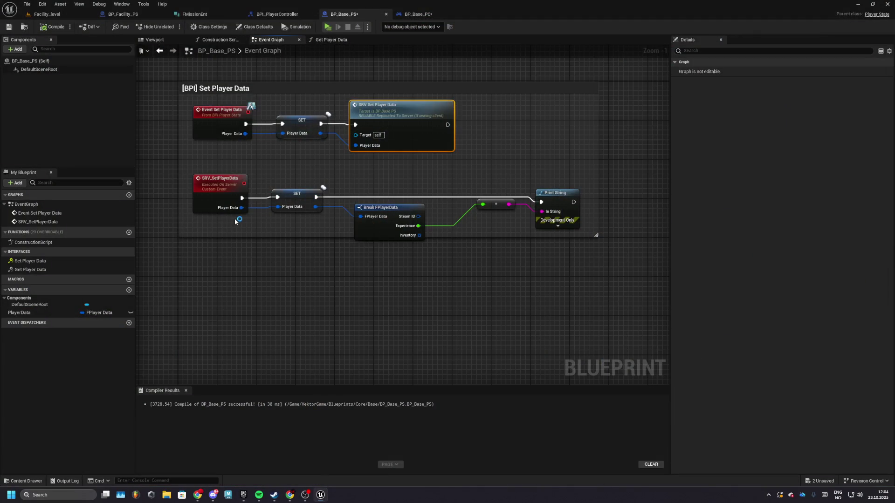
# Step: Delete the debug Break/Print String nodes, shrink the comment, and compile and save BP_Base_PS
pyautogui.moveTo(328, 186); pyautogui.dragTo(507, 225)
pyautogui.press('Delete')
pyautogui.moveTo(554, 200); pyautogui.dragTo(423, 200)
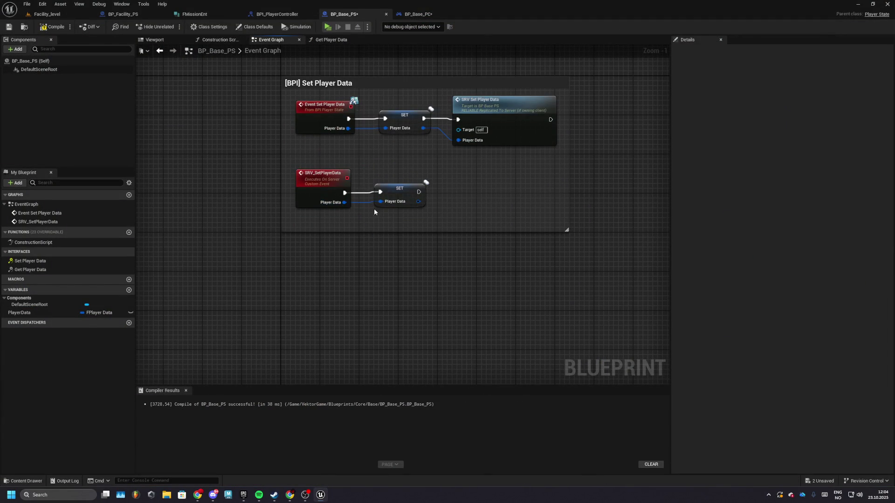
pyautogui.moveTo(365, 146); pyautogui.dragTo(445, 213)
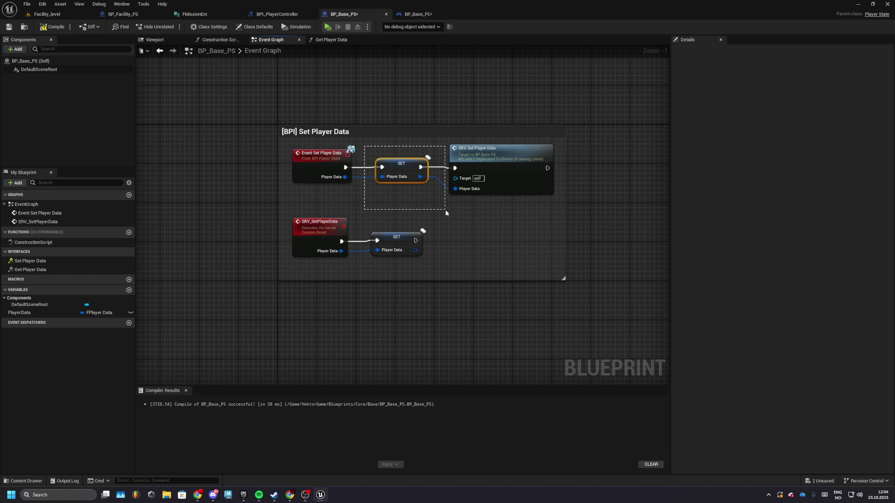
pyautogui.moveTo(362, 137)
pyautogui.mouseDown()
pyautogui.moveTo(442, 214)
pyautogui.moveTo(536, 207)
pyautogui.mouseUp()
pyautogui.hotkey('ctrl', 's')
pyautogui.press('Home')
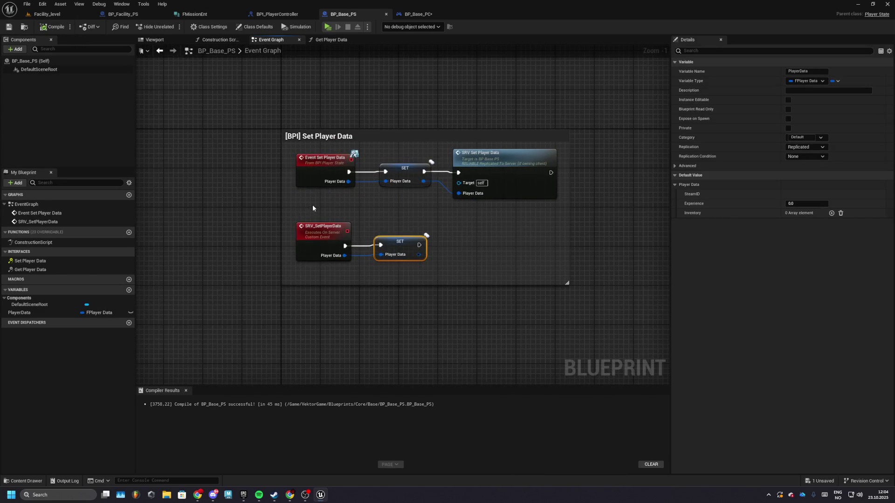
pyautogui.moveTo(545, 202); pyautogui.dragTo(538, 223)
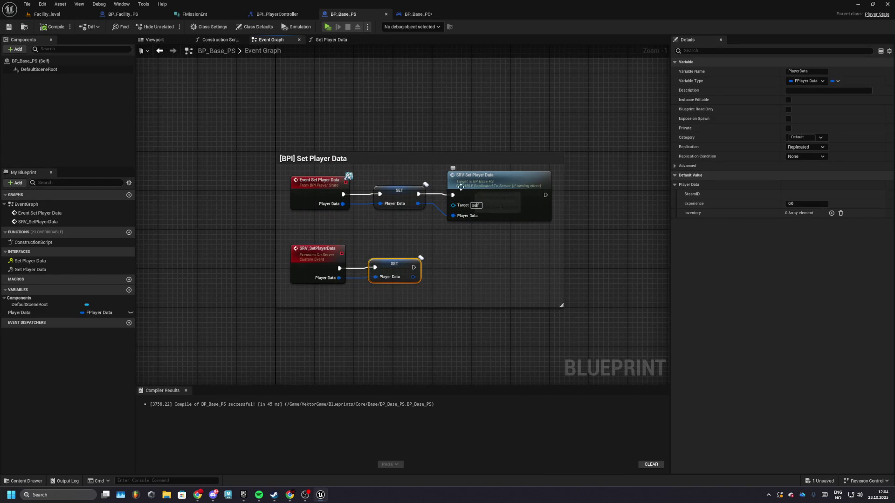
pyautogui.moveTo(462, 188); pyautogui.dragTo(449, 116)
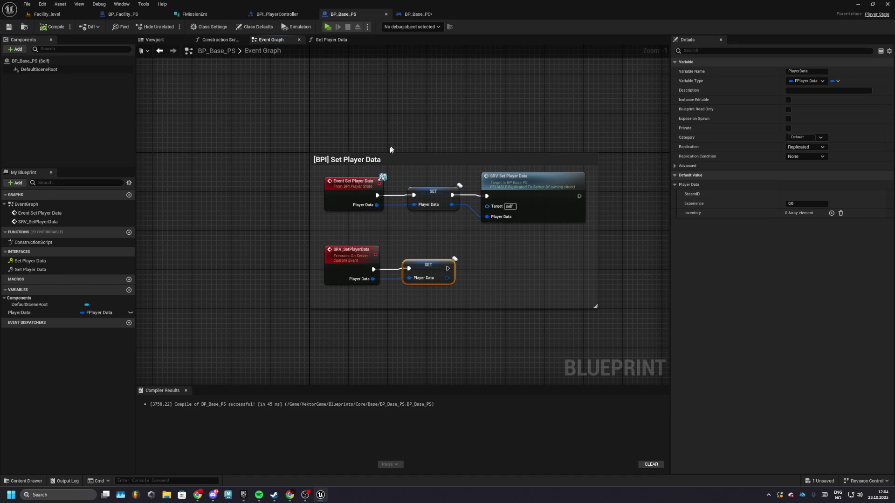
pyautogui.moveTo(392, 139); pyautogui.dragTo(390, 186)
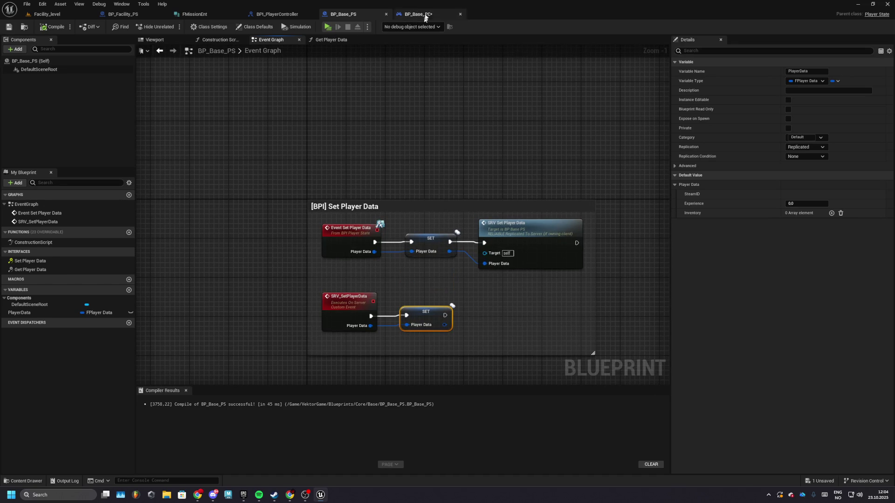
# Step: Review BP_Base_PC's graph, then go to the GameData folder in Facility_level's Content Browser
pyautogui.click(420, 15)
pyautogui.scroll(-2, 413, 289)
pyautogui.moveTo(408, 227); pyautogui.dragTo(412, 240)
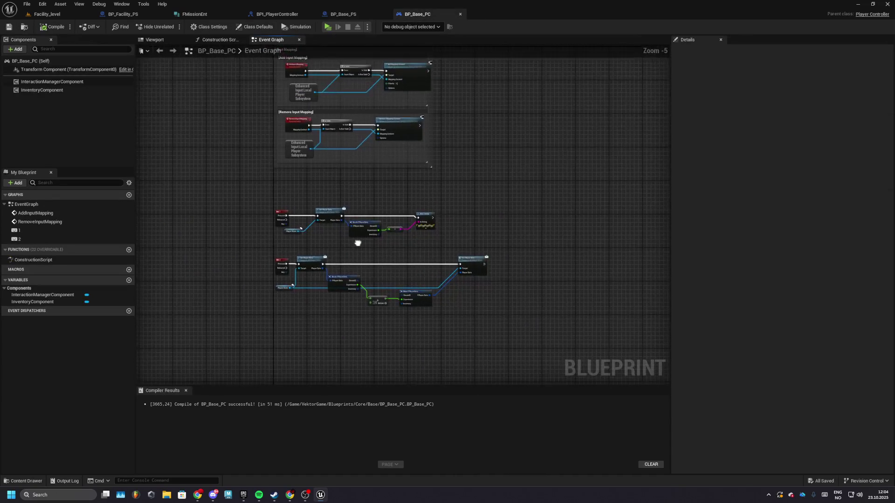
pyautogui.scroll(5, 388, 242)
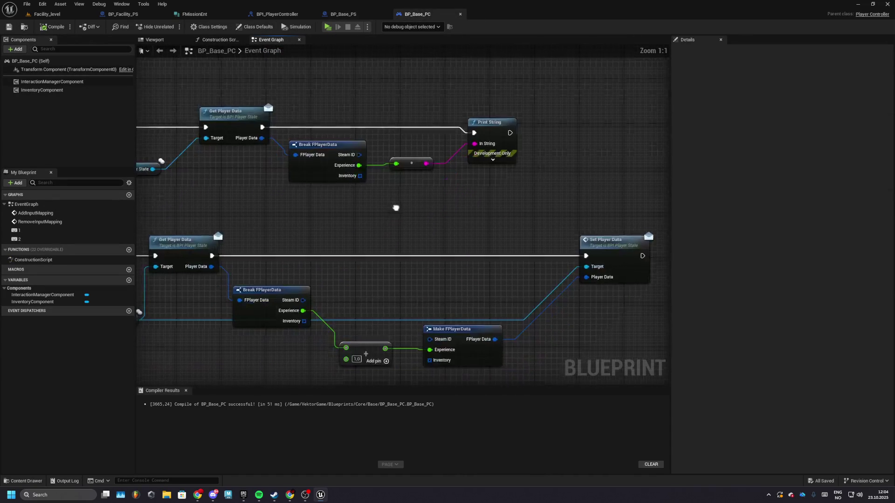
pyautogui.click(323, 142)
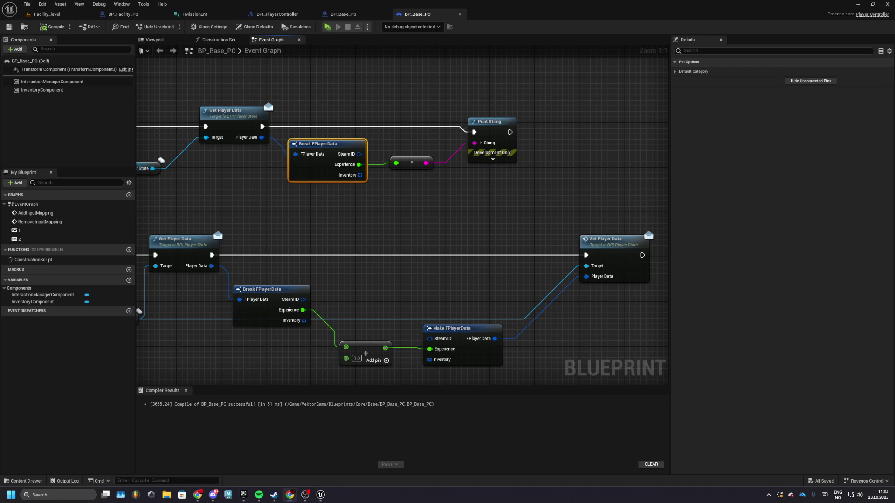
pyautogui.click(45, 14)
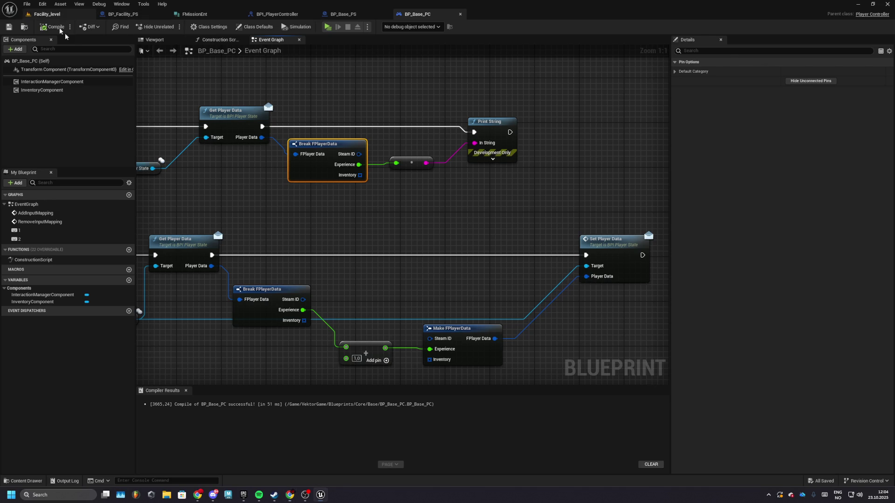
pyautogui.click(399, 322)
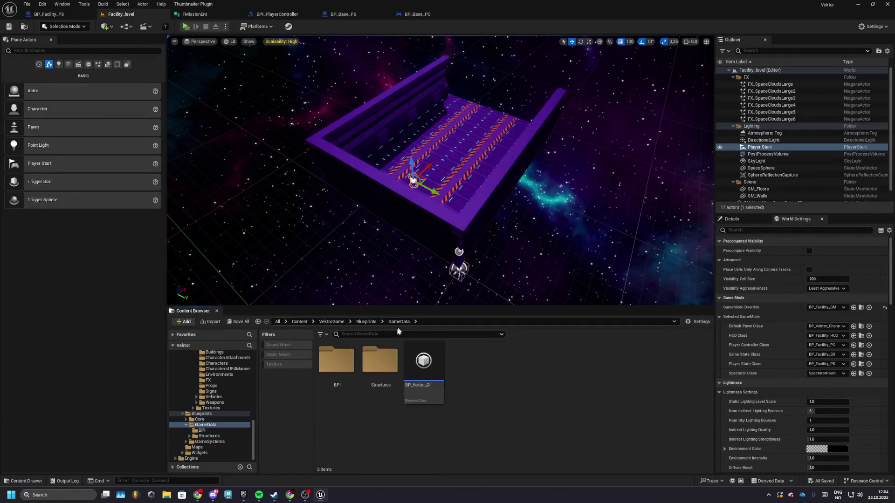
# Step: Add a Name member CharacterID to Structures > Gameplay > FPlayerData, above Inventory
pyautogui.doubleClick(368, 359)
pyautogui.doubleClick(336, 362)
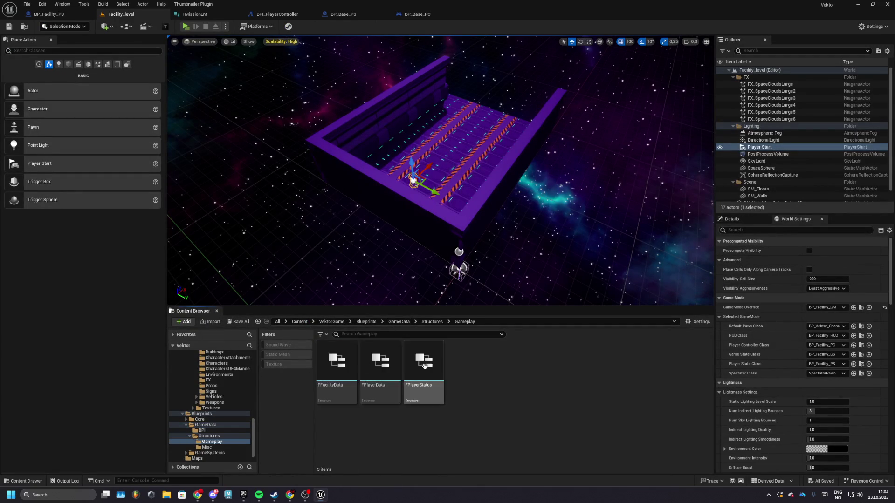
pyautogui.doubleClick(380, 366)
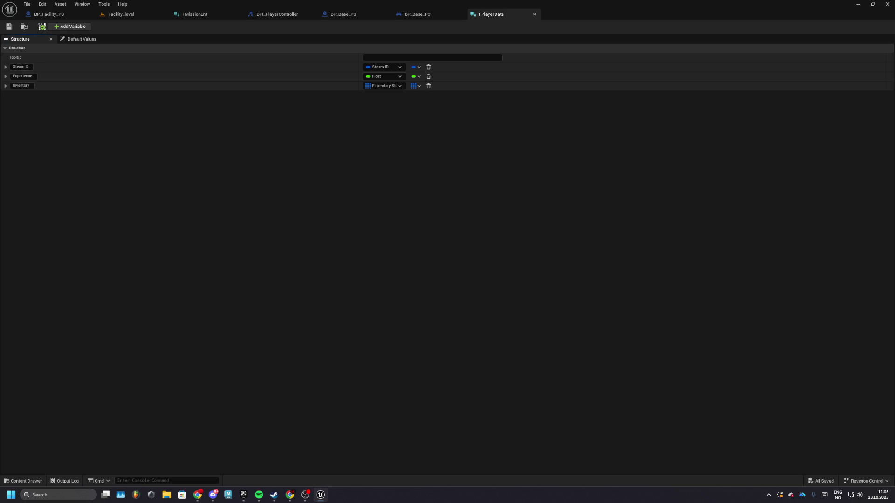
pyautogui.click(70, 26)
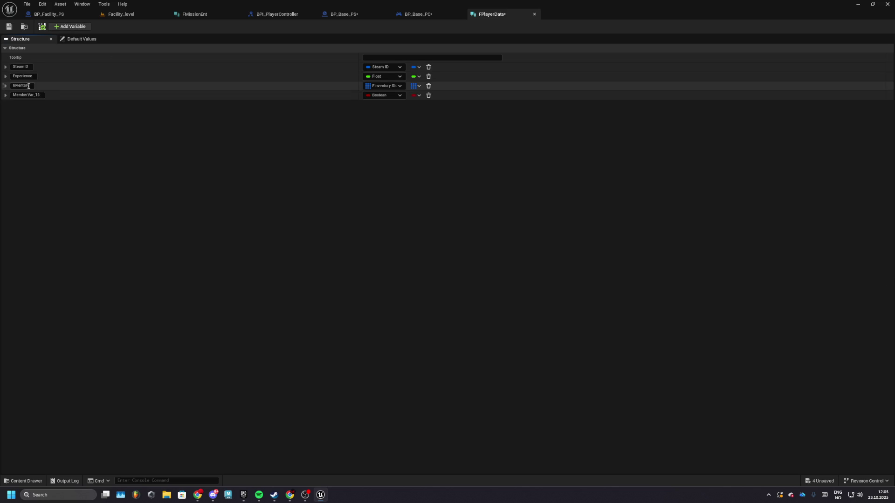
pyautogui.write('CharacterID')
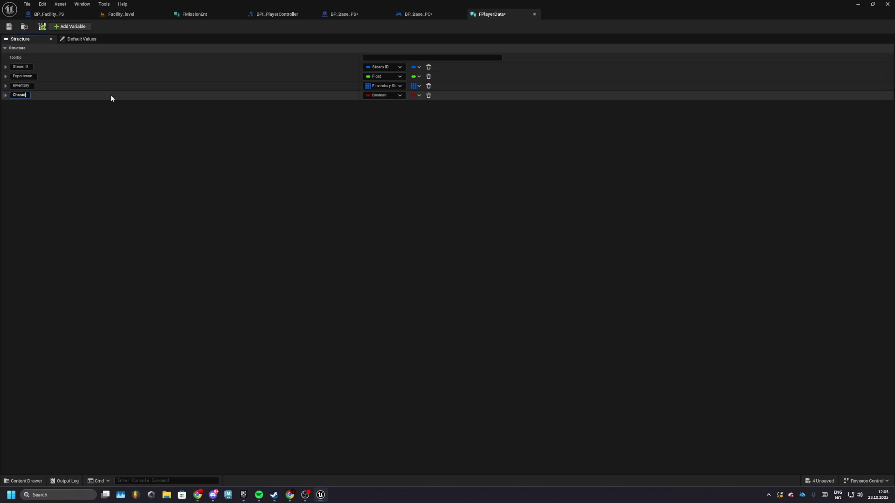
pyautogui.press('Return')
pyautogui.click(374, 96)
pyautogui.click(380, 150)
pyautogui.moveTo(4, 90); pyautogui.dragTo(4, 84)
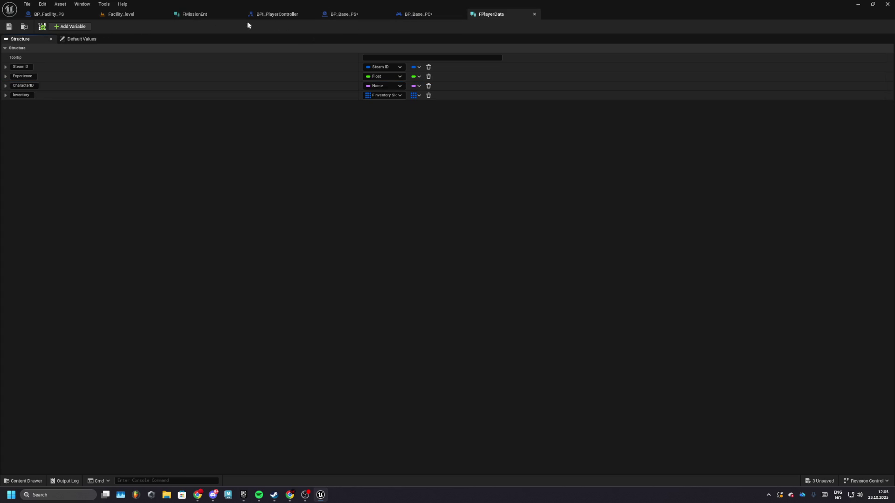
# Step: Recompile and save BP_Base_PC, then return to the Facility_level editor
pyautogui.click(426, 15)
pyautogui.click(8, 28)
pyautogui.scroll(-2, 356, 188)
pyautogui.moveTo(236, 160); pyautogui.dragTo(639, 366)
pyautogui.scroll(-2, 438, 287)
pyautogui.scroll(5, 401, 275)
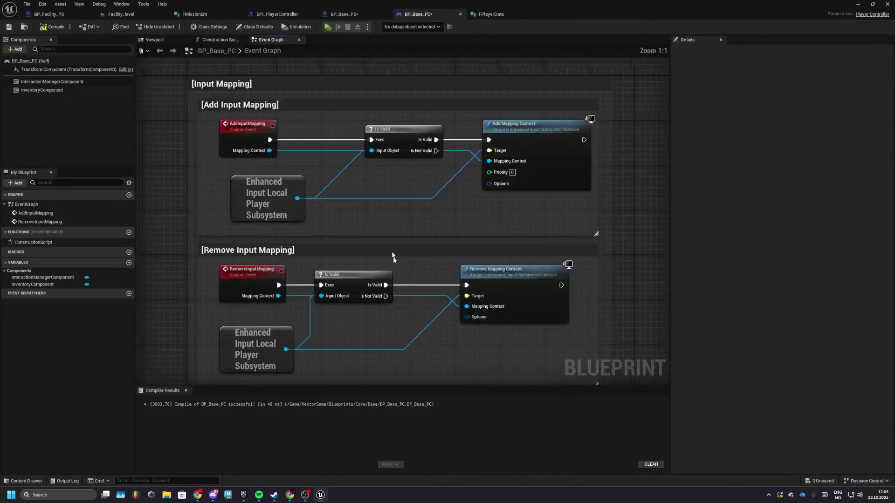
pyautogui.click(54, 26)
pyautogui.click(9, 27)
pyautogui.click(119, 14)
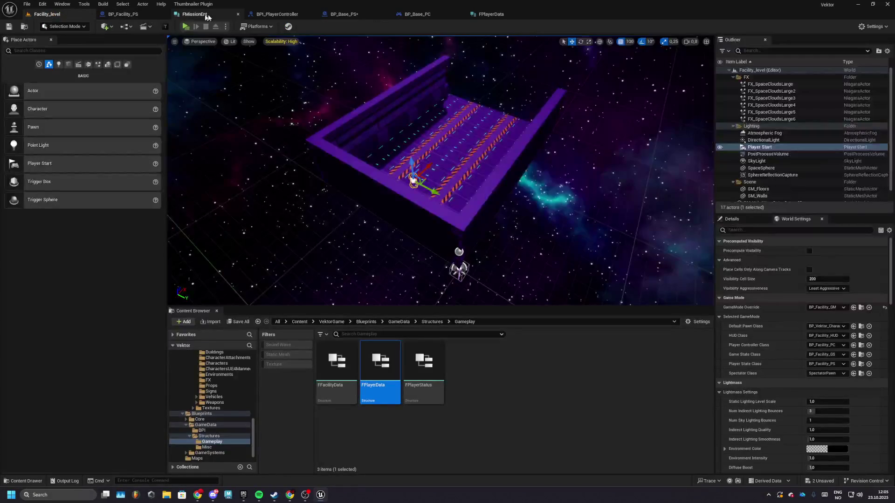
# Step: In the FFacilityData structure, rename the ActiveJobs member to ActiveMissions
pyautogui.doubleClick(337, 364)
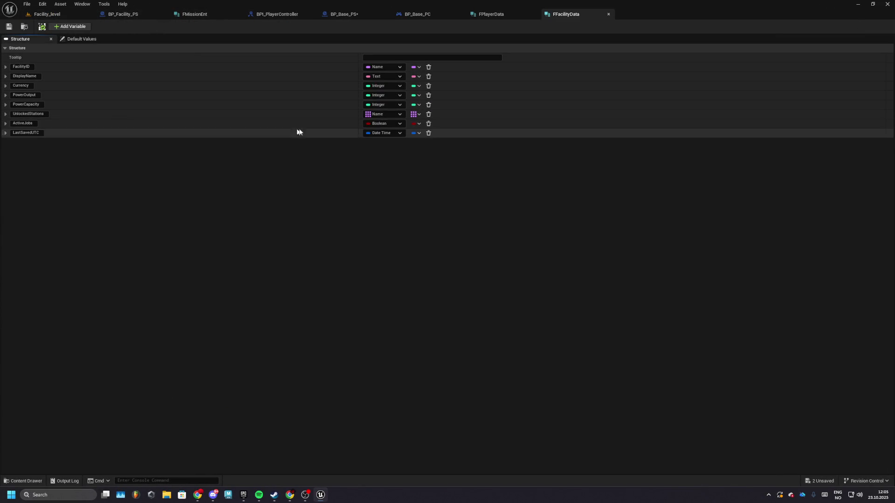
pyautogui.click(387, 123)
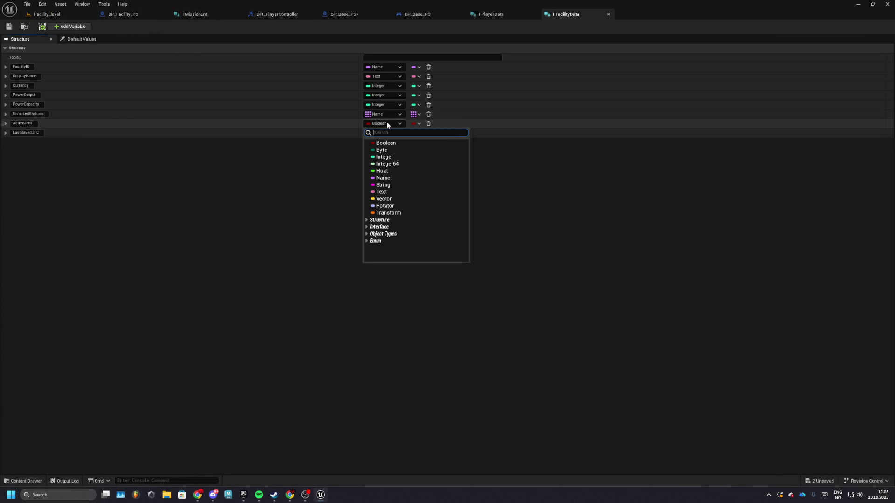
pyautogui.click(31, 123)
pyautogui.press('BackSpace')
pyautogui.press('BackSpace')
pyautogui.press('BackSpace')
pyautogui.write('Missions')
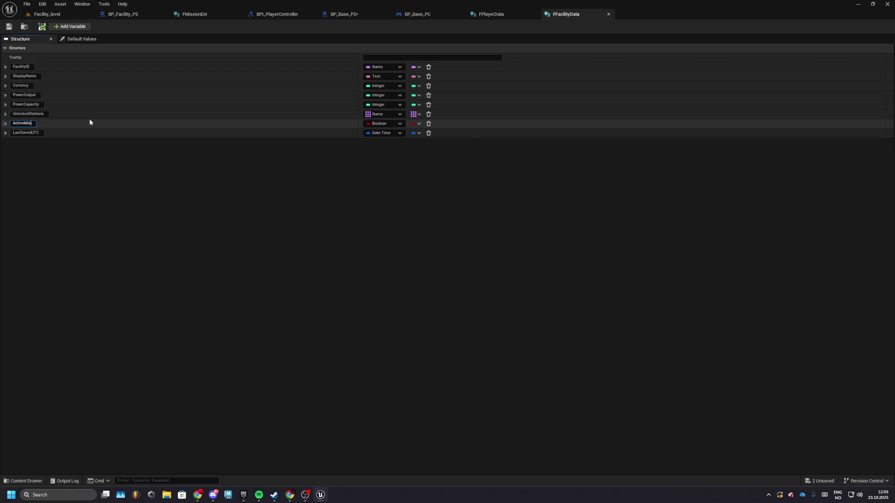
pyautogui.press('Return')
# Step: Change ActiveMissions to an array of the FMissionEntry structure
pyautogui.click(388, 123)
pyautogui.write('FM')
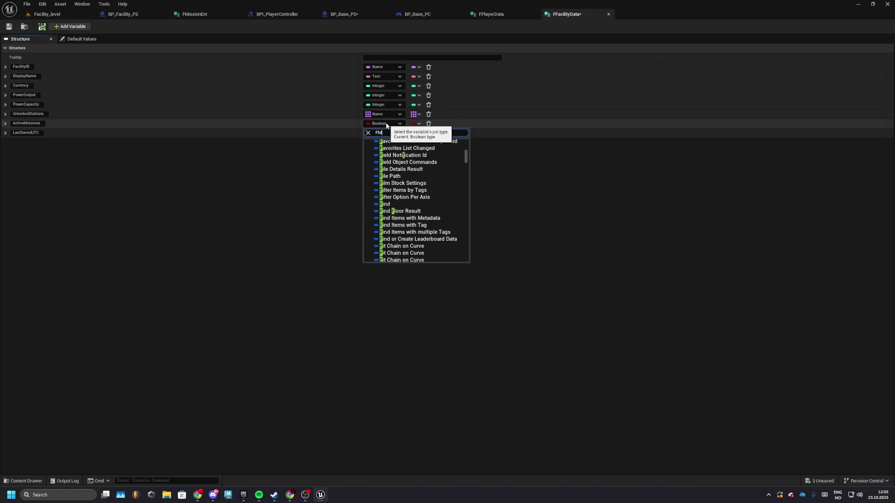
pyautogui.write('ission')
pyautogui.press('Return')
pyautogui.click(415, 123)
pyautogui.click(413, 142)
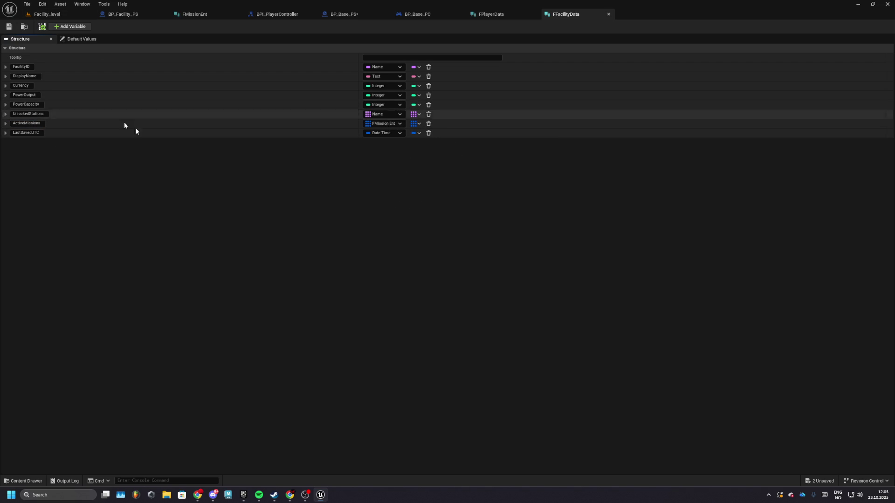